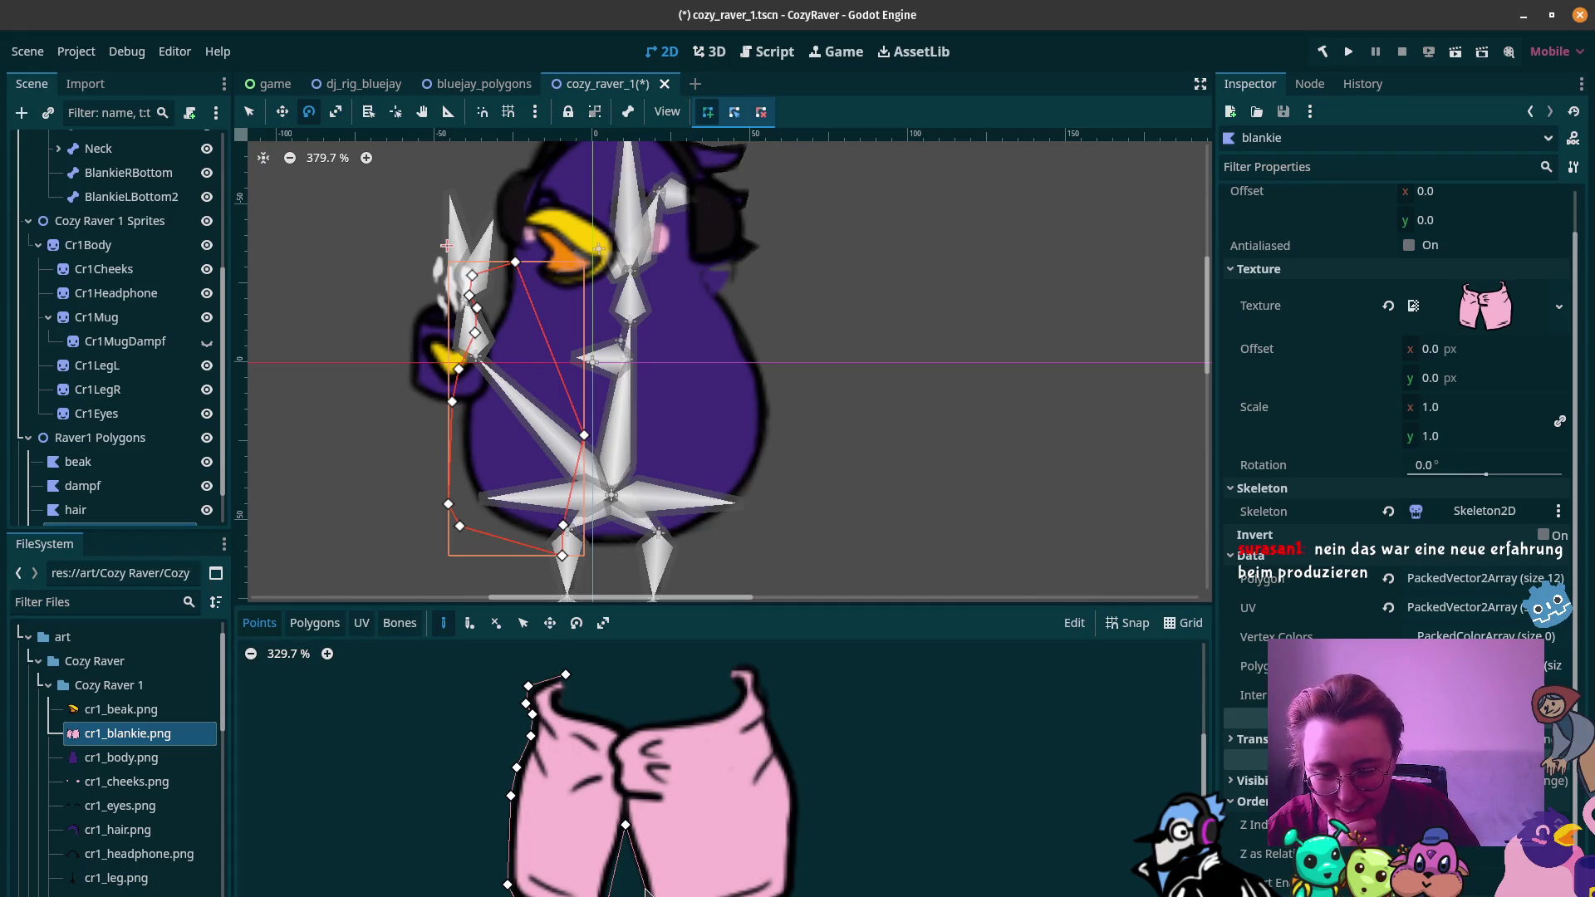
# Step: Add three bottom-edge points, undo with Ctrl+Z to clear the blankie polygon, and start again top-left
pyautogui.click(645, 889)
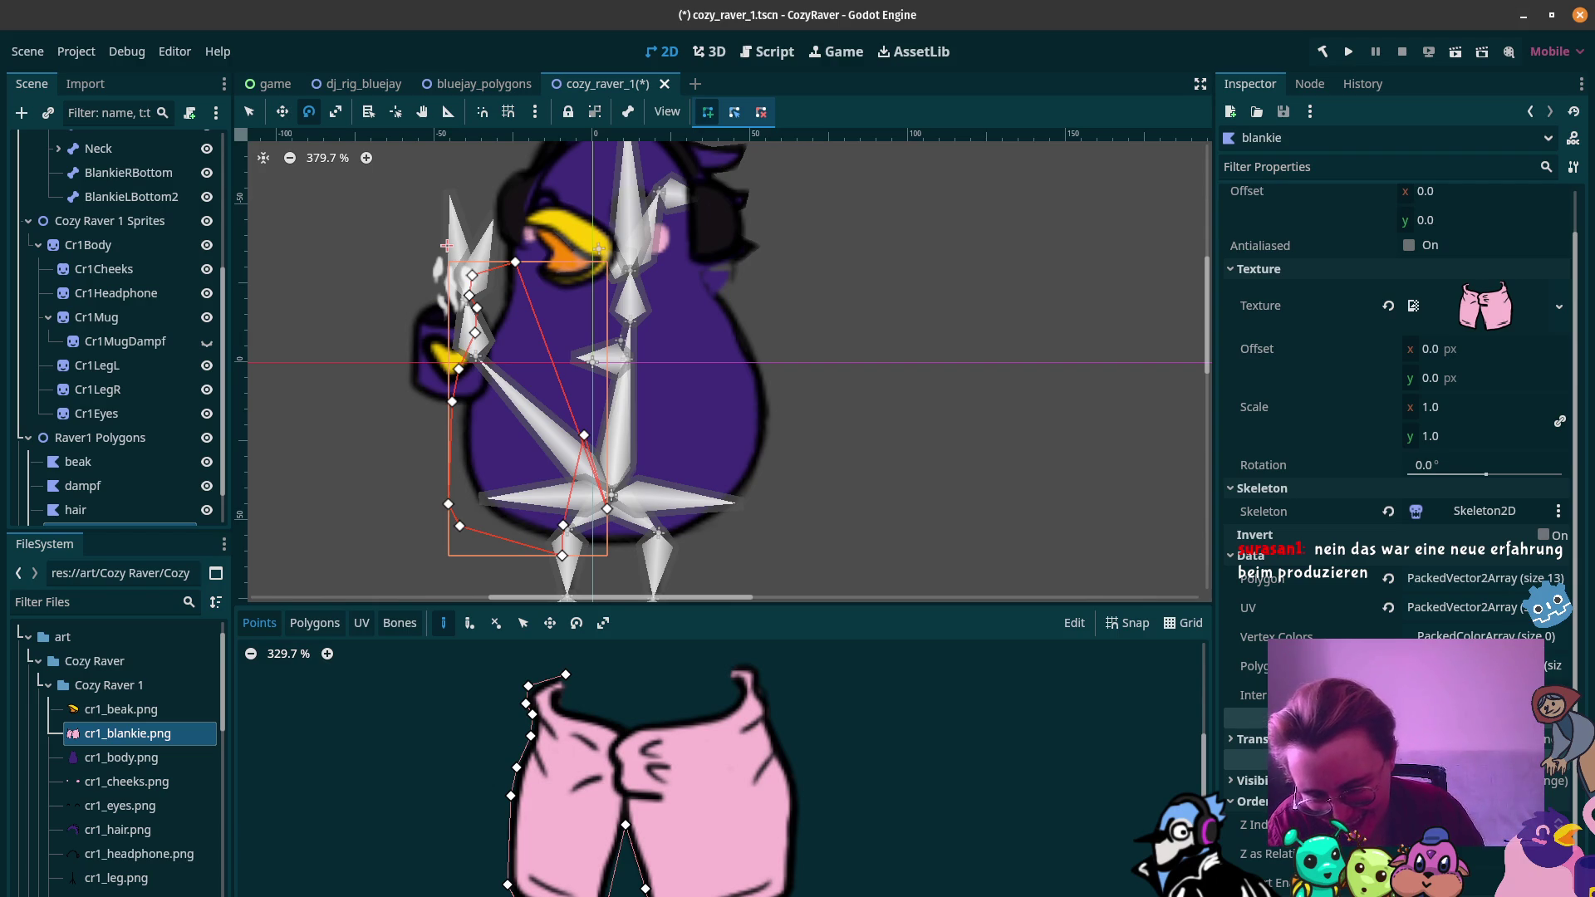
pyautogui.click(653, 896)
pyautogui.click(719, 892)
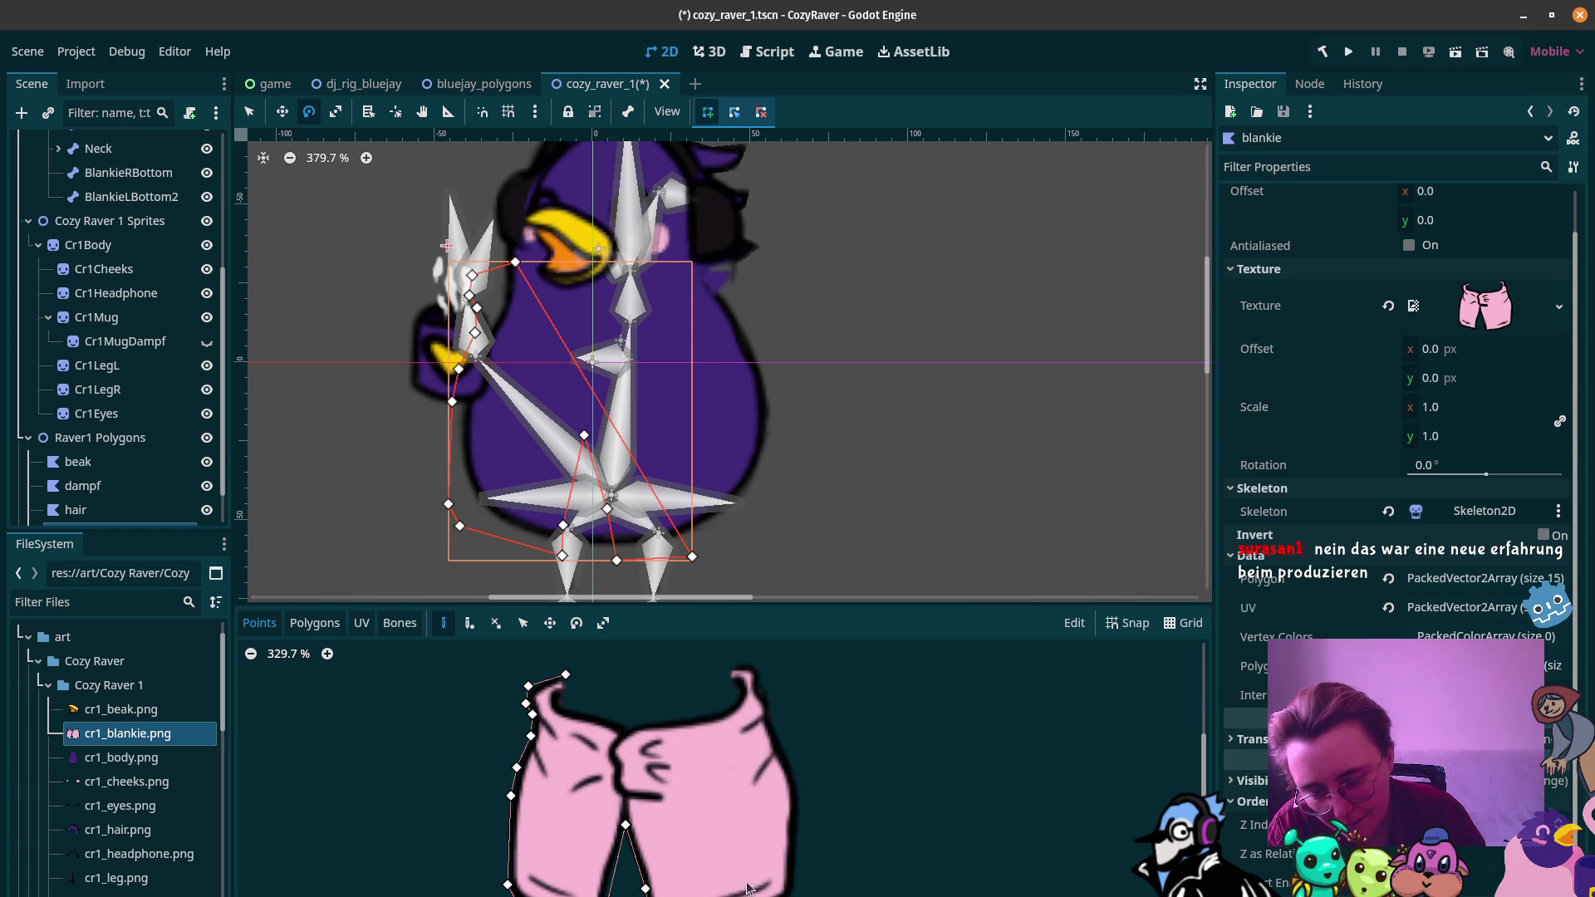
pyautogui.hotkey('ctrl', 'z')
pyautogui.click(556, 675)
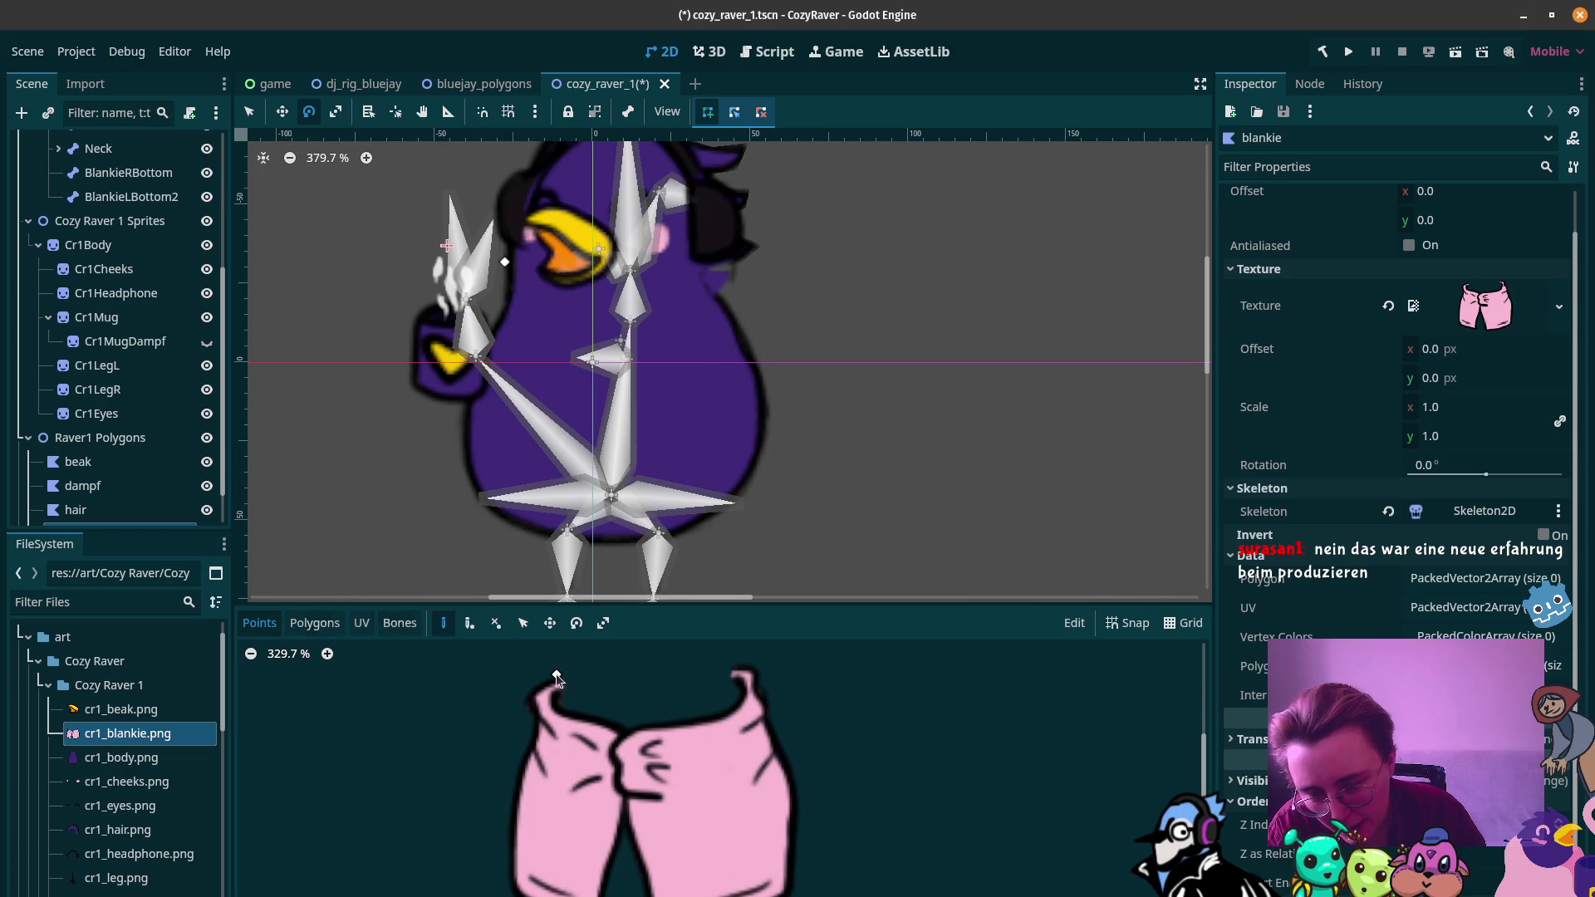
pyautogui.click(528, 692)
pyautogui.click(530, 712)
pyautogui.click(534, 721)
pyautogui.click(530, 741)
pyautogui.click(515, 767)
pyautogui.click(508, 892)
pyautogui.click(471, 533)
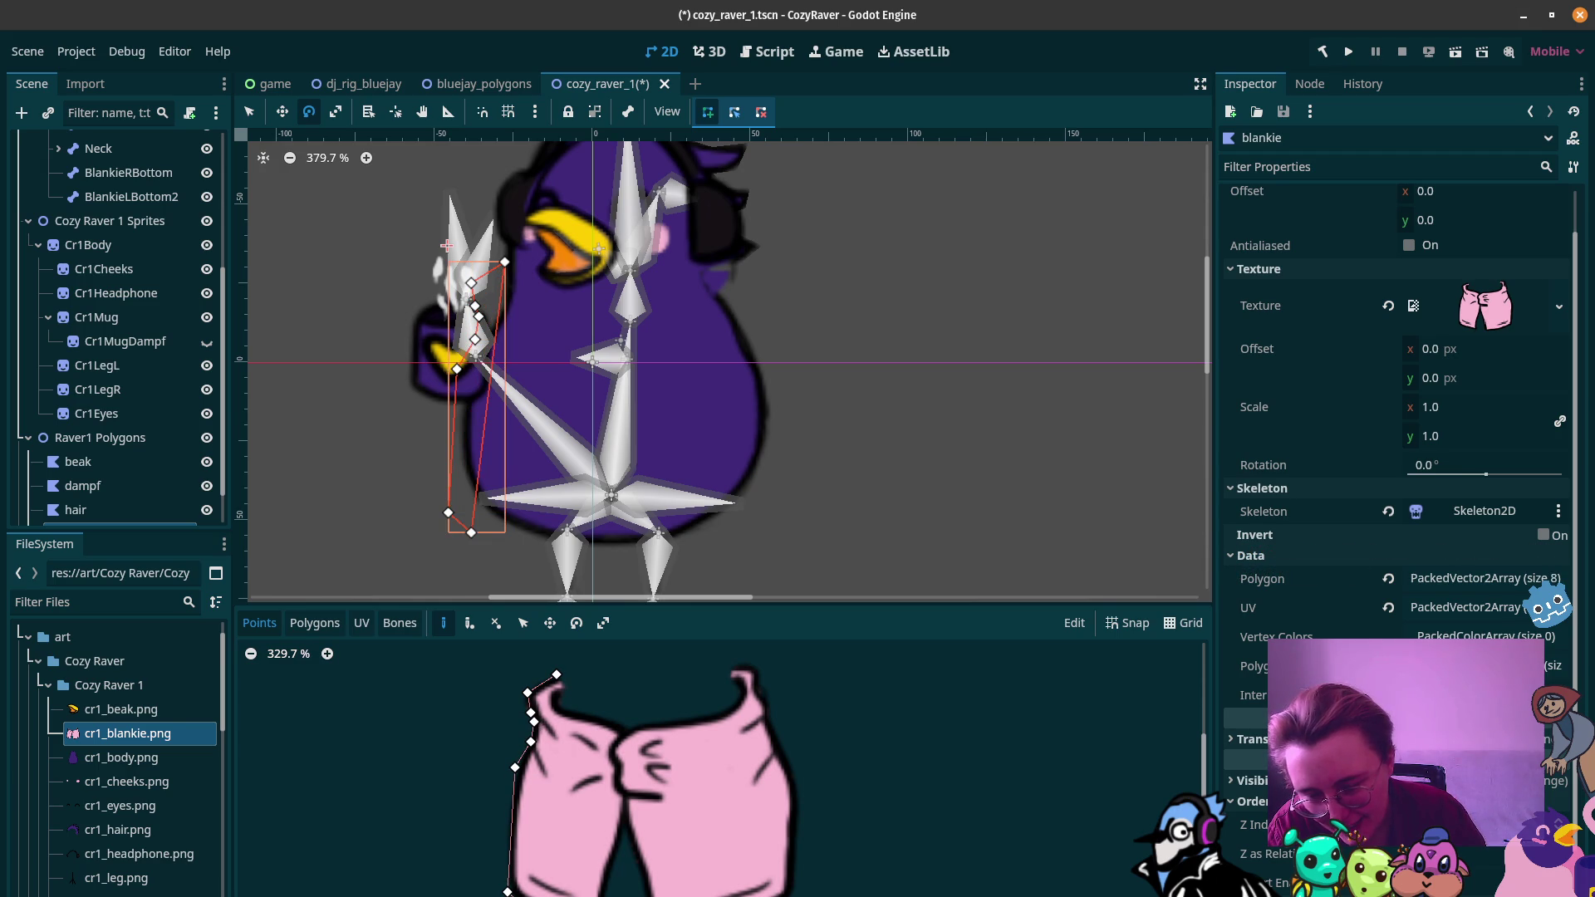
pyautogui.click(562, 553)
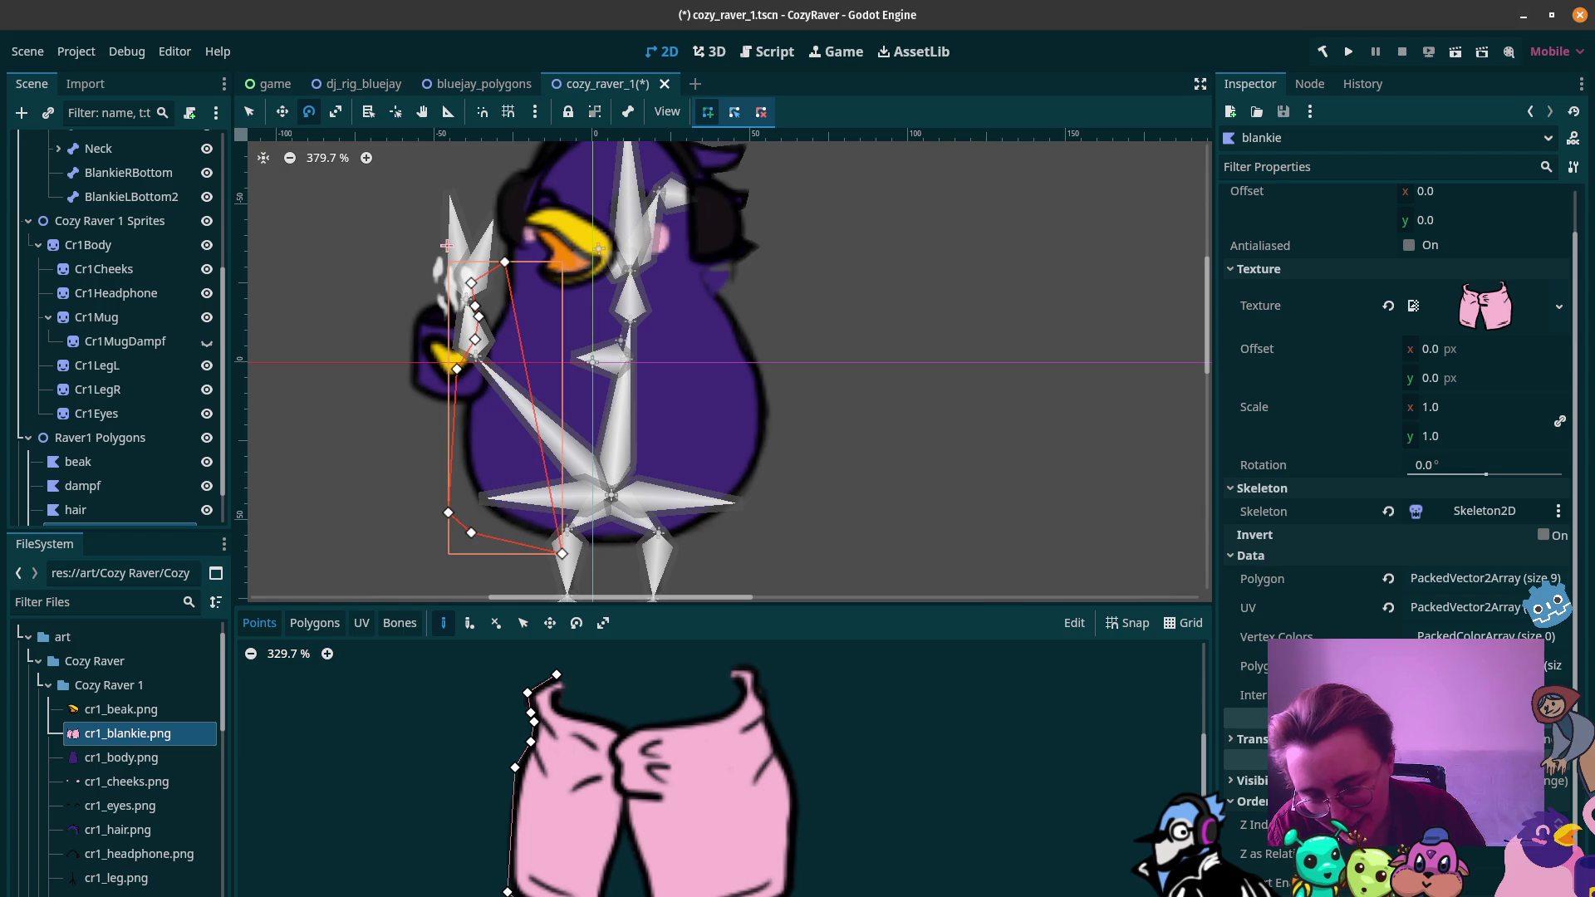
pyautogui.click(608, 893)
pyautogui.click(625, 827)
pyautogui.click(614, 793)
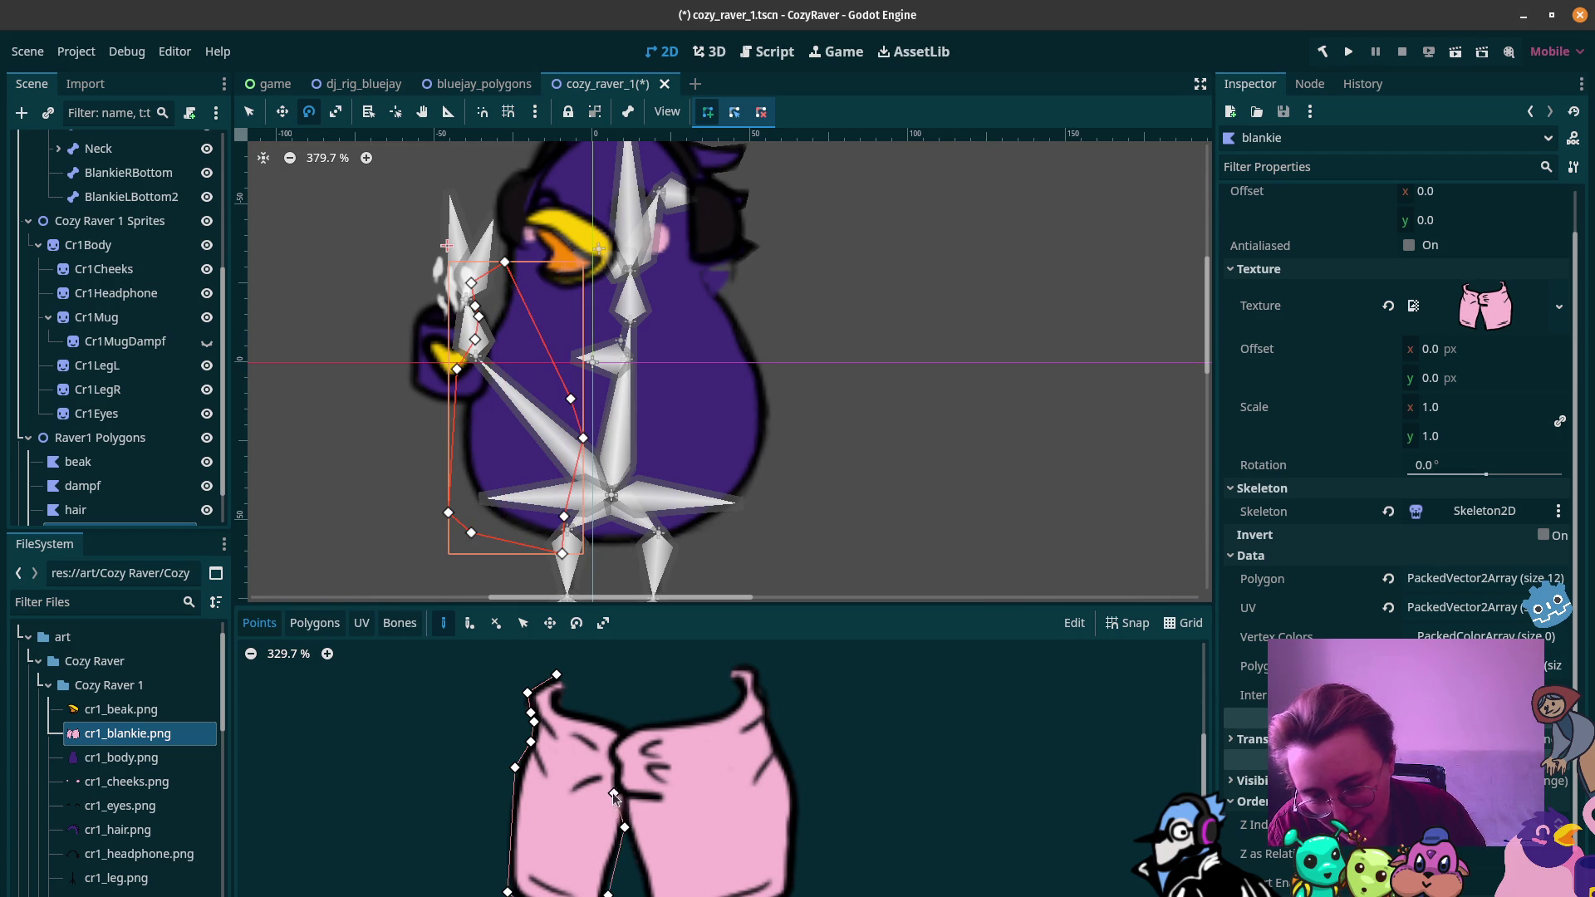
pyautogui.click(662, 798)
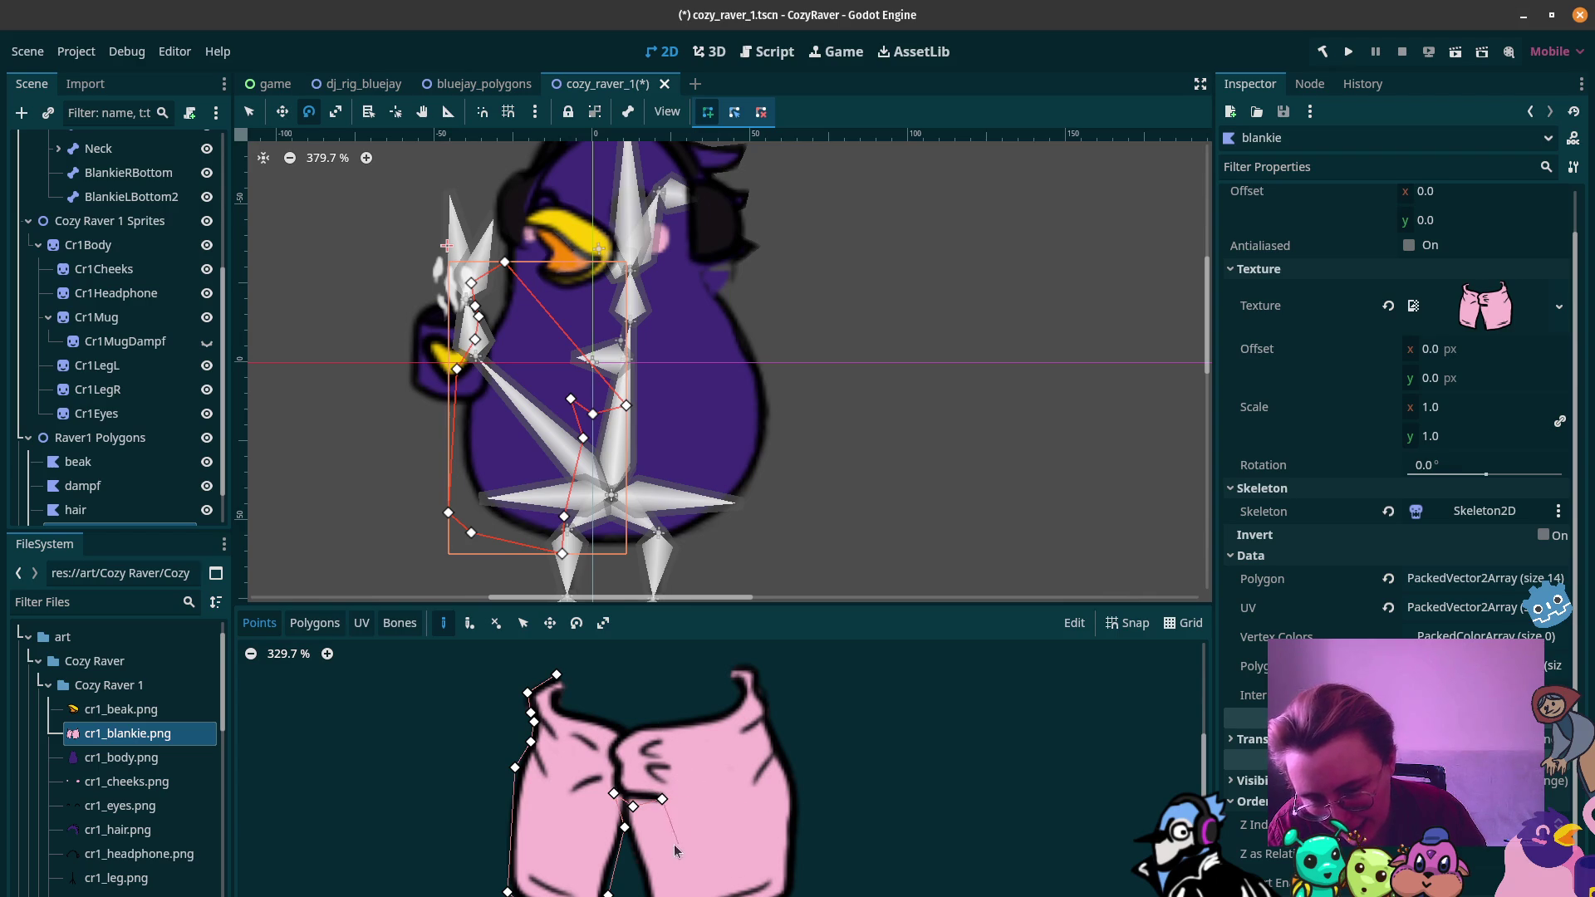
pyautogui.rightClick(670, 812)
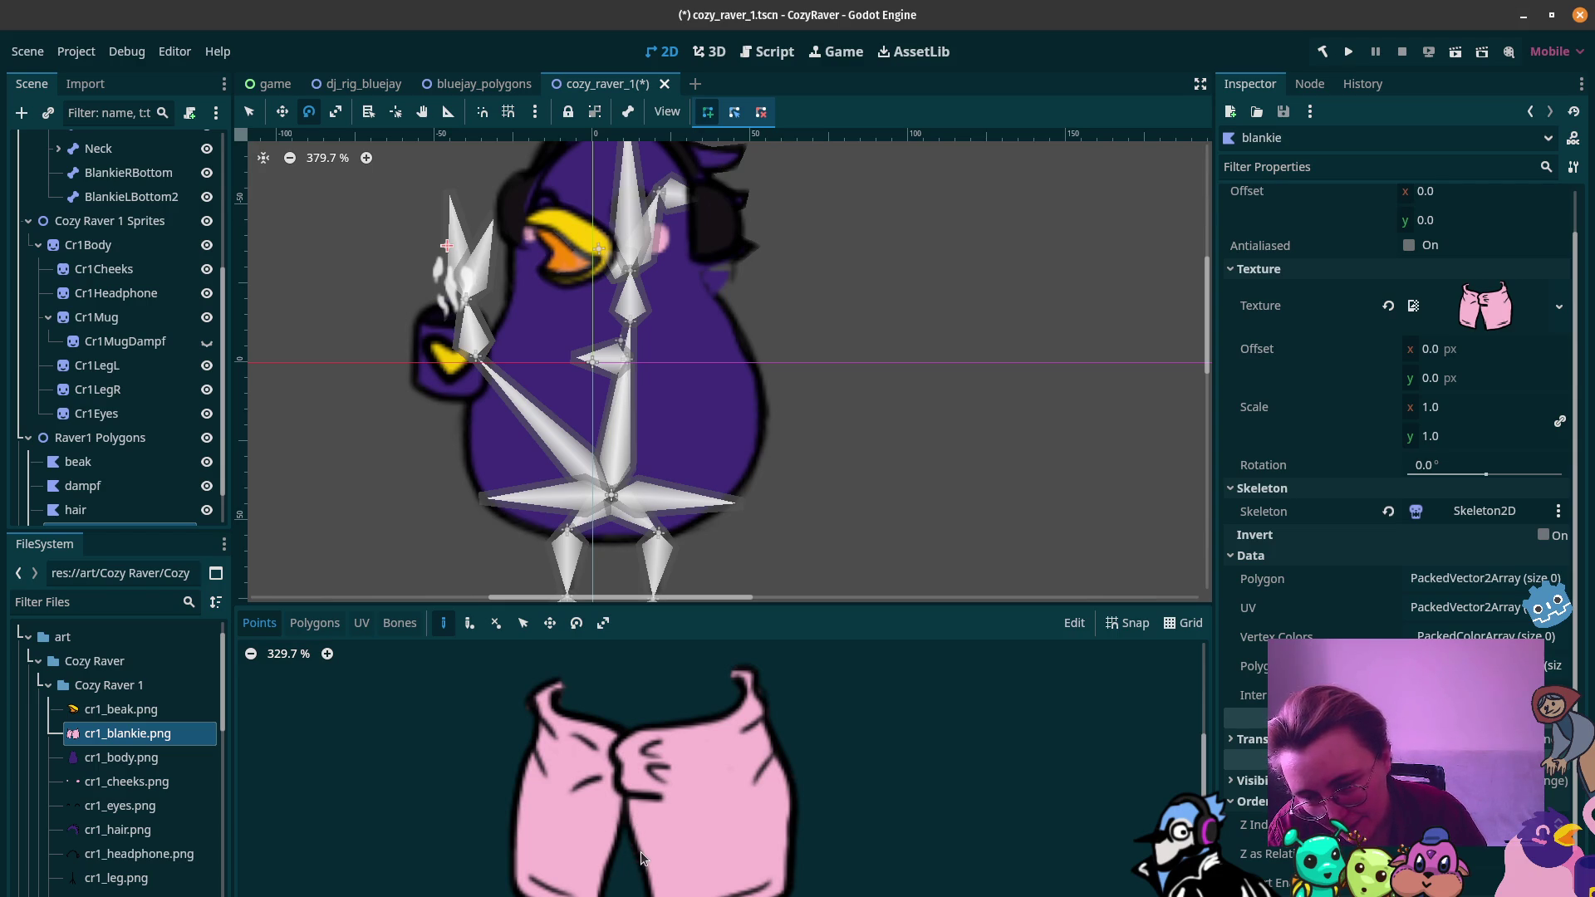
# Step: Trace the blankie outline from its top-left down the left edge and along the bottom-left
pyautogui.click(558, 674)
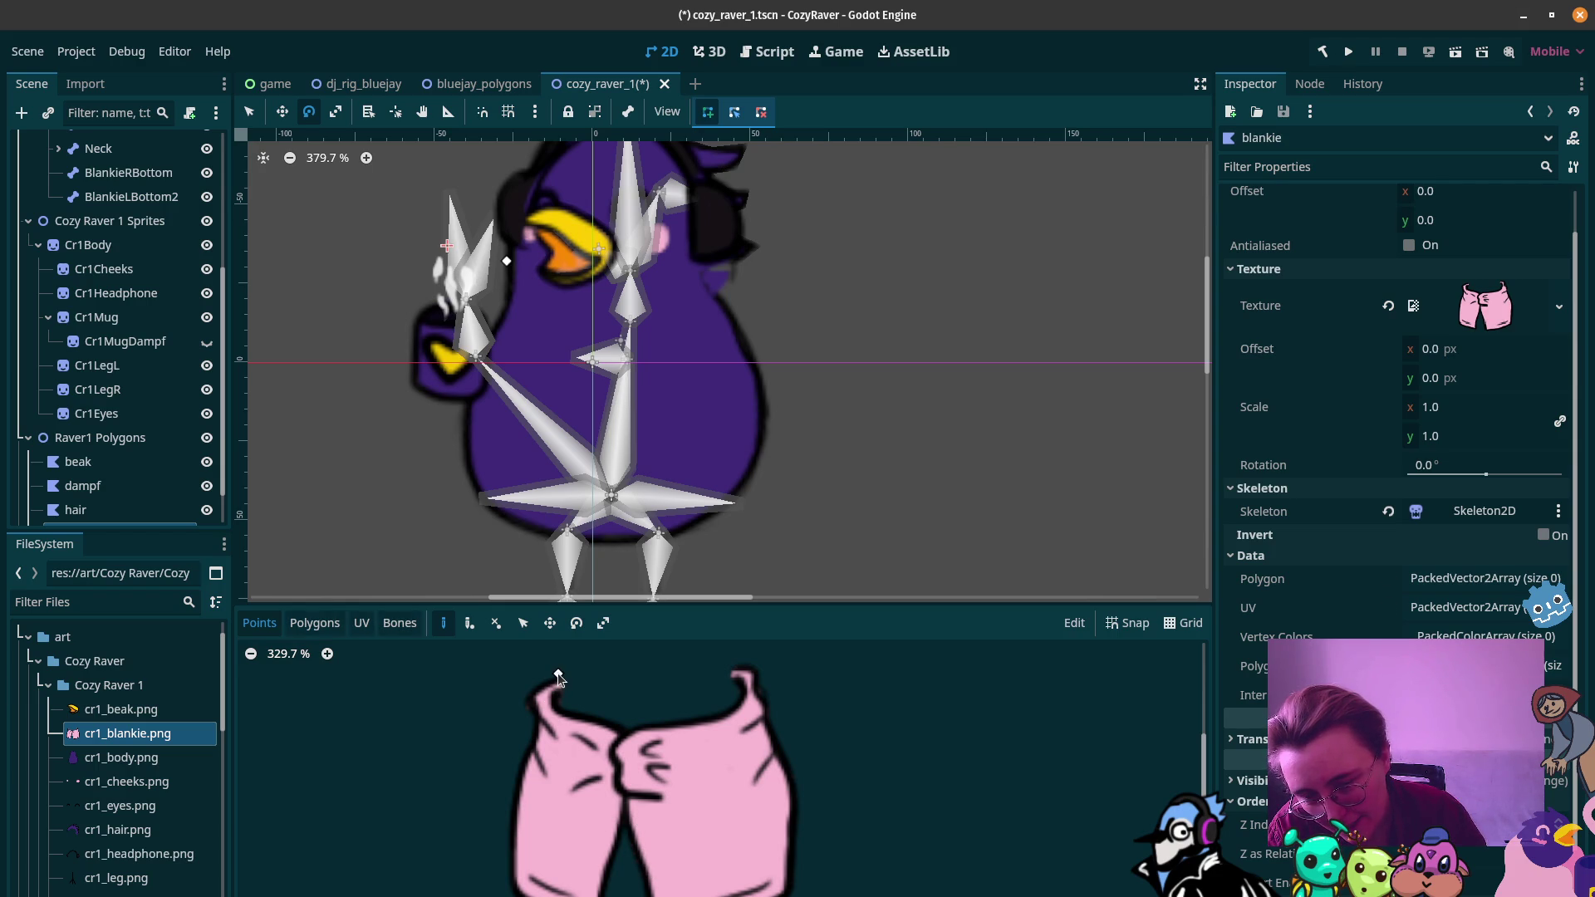
pyautogui.click(529, 689)
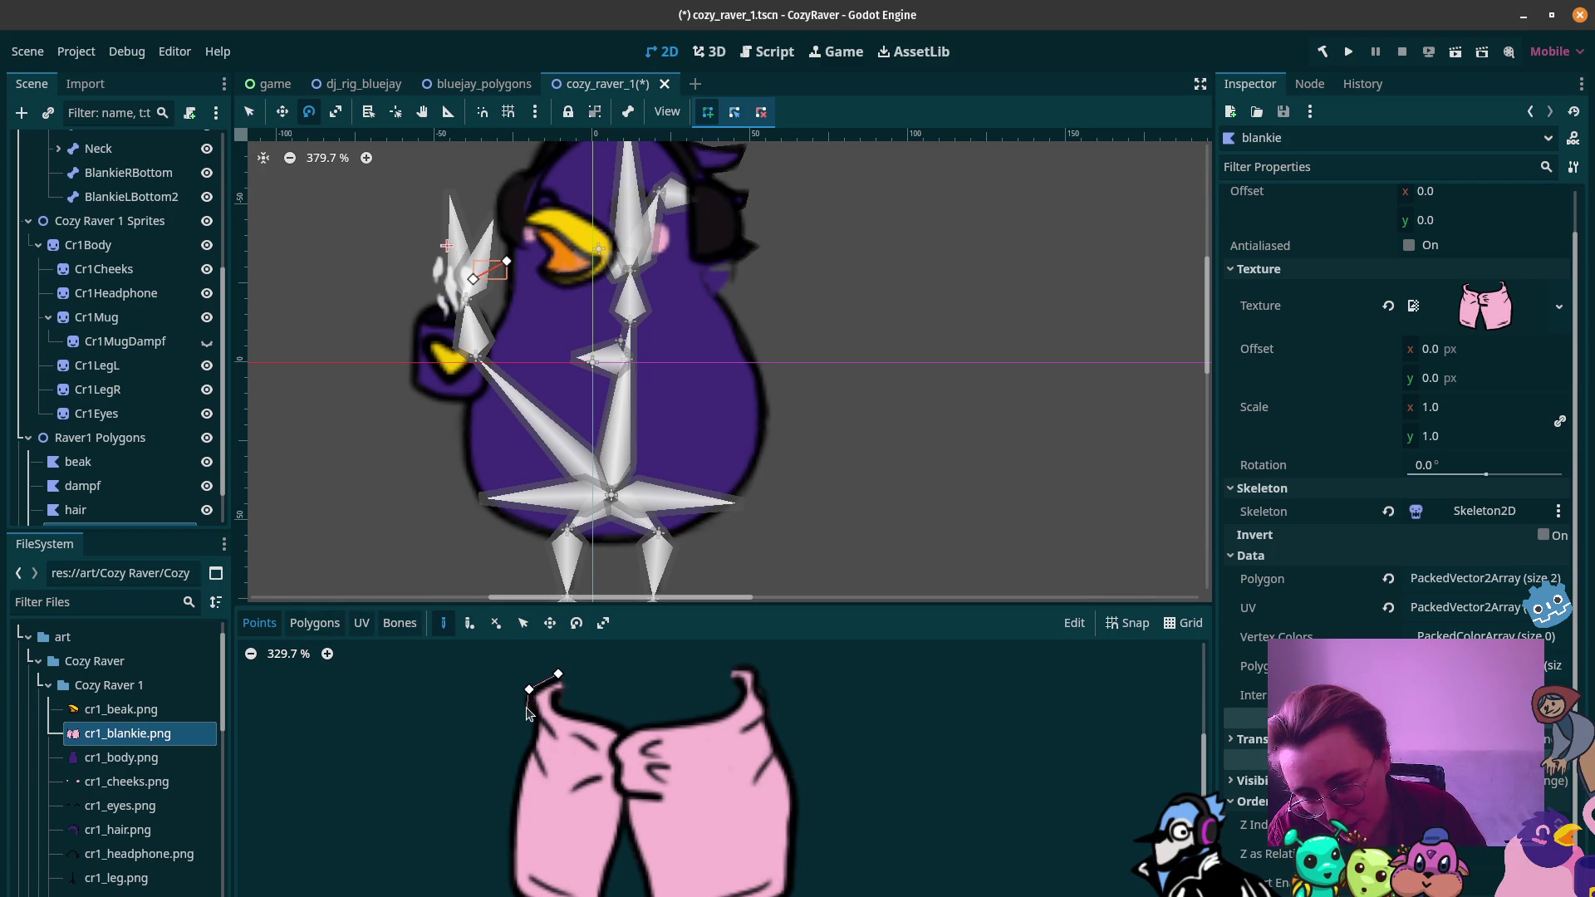
pyautogui.click(525, 705)
pyautogui.click(534, 719)
pyautogui.click(530, 735)
pyautogui.click(519, 762)
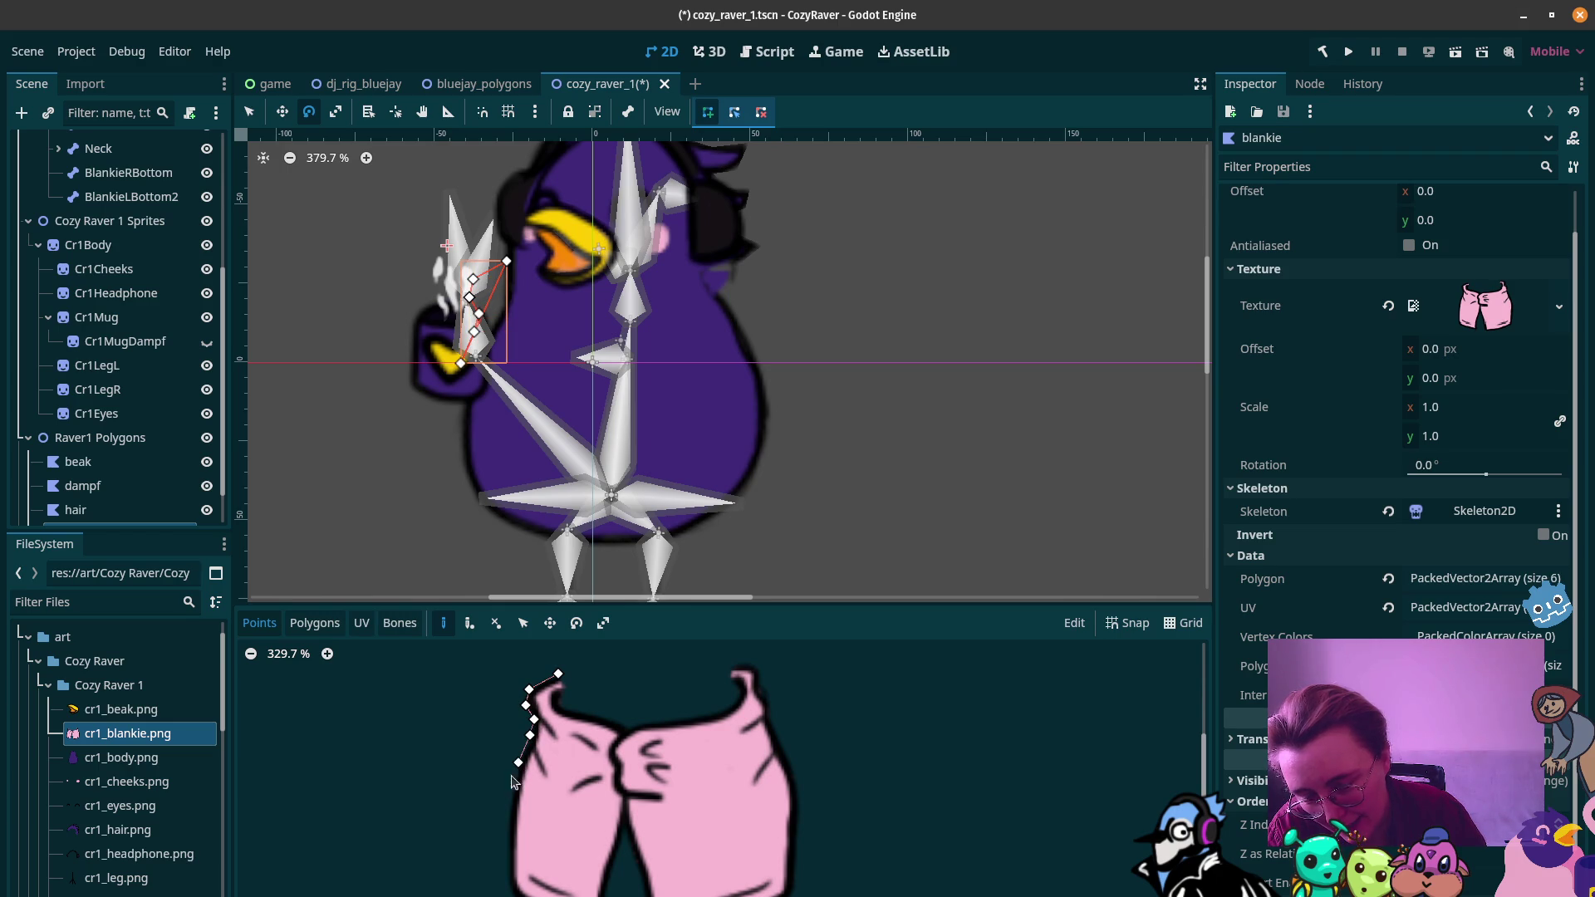
pyautogui.click(508, 807)
pyautogui.click(506, 883)
pyautogui.click(517, 896)
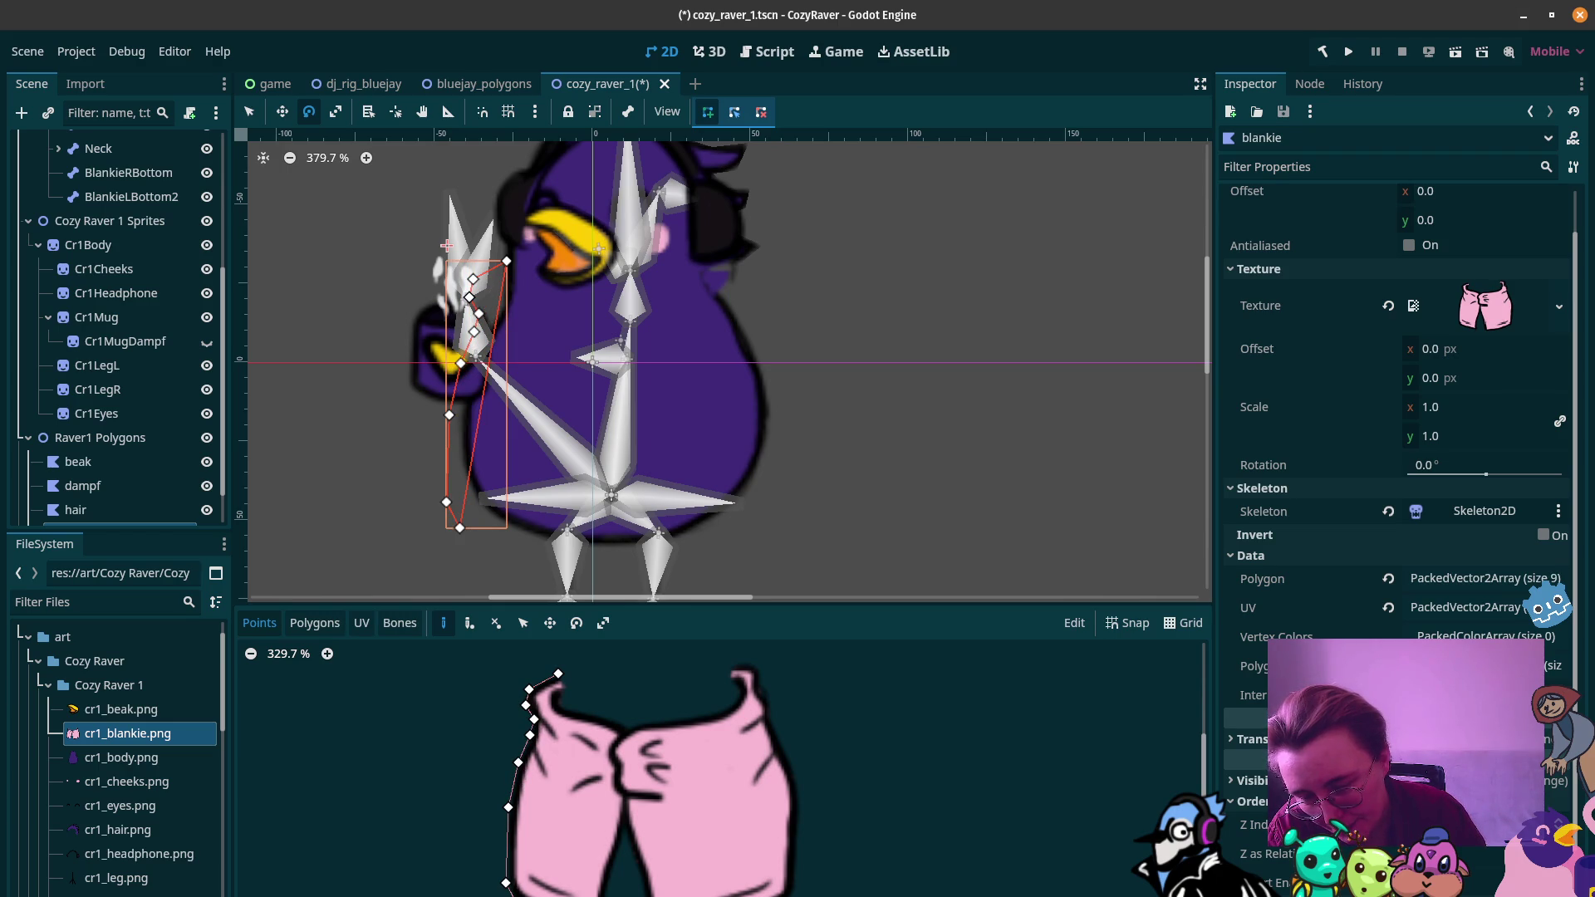
pyautogui.click(565, 896)
pyautogui.click(609, 895)
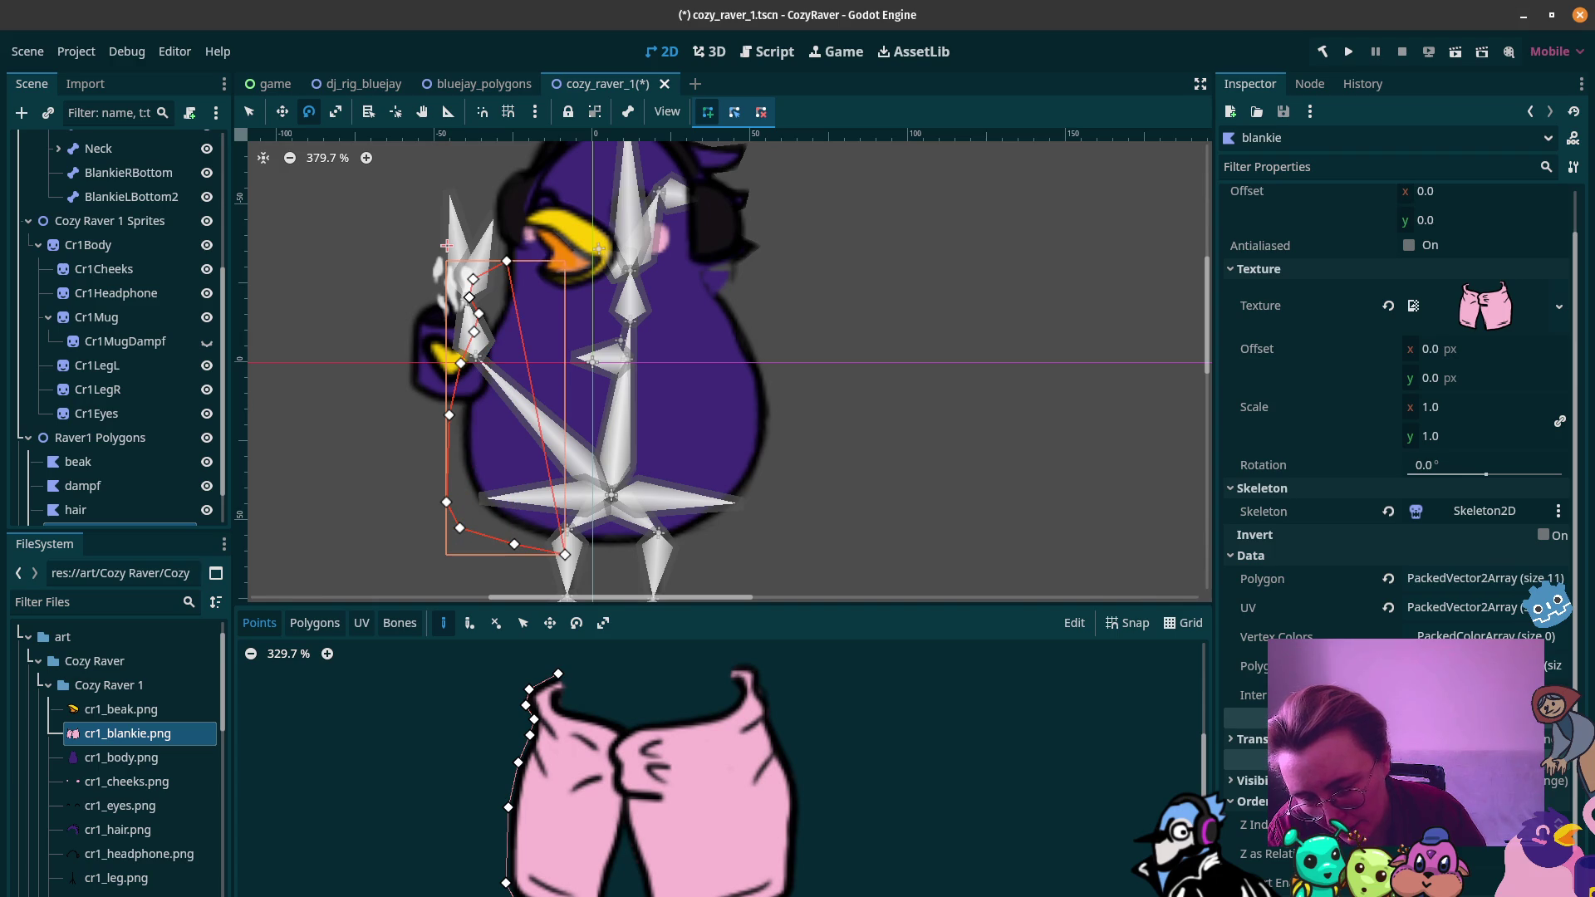
pyautogui.click(609, 876)
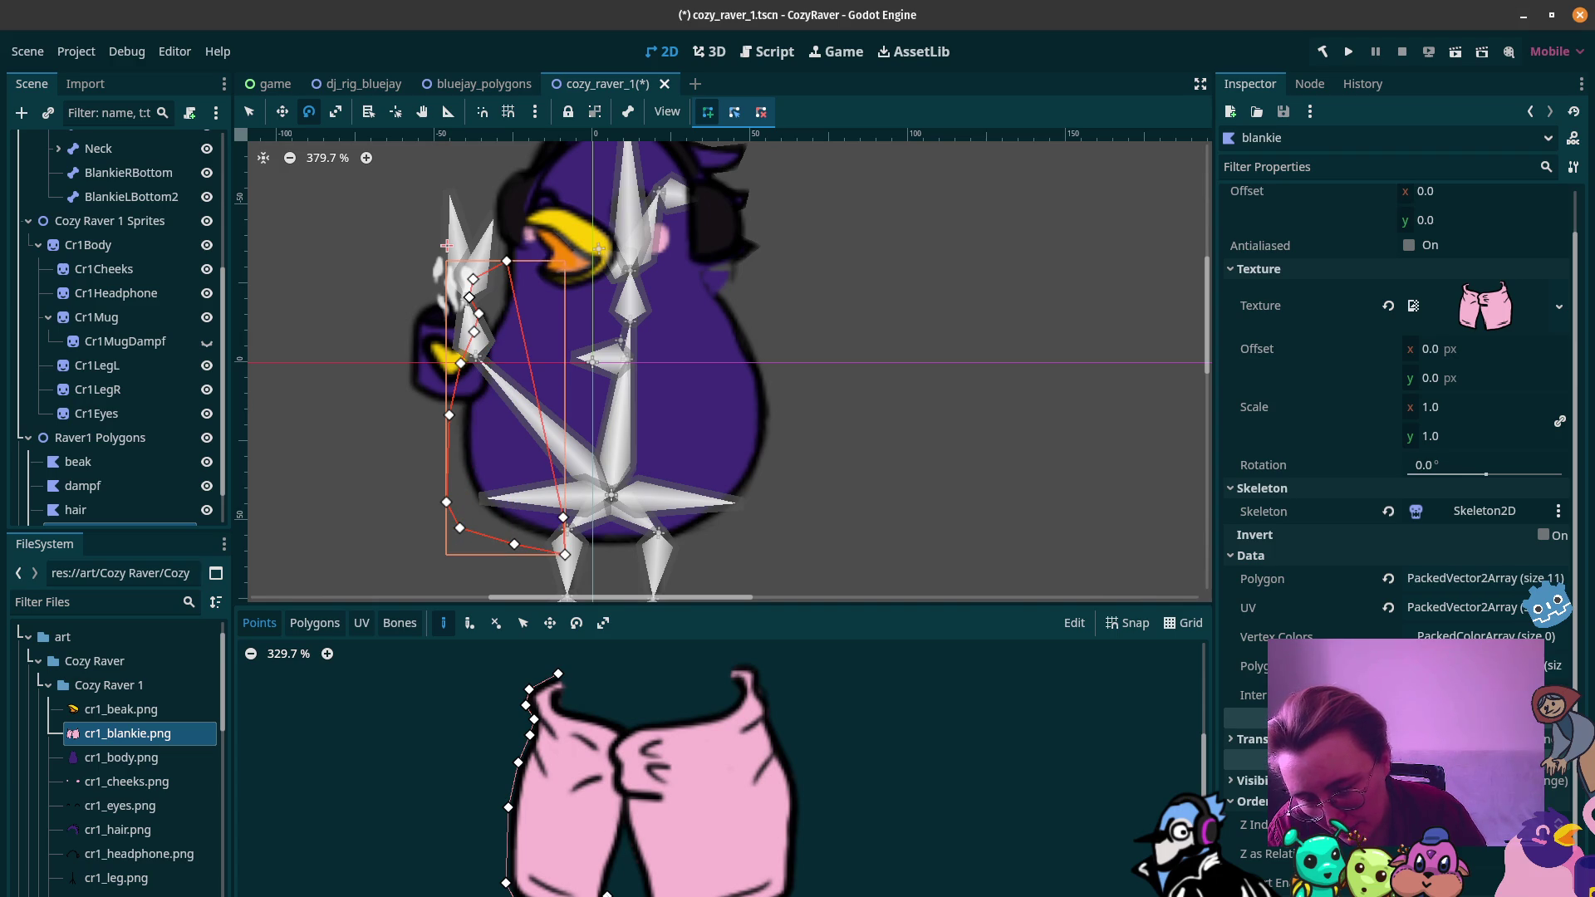
# Step: Trace the outline up and back down the blankie's central fold
pyautogui.click(613, 865)
pyautogui.click(626, 837)
pyautogui.click(627, 822)
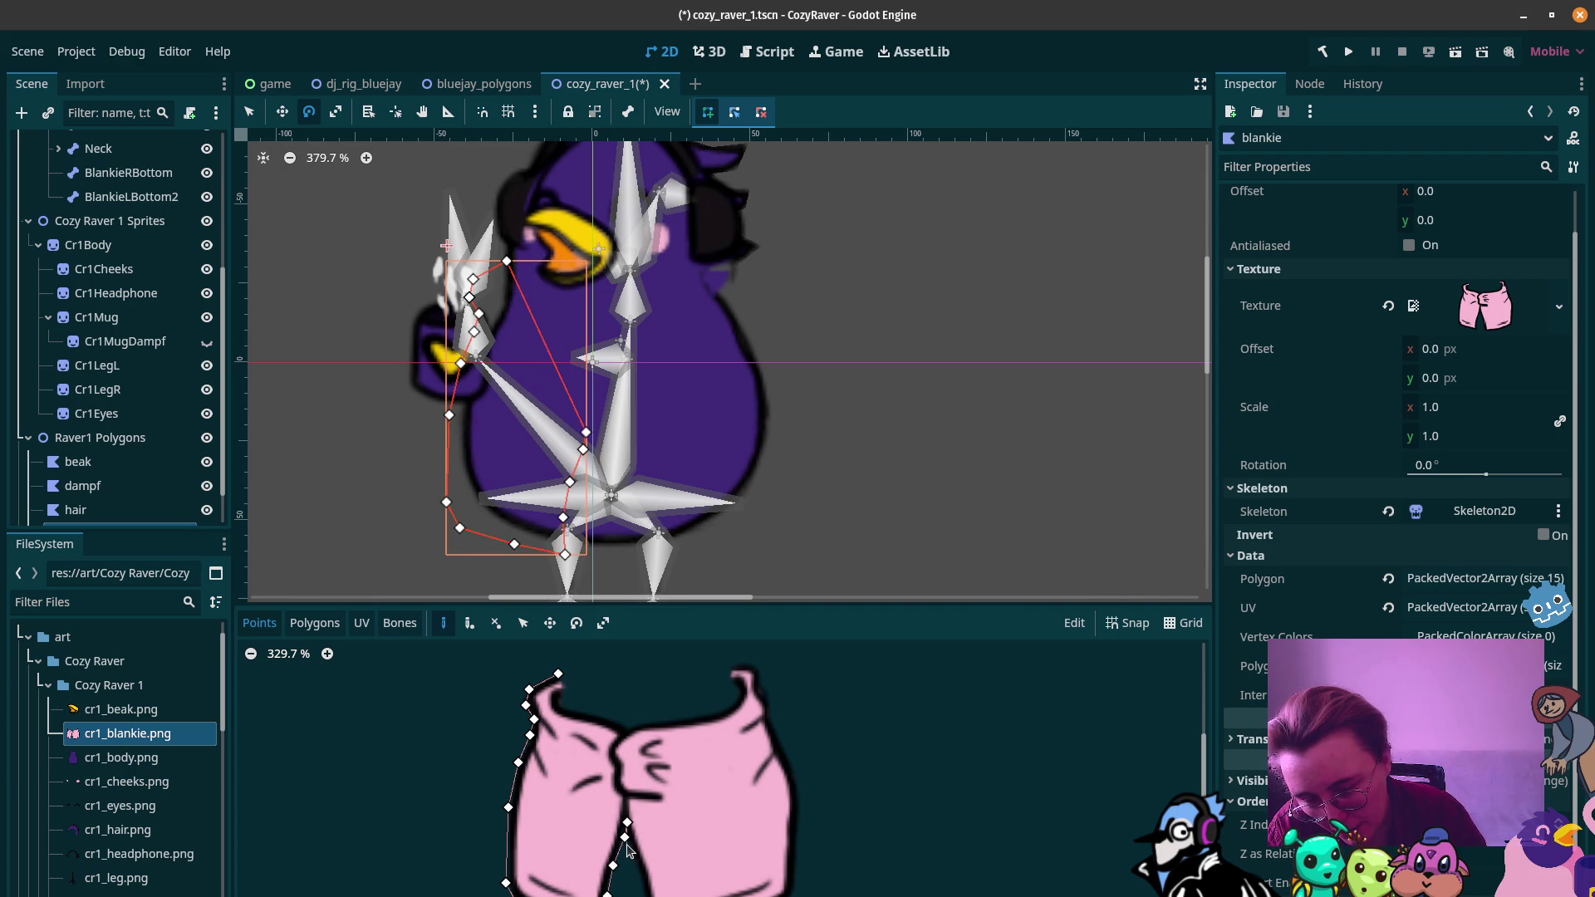
pyautogui.click(631, 850)
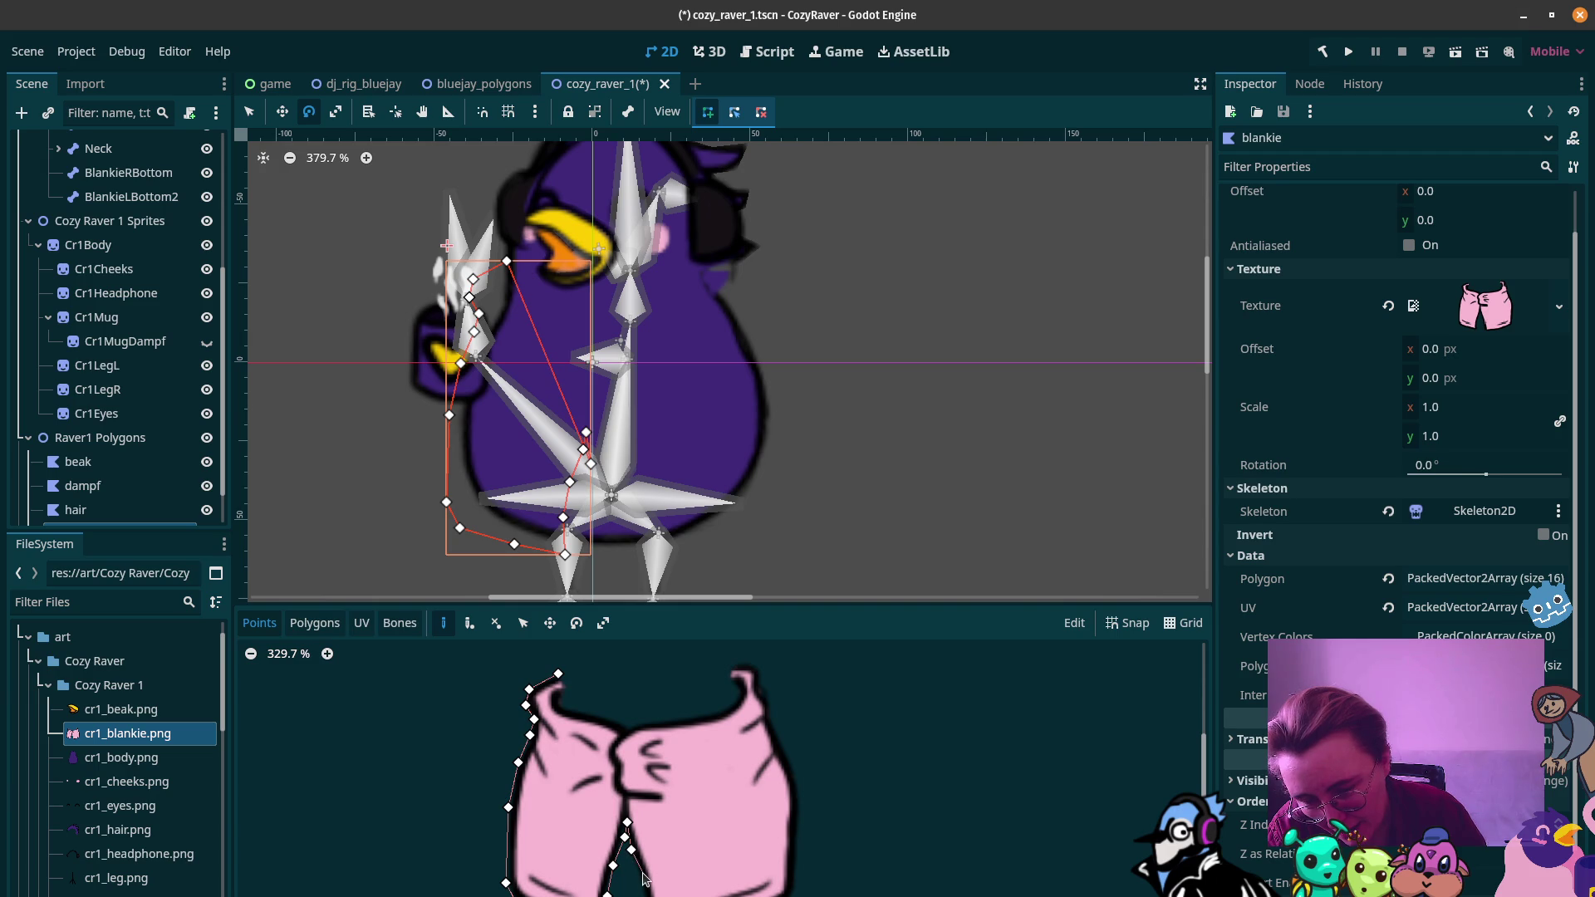
pyautogui.click(643, 878)
pyautogui.click(648, 895)
# Step: Continue the outline along the right half's bottom and up the right edge
pyautogui.click(612, 556)
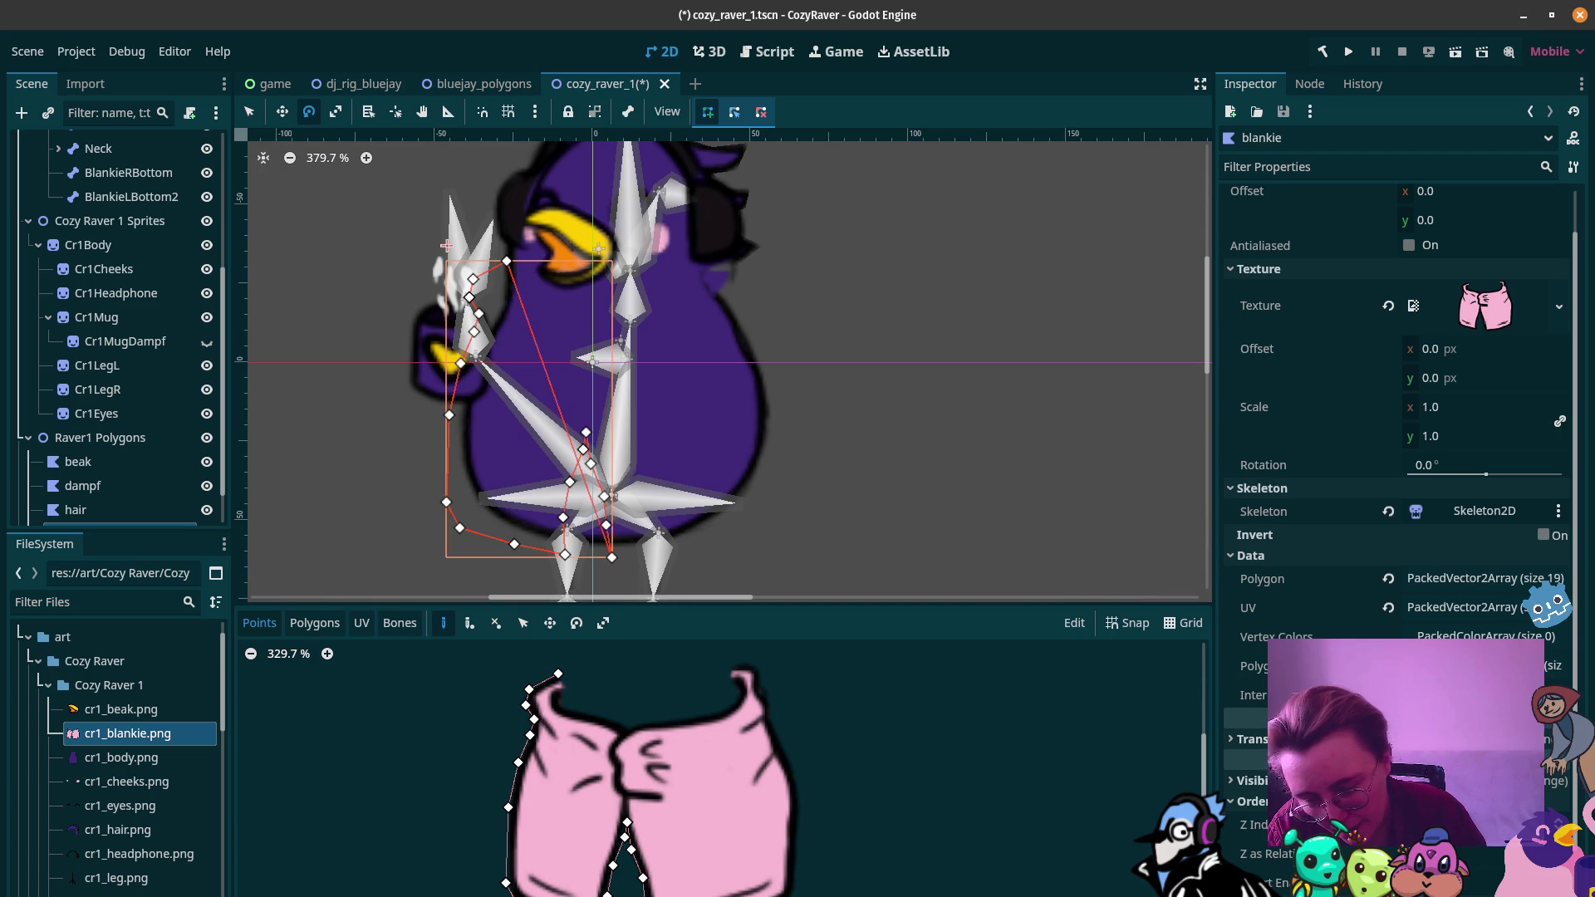
pyautogui.click(646, 564)
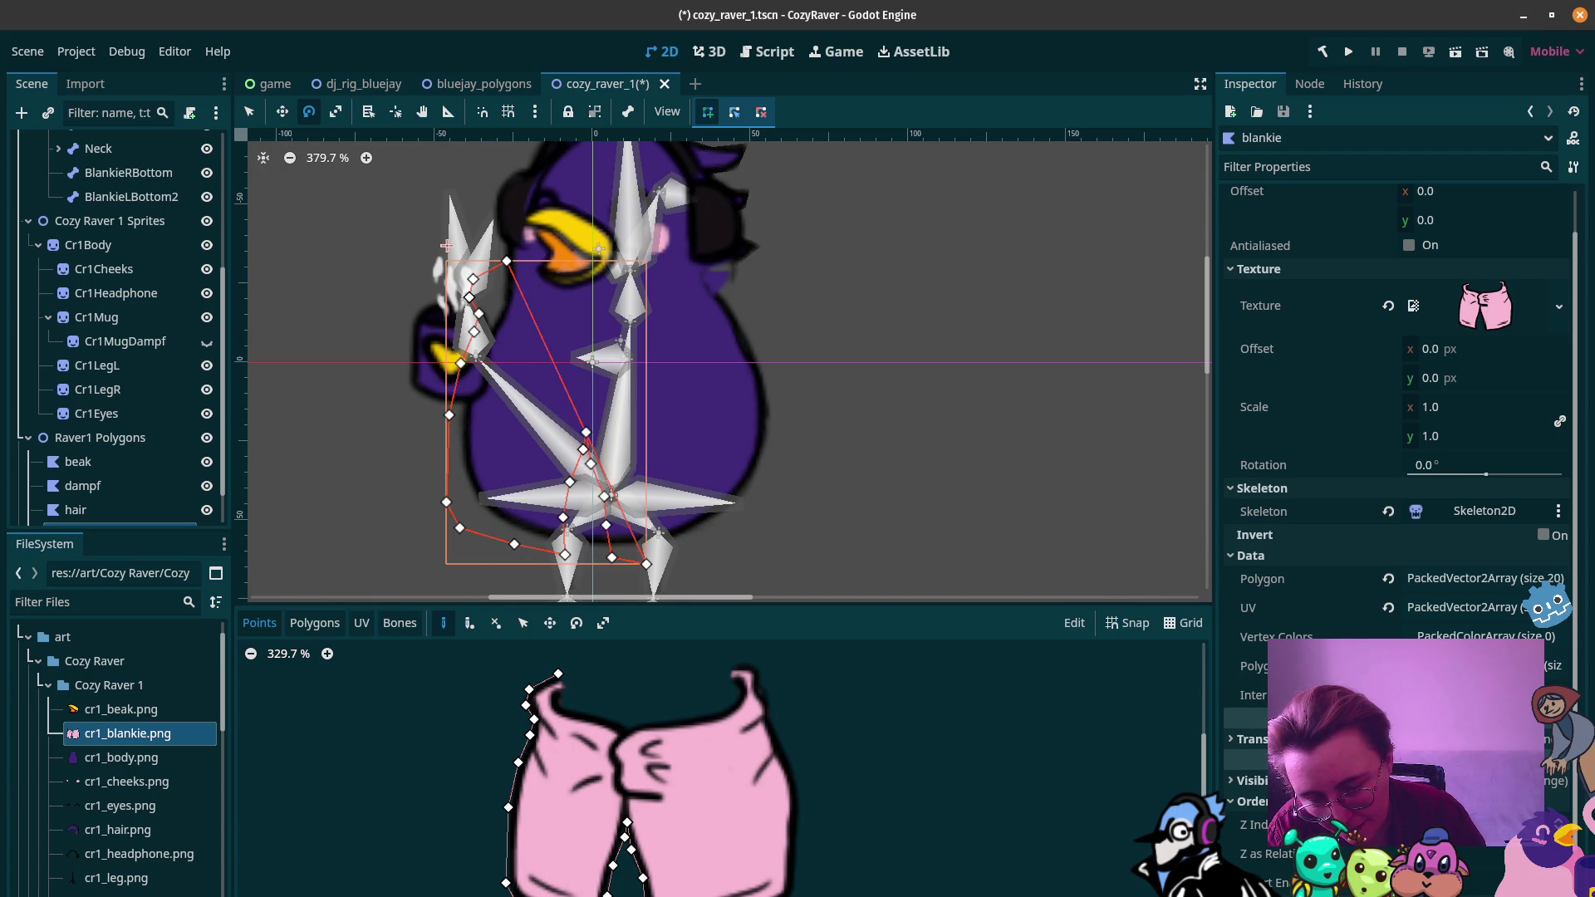
pyautogui.click(686, 558)
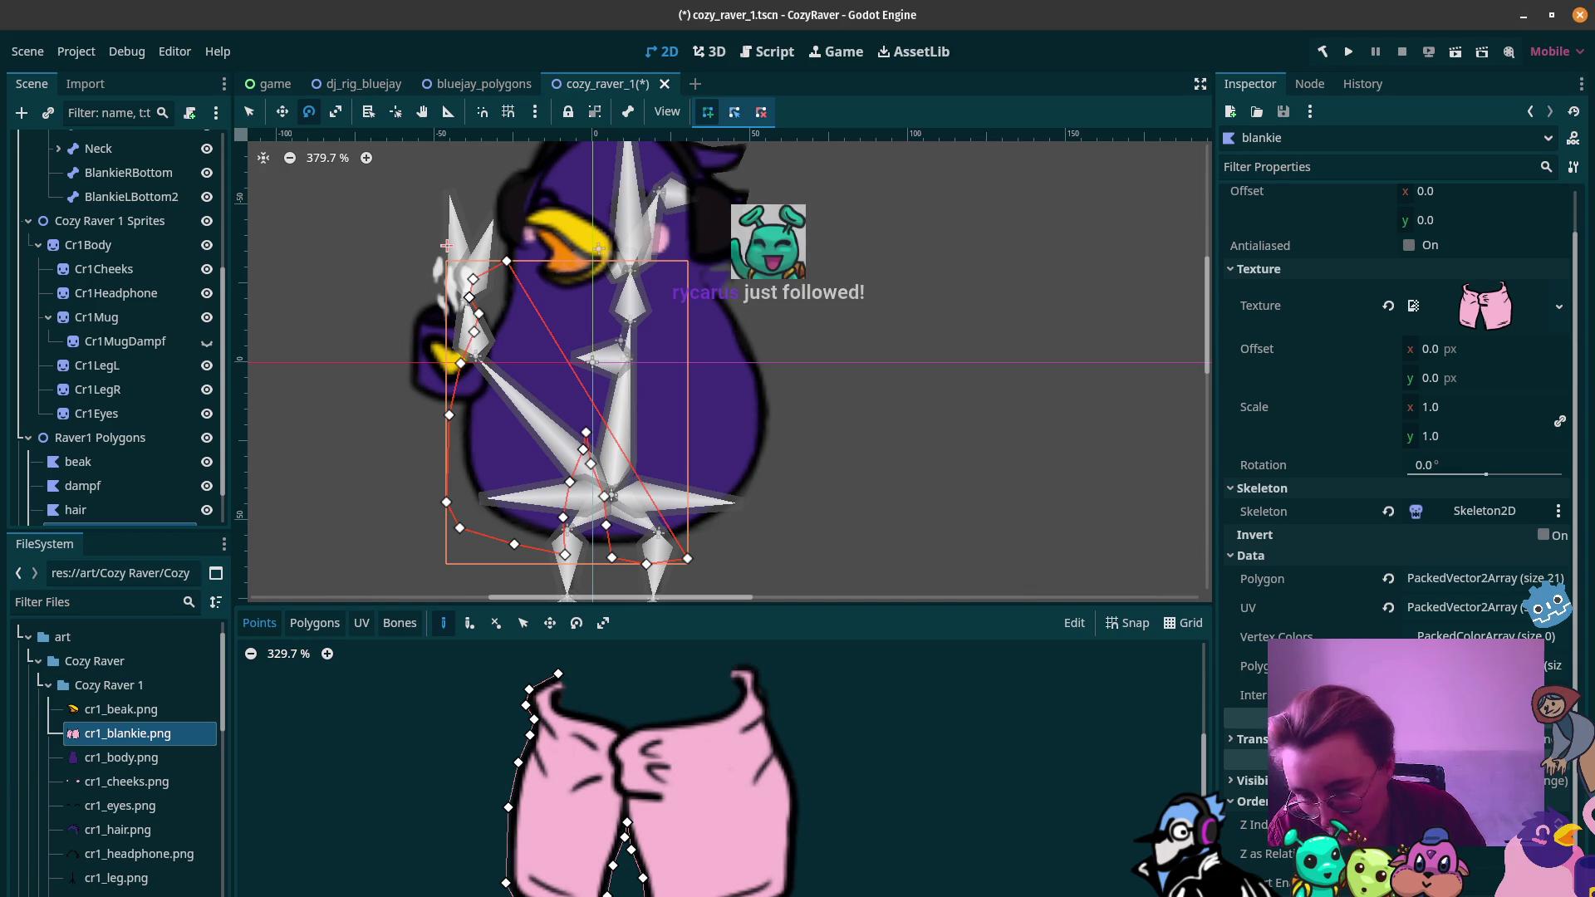
pyautogui.click(732, 547)
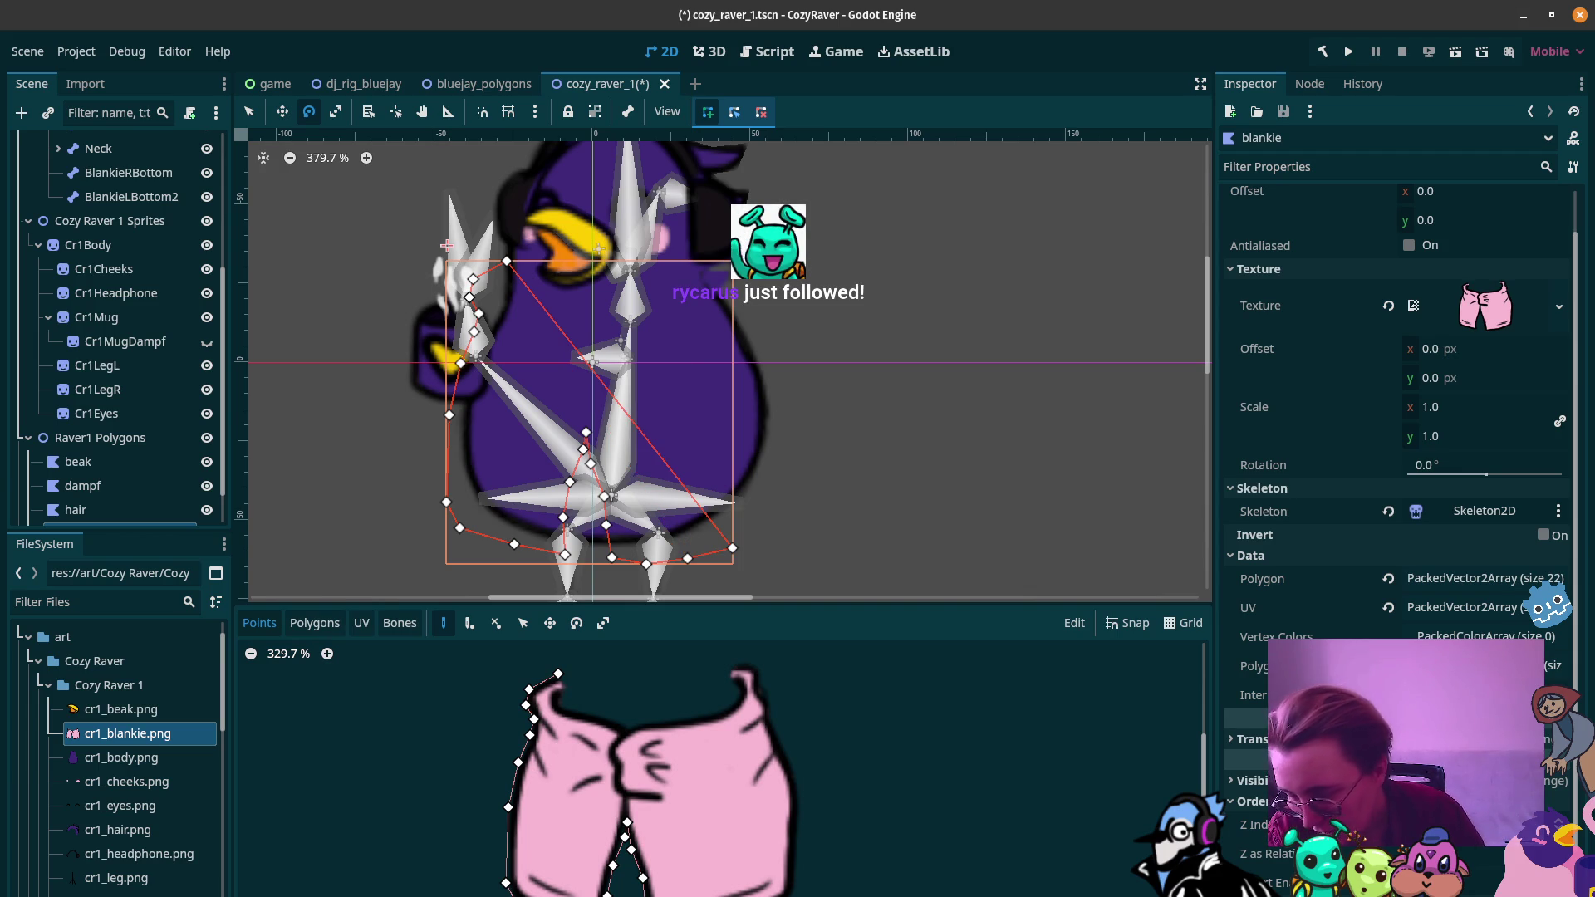
pyautogui.click(776, 519)
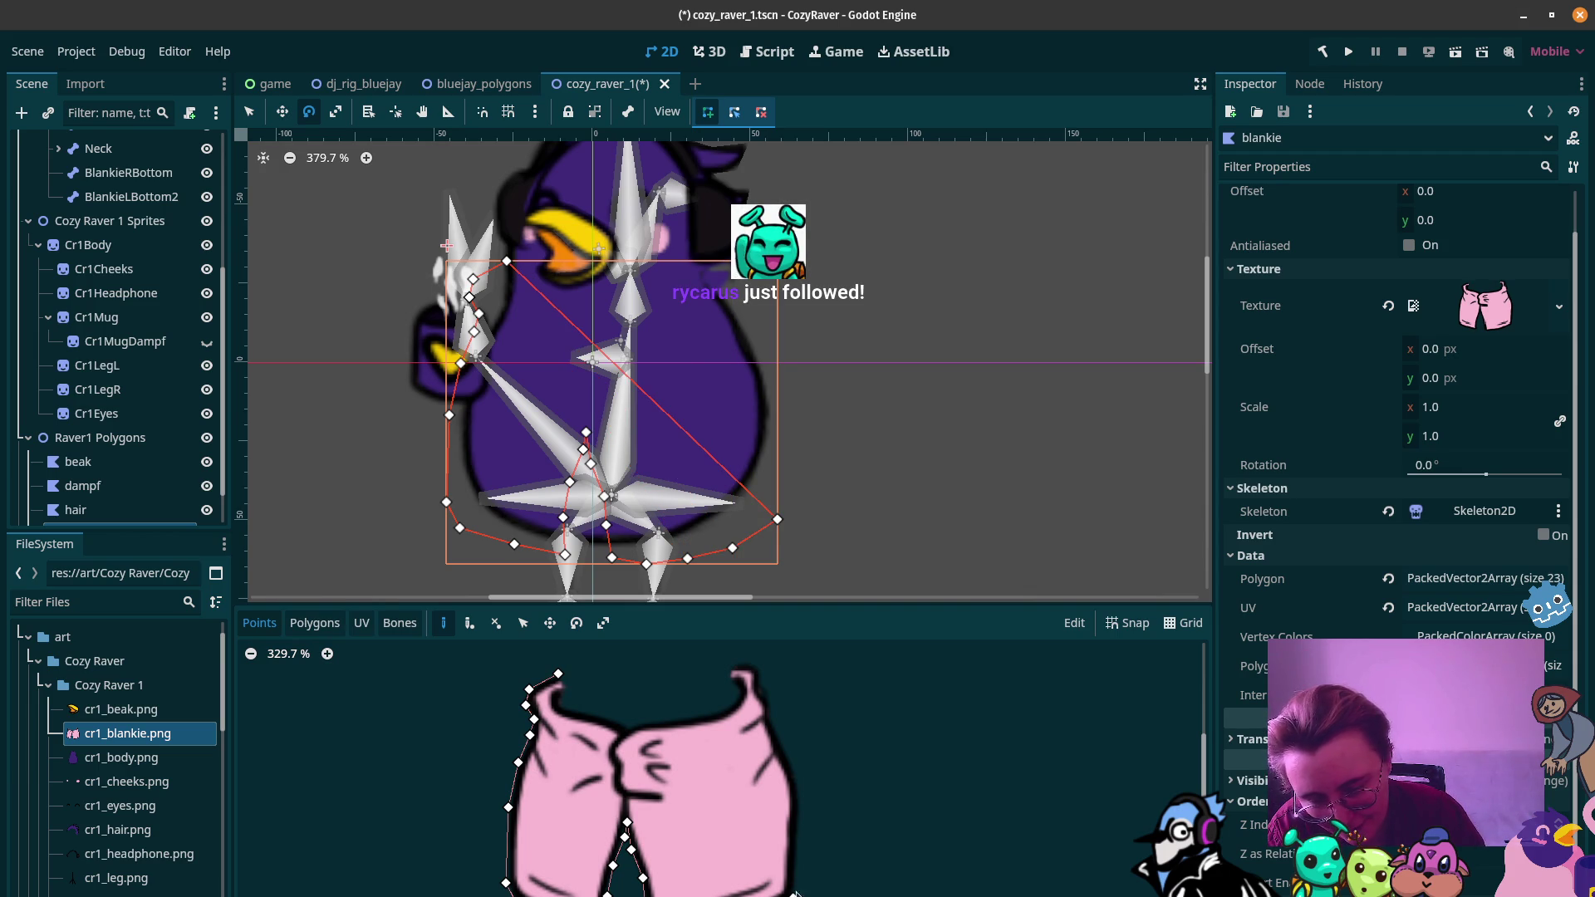
pyautogui.click(797, 836)
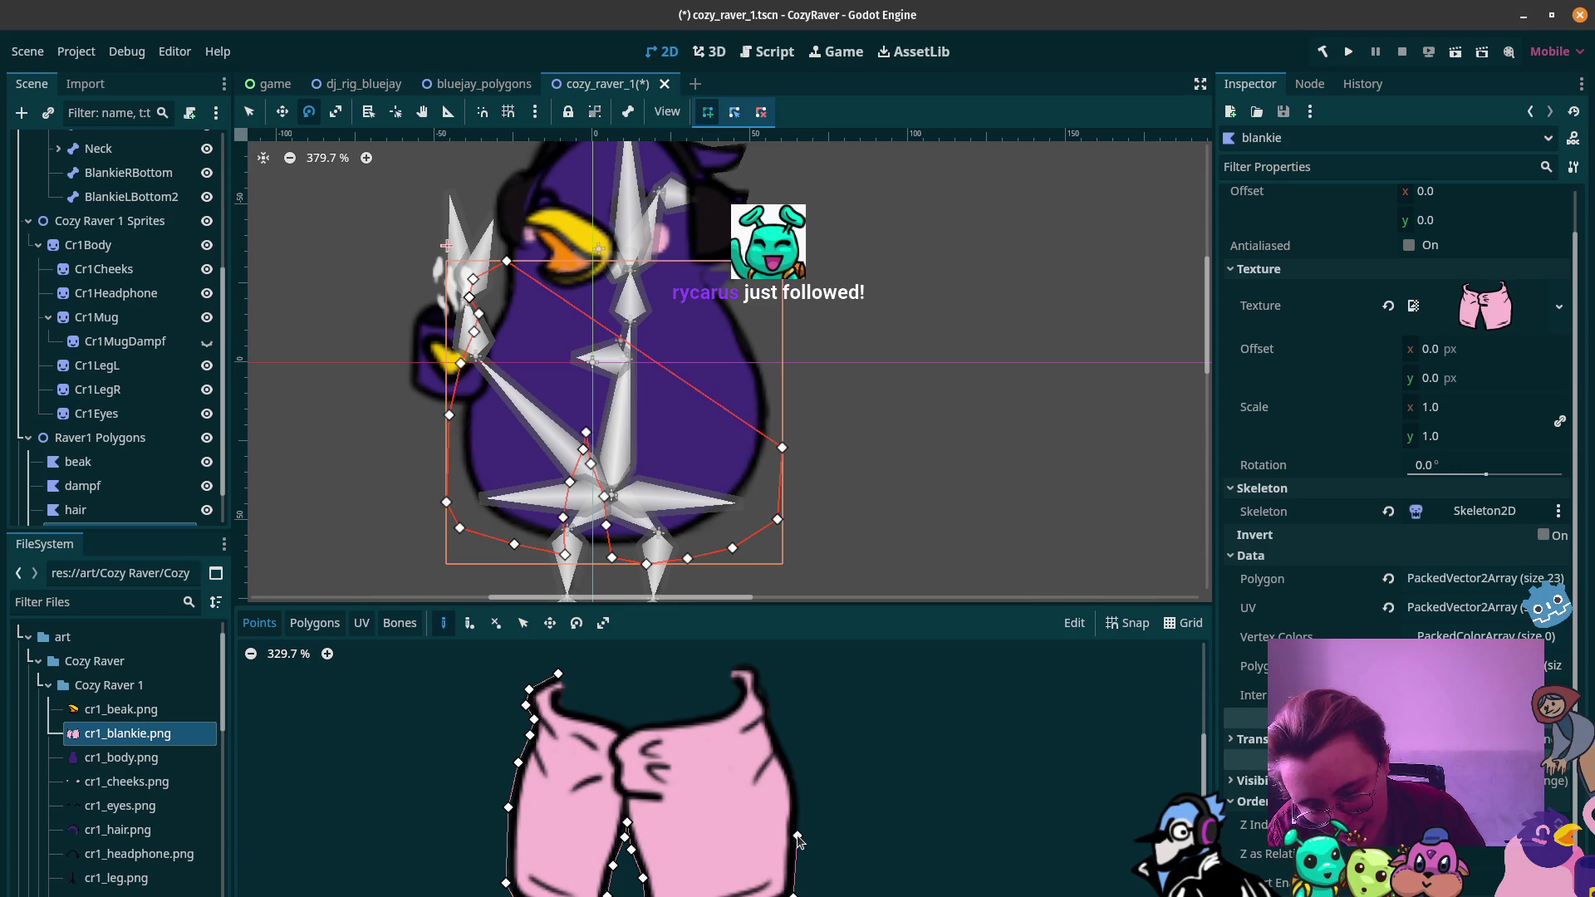
pyautogui.click(799, 781)
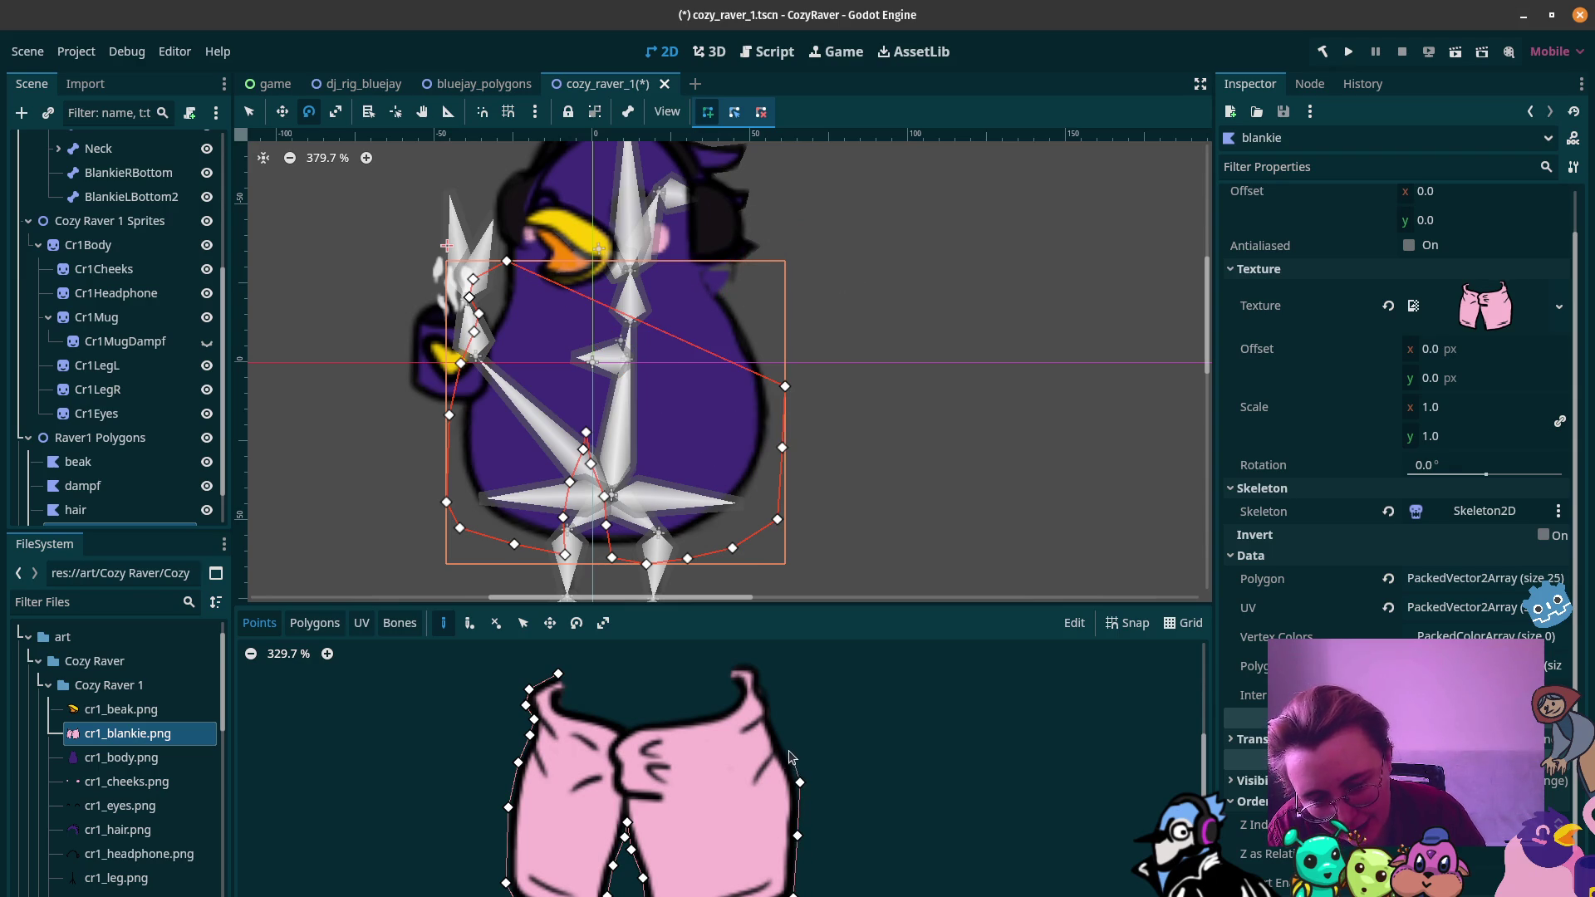
pyautogui.click(784, 747)
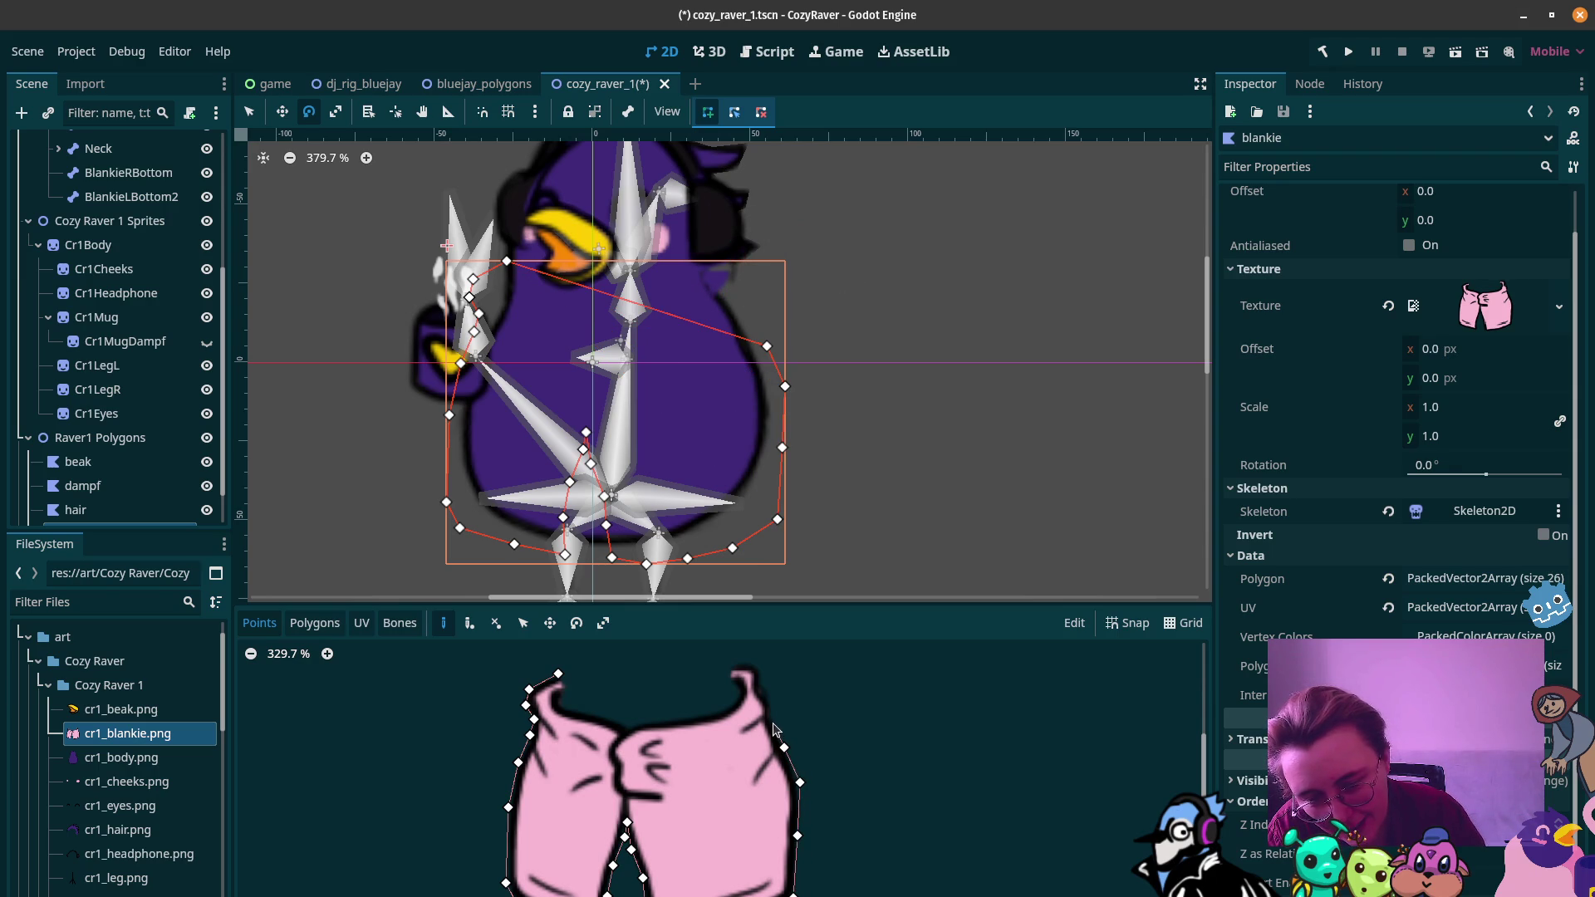
pyautogui.click(771, 718)
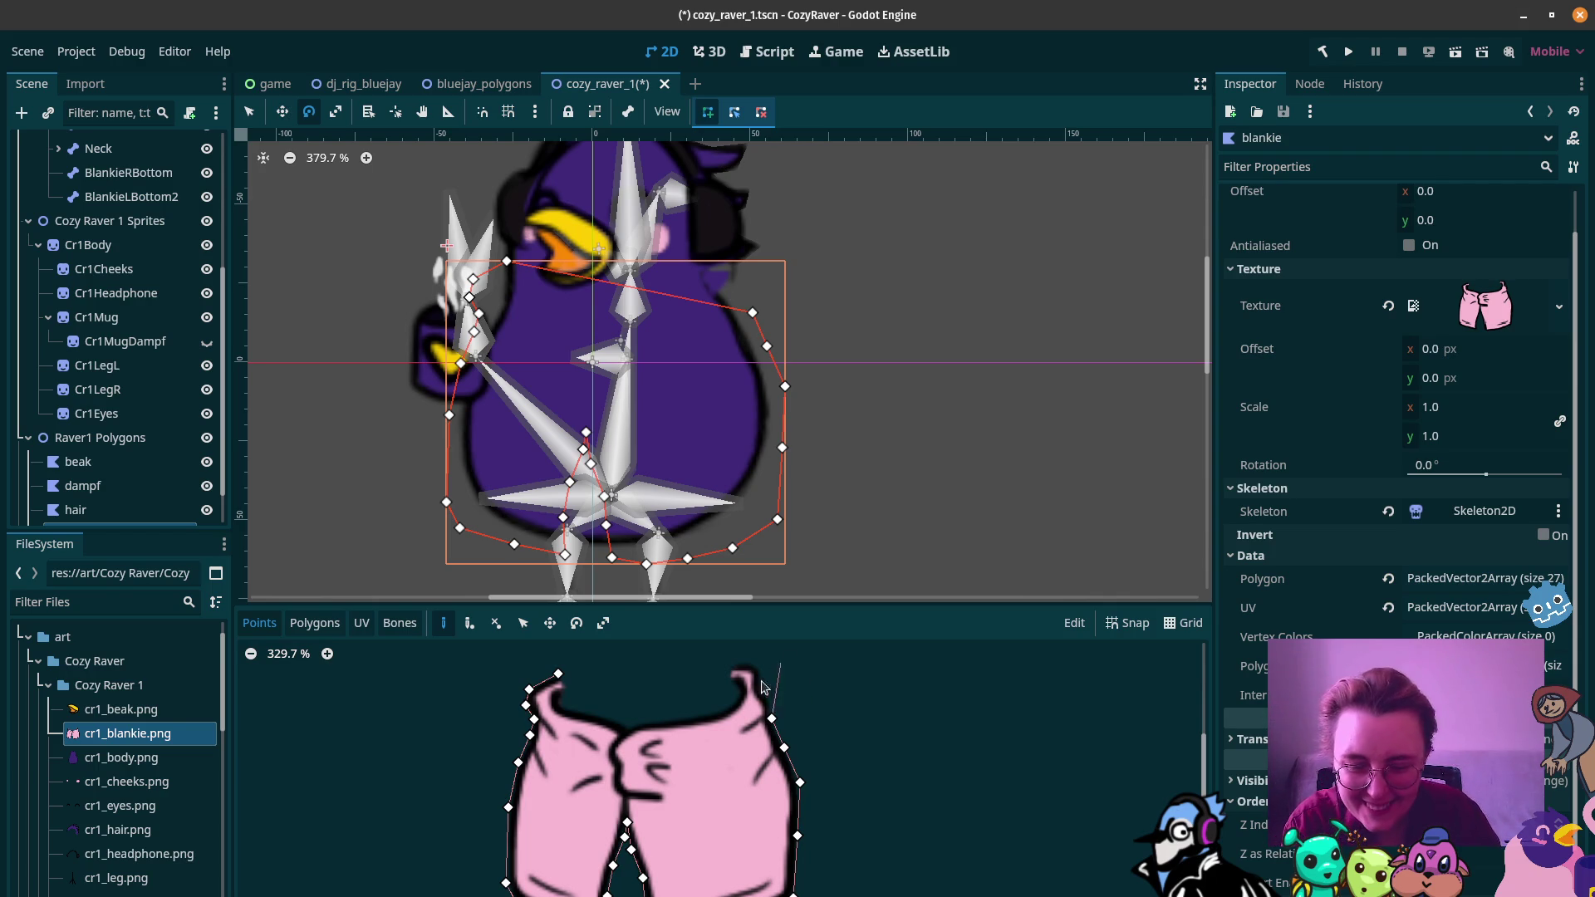
# Step: Add points up to the top-right corner, dragging the pending point into place, closing at 32 points
pyautogui.click(767, 693)
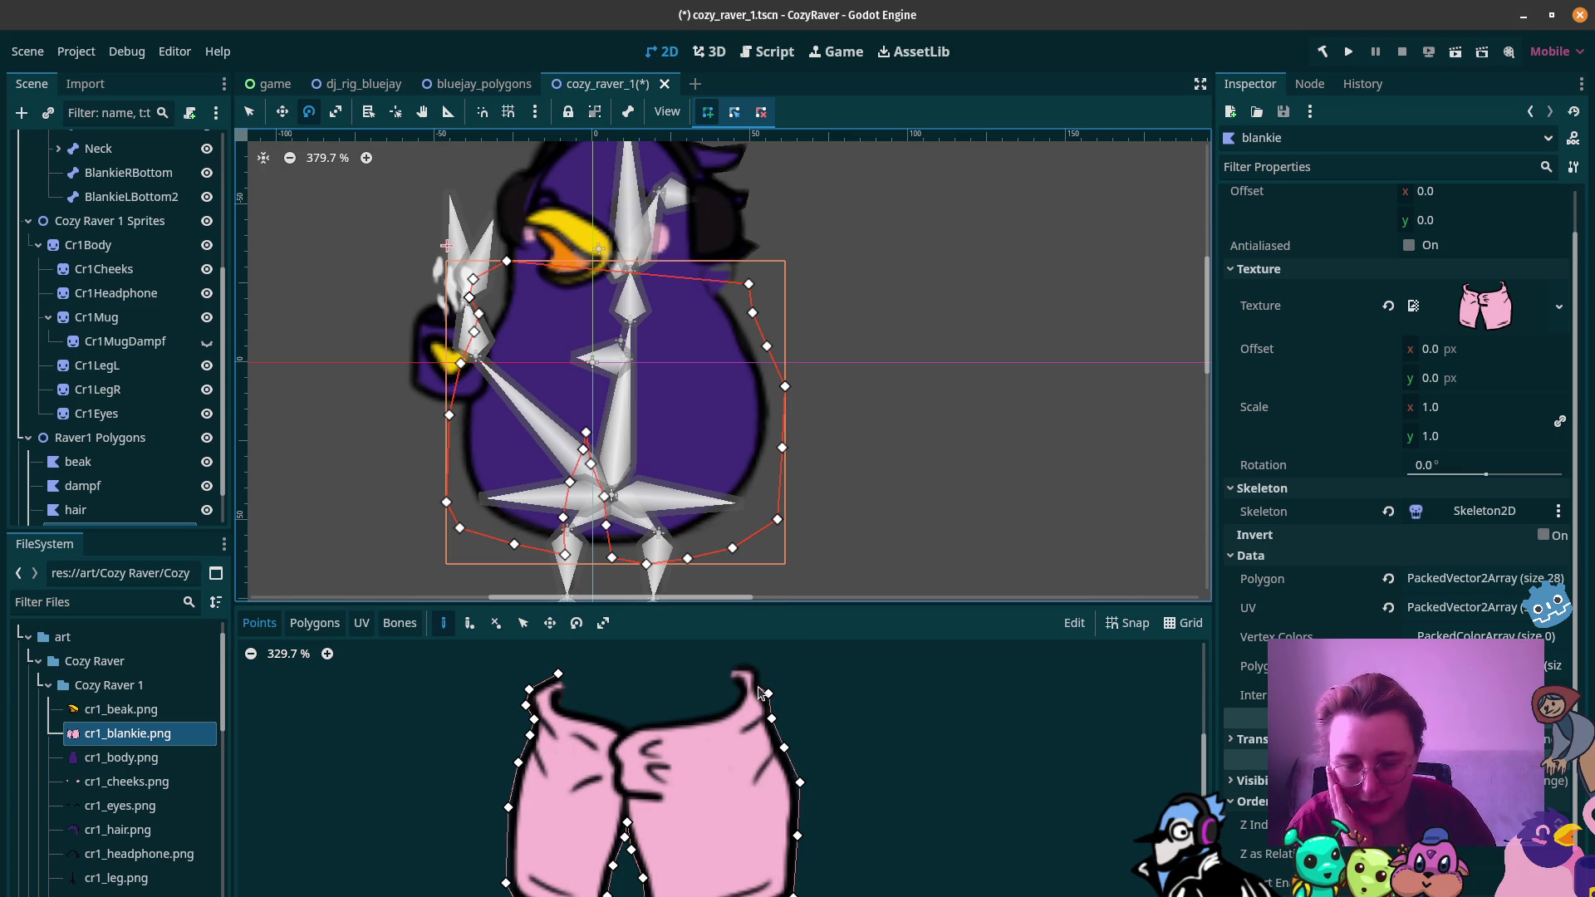
pyautogui.click(763, 689)
pyautogui.click(759, 669)
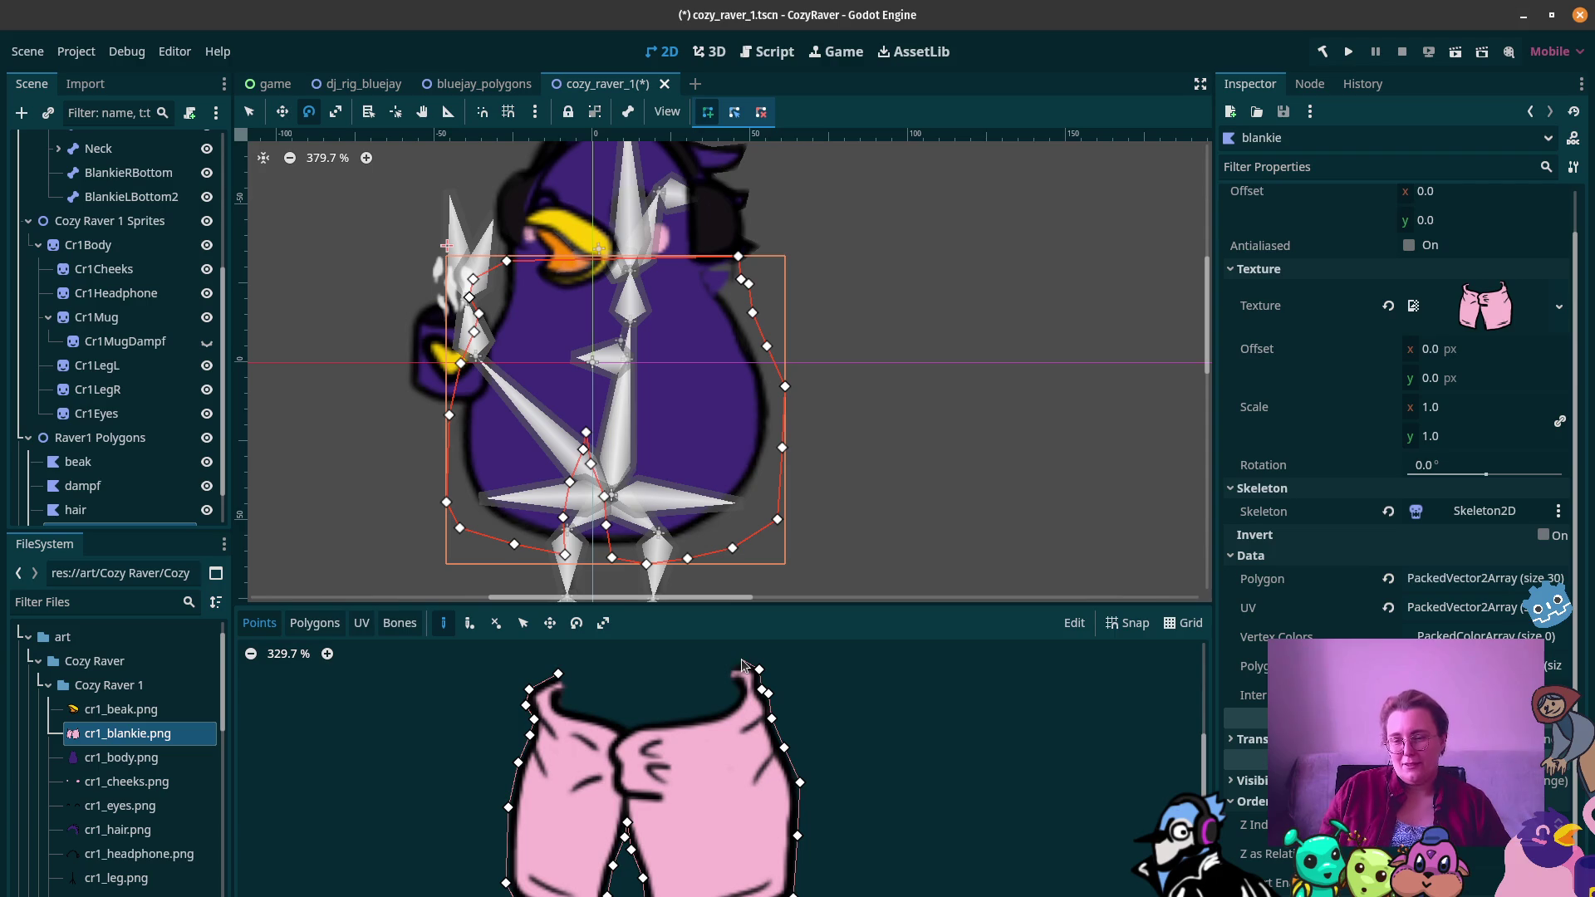
pyautogui.moveTo(741, 664); pyautogui.dragTo(717, 628)
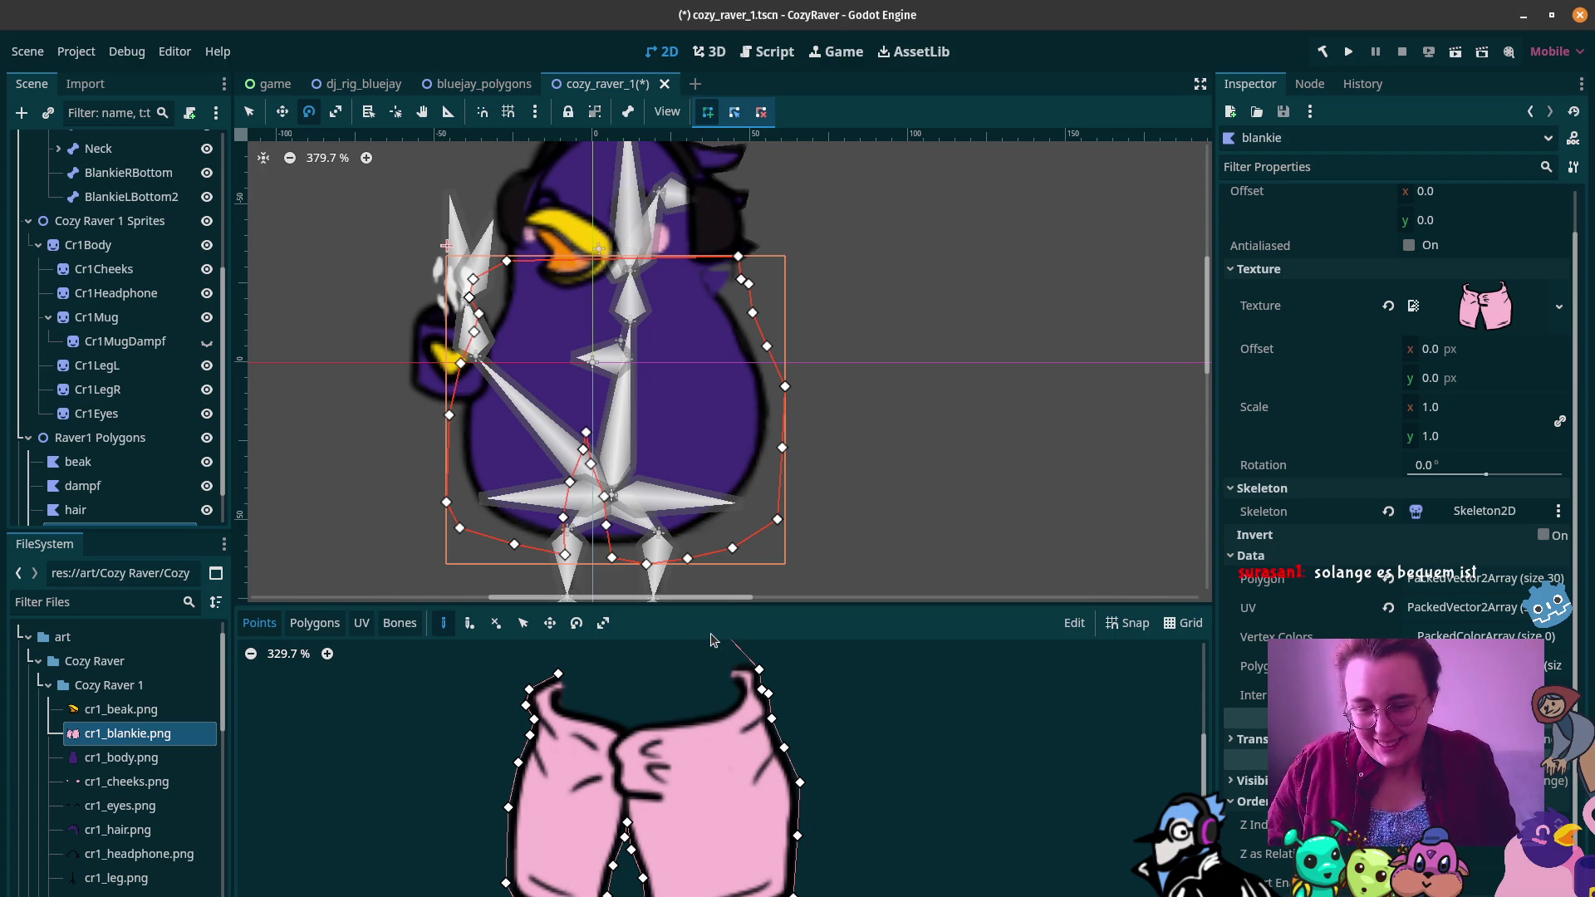
pyautogui.moveTo(712, 640)
pyautogui.mouseDown()
pyautogui.moveTo(716, 673)
pyautogui.moveTo(747, 665)
pyautogui.mouseUp()
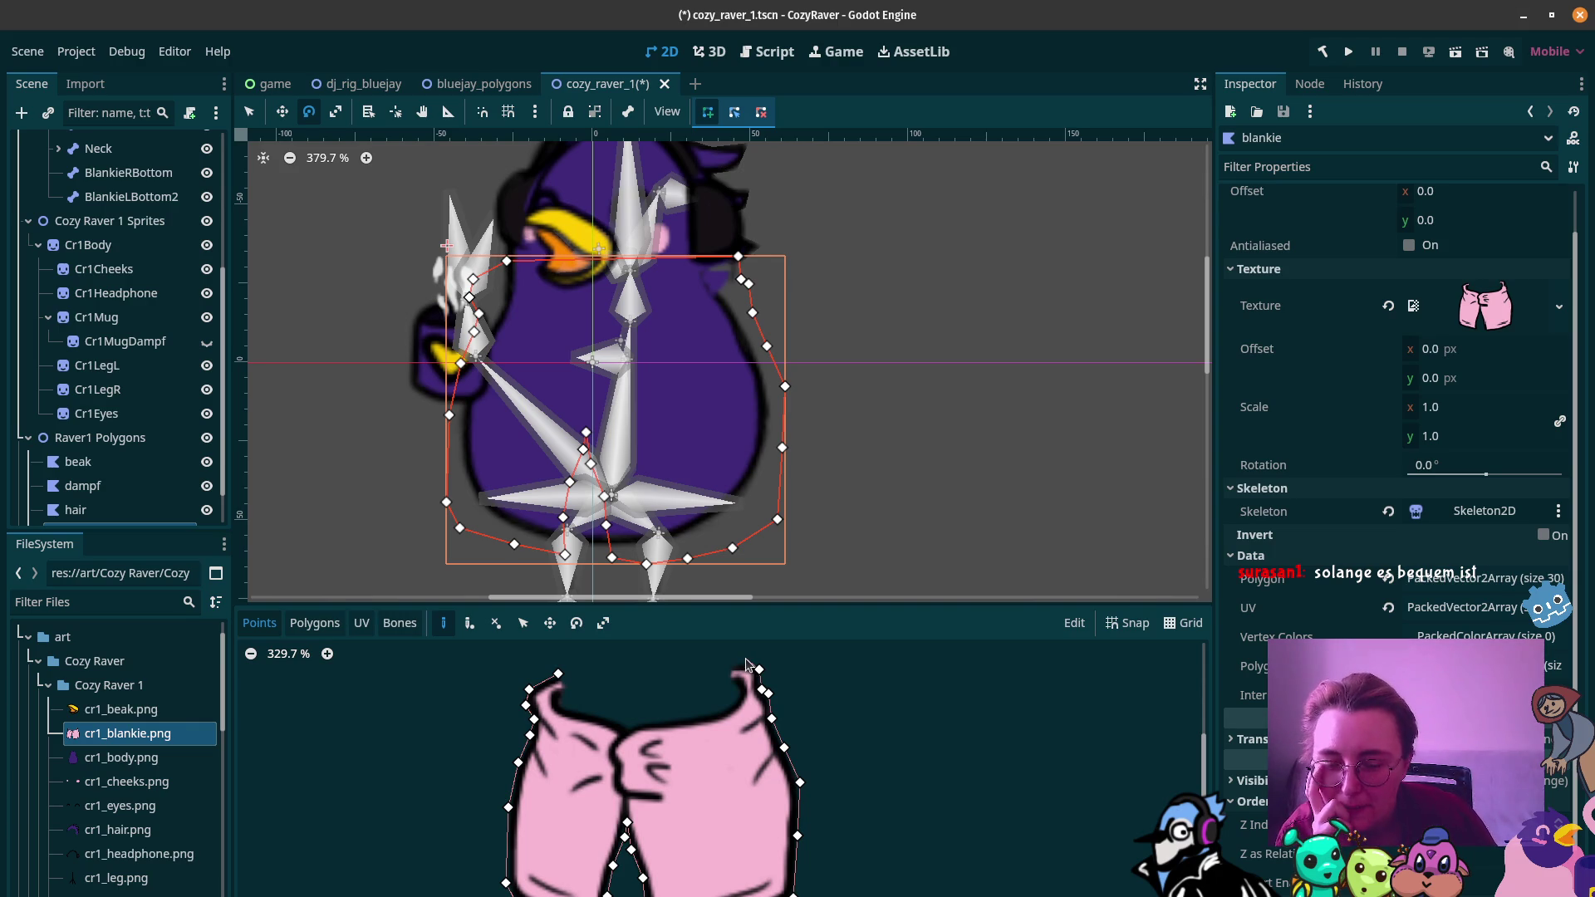
pyautogui.click(742, 661)
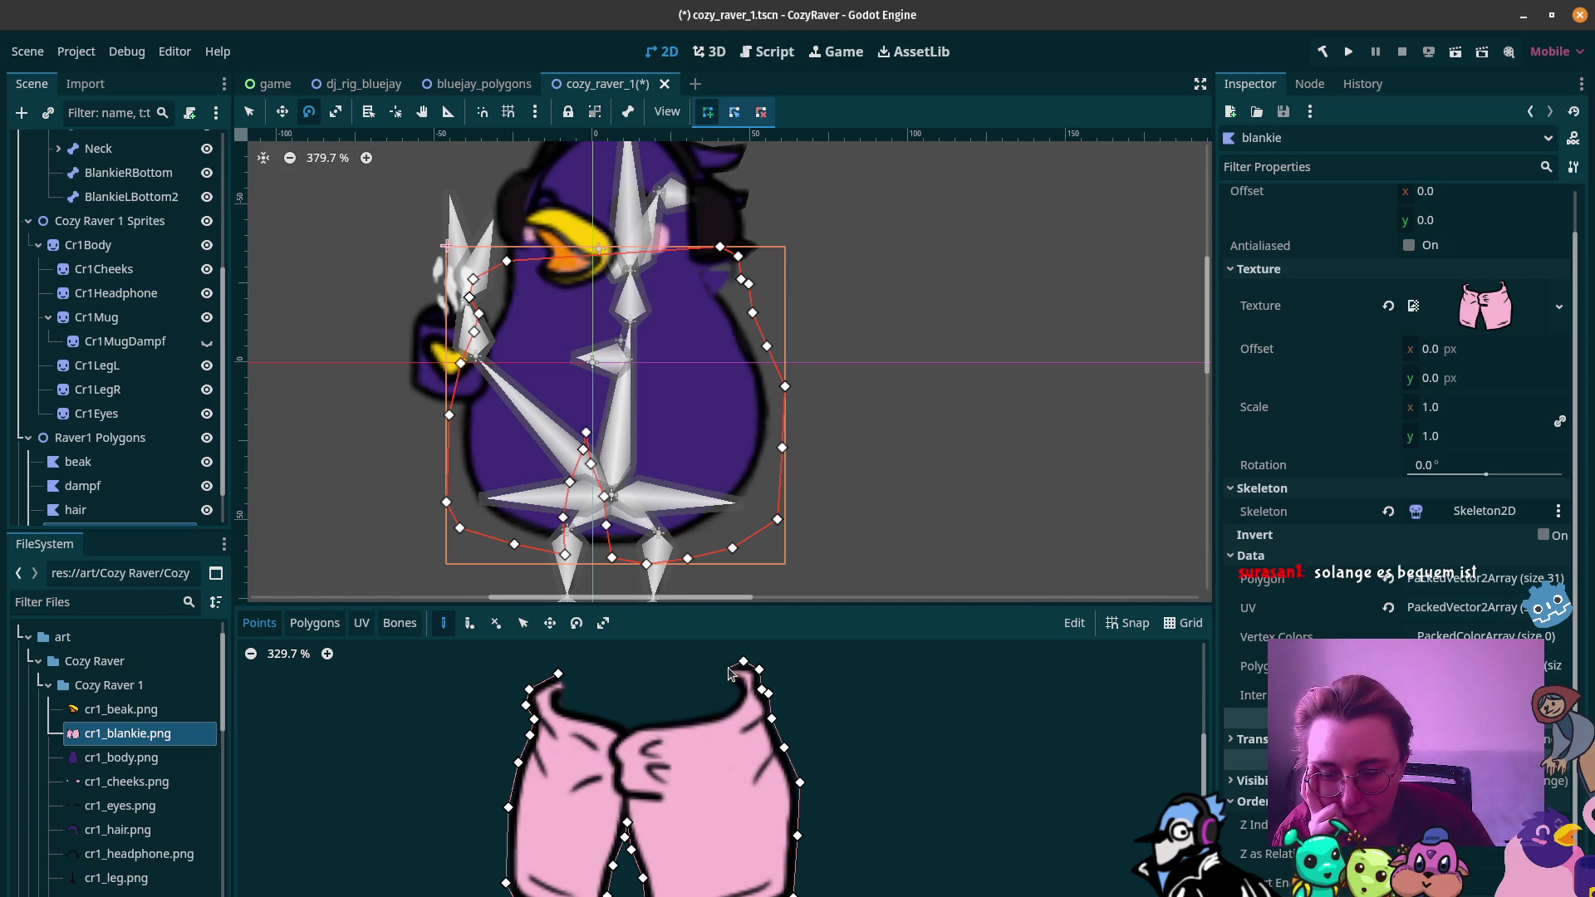
pyautogui.click(727, 667)
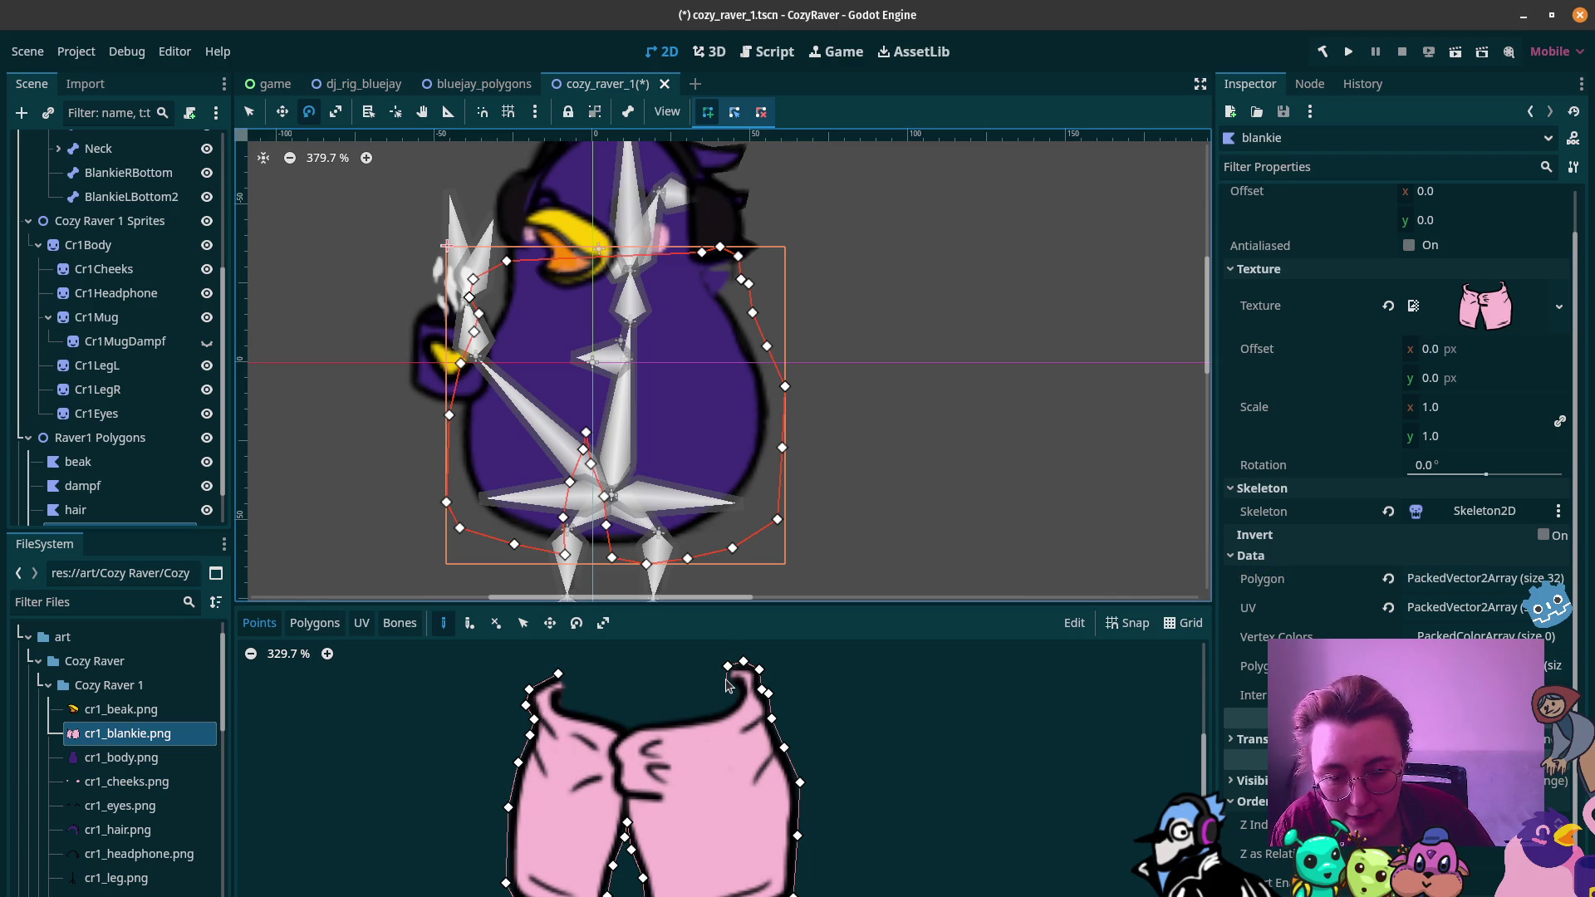
# Step: Add four points along the blankie's top-right edge, then right-click to discard the unfinished outline
pyautogui.click(727, 679)
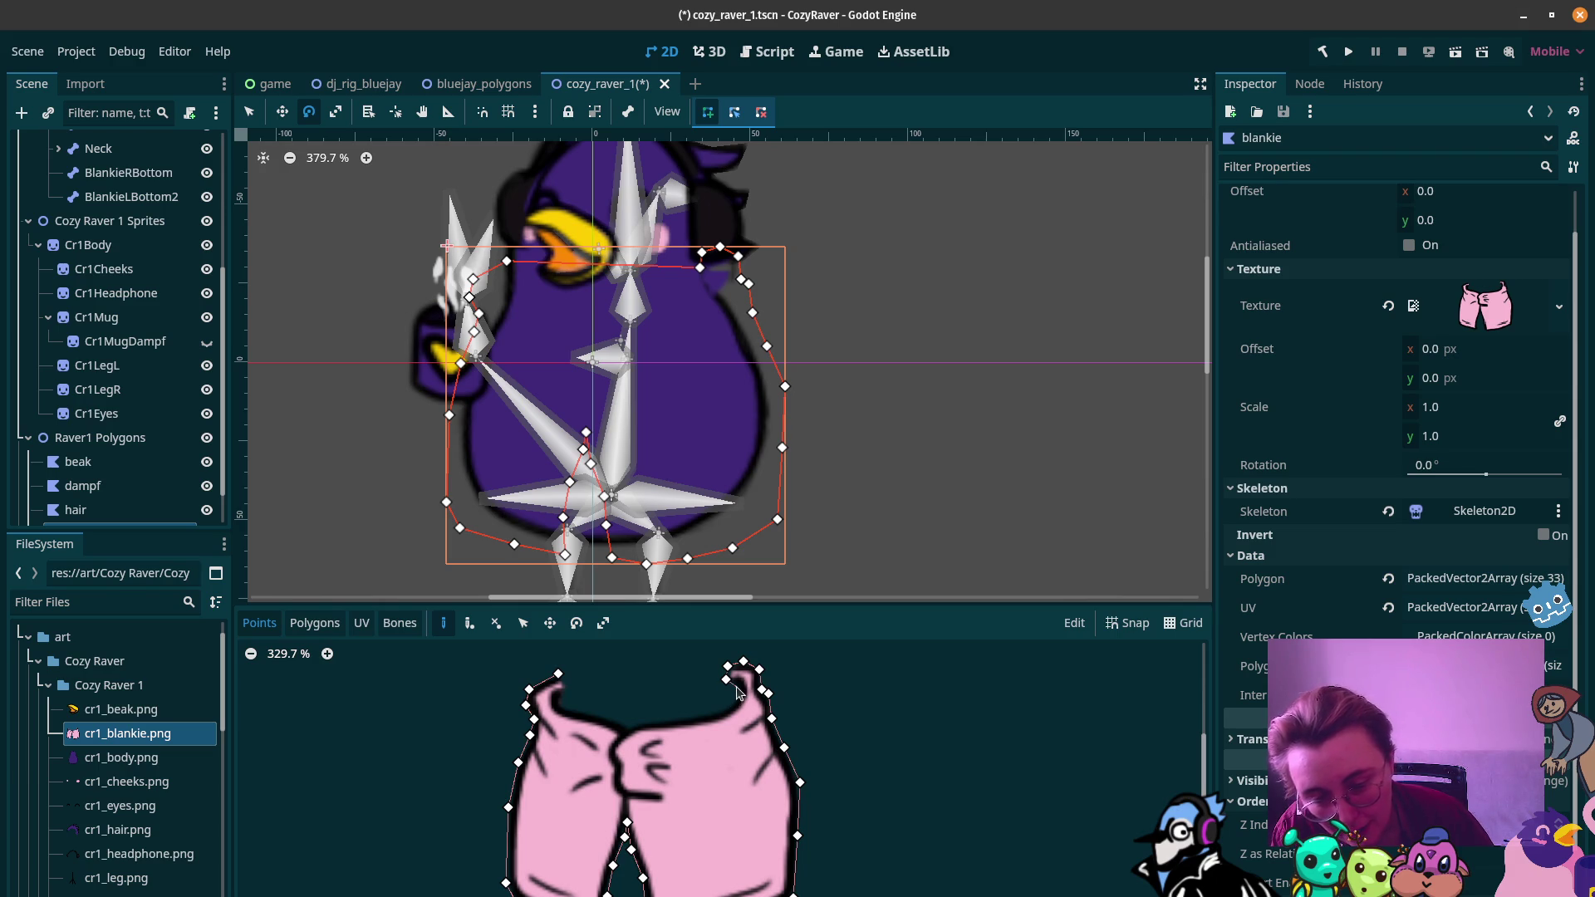
pyautogui.click(735, 688)
pyautogui.click(735, 699)
pyautogui.click(716, 711)
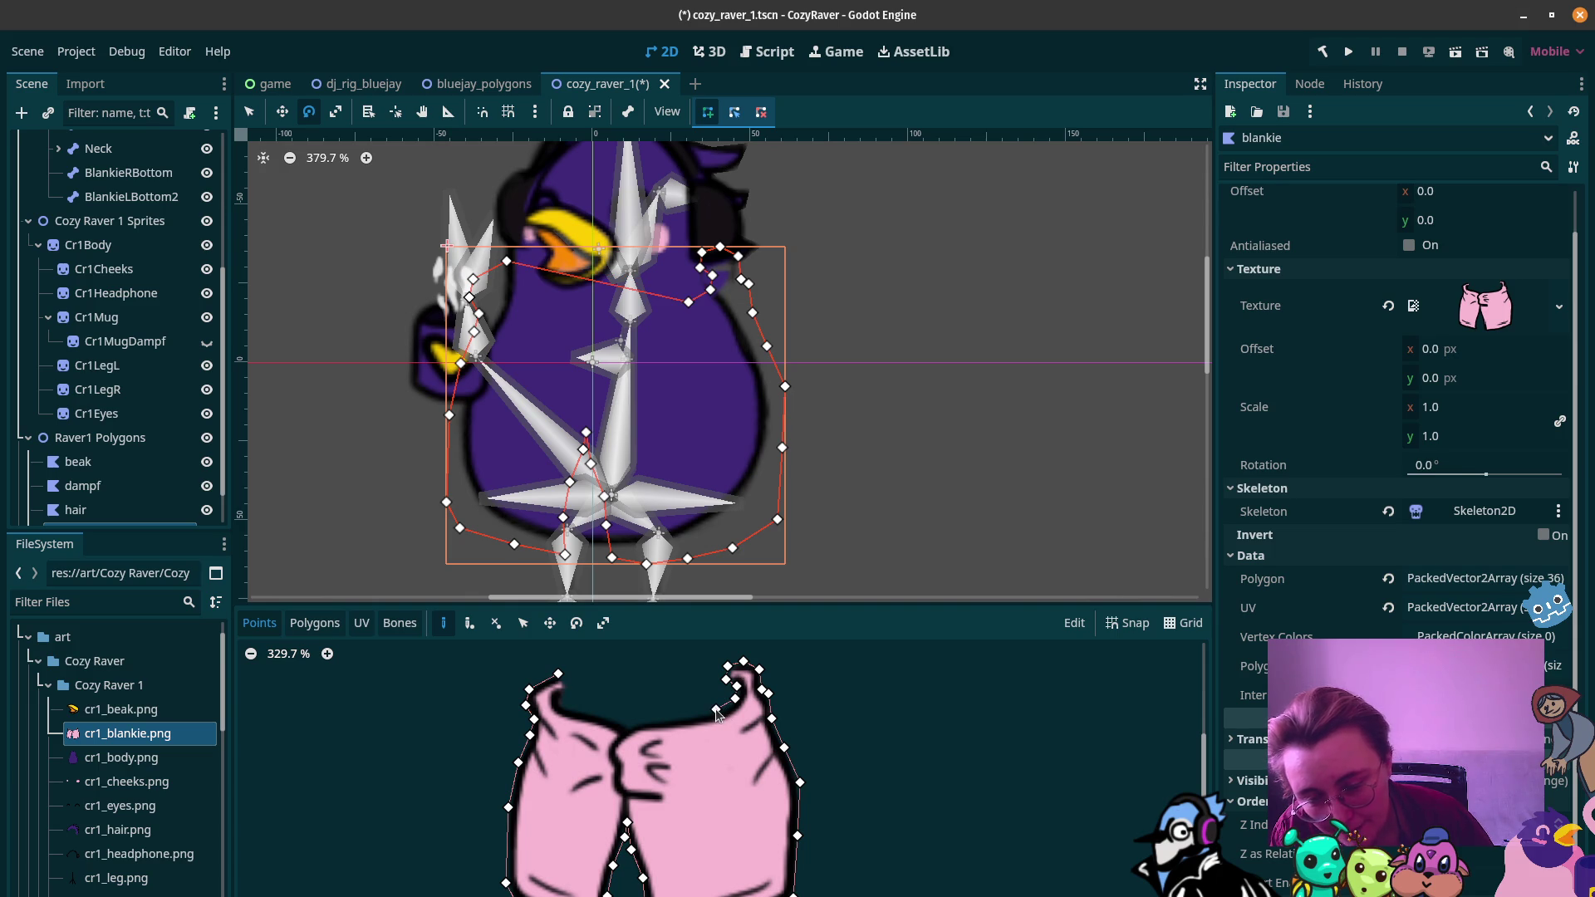
pyautogui.rightClick(661, 721)
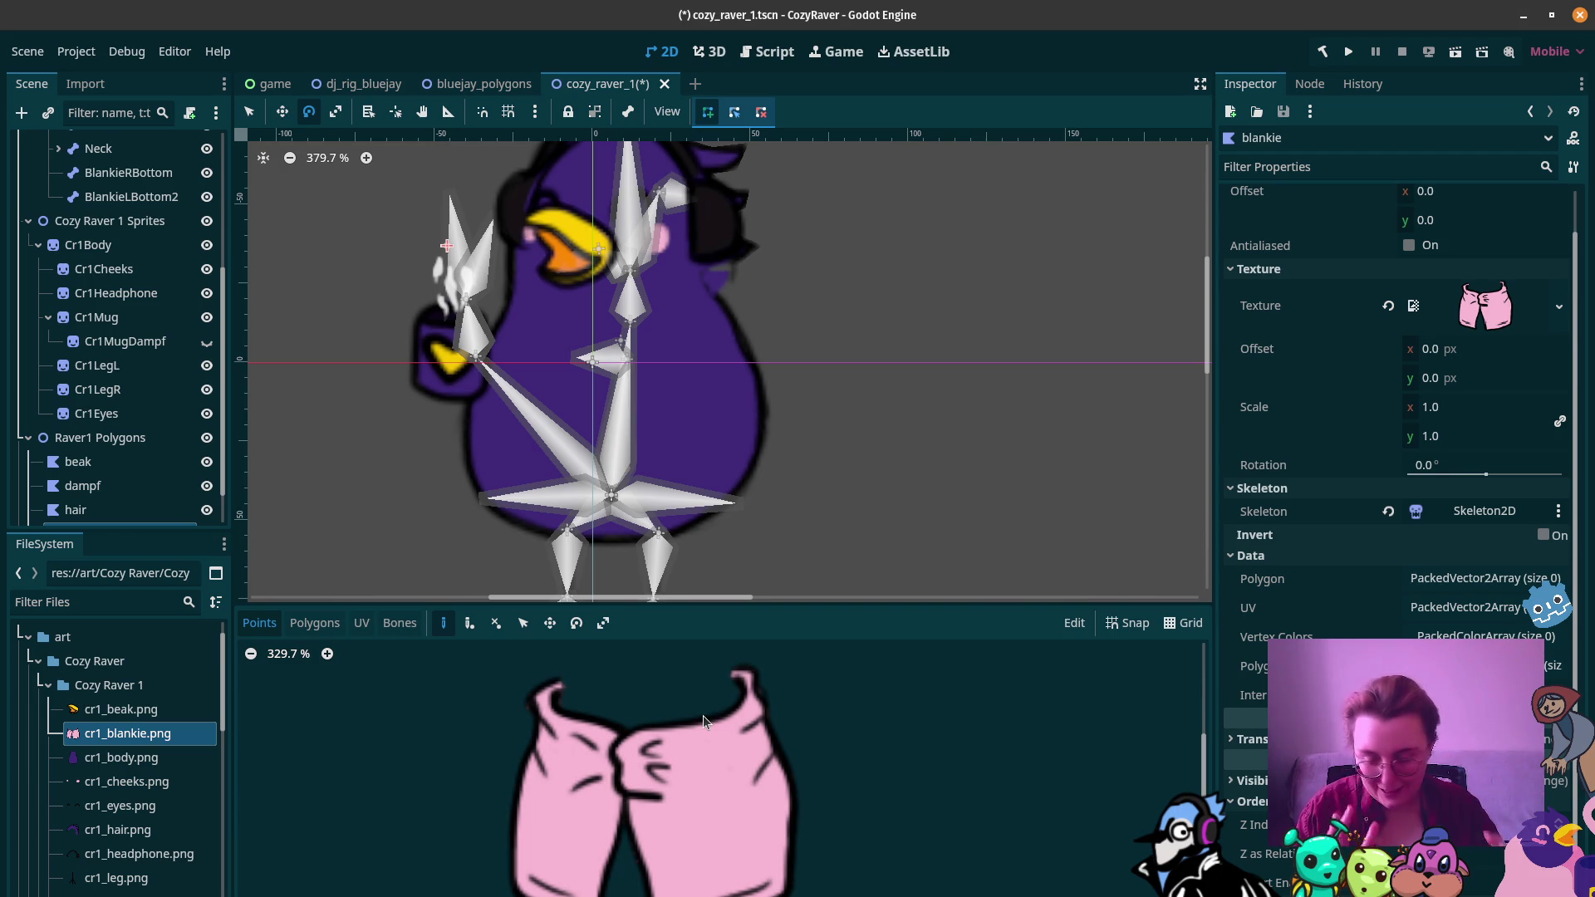
# Step: Start a fresh outline at the blankie's top-left and trace down its left edge to the bottom-left corner
pyautogui.click(558, 676)
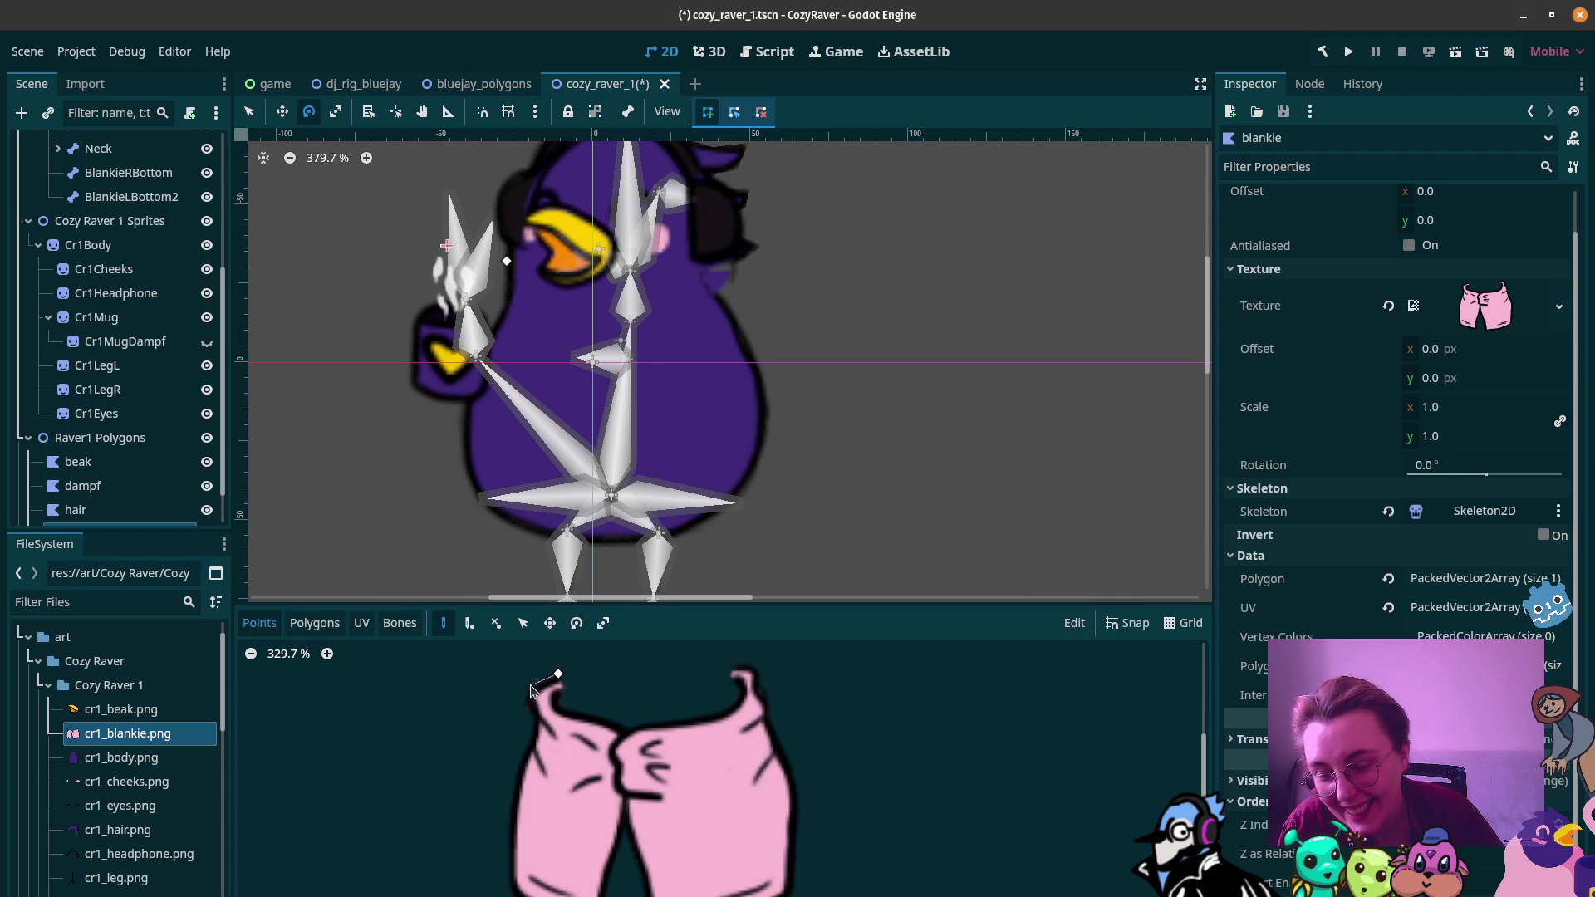
pyautogui.click(531, 685)
pyautogui.click(524, 701)
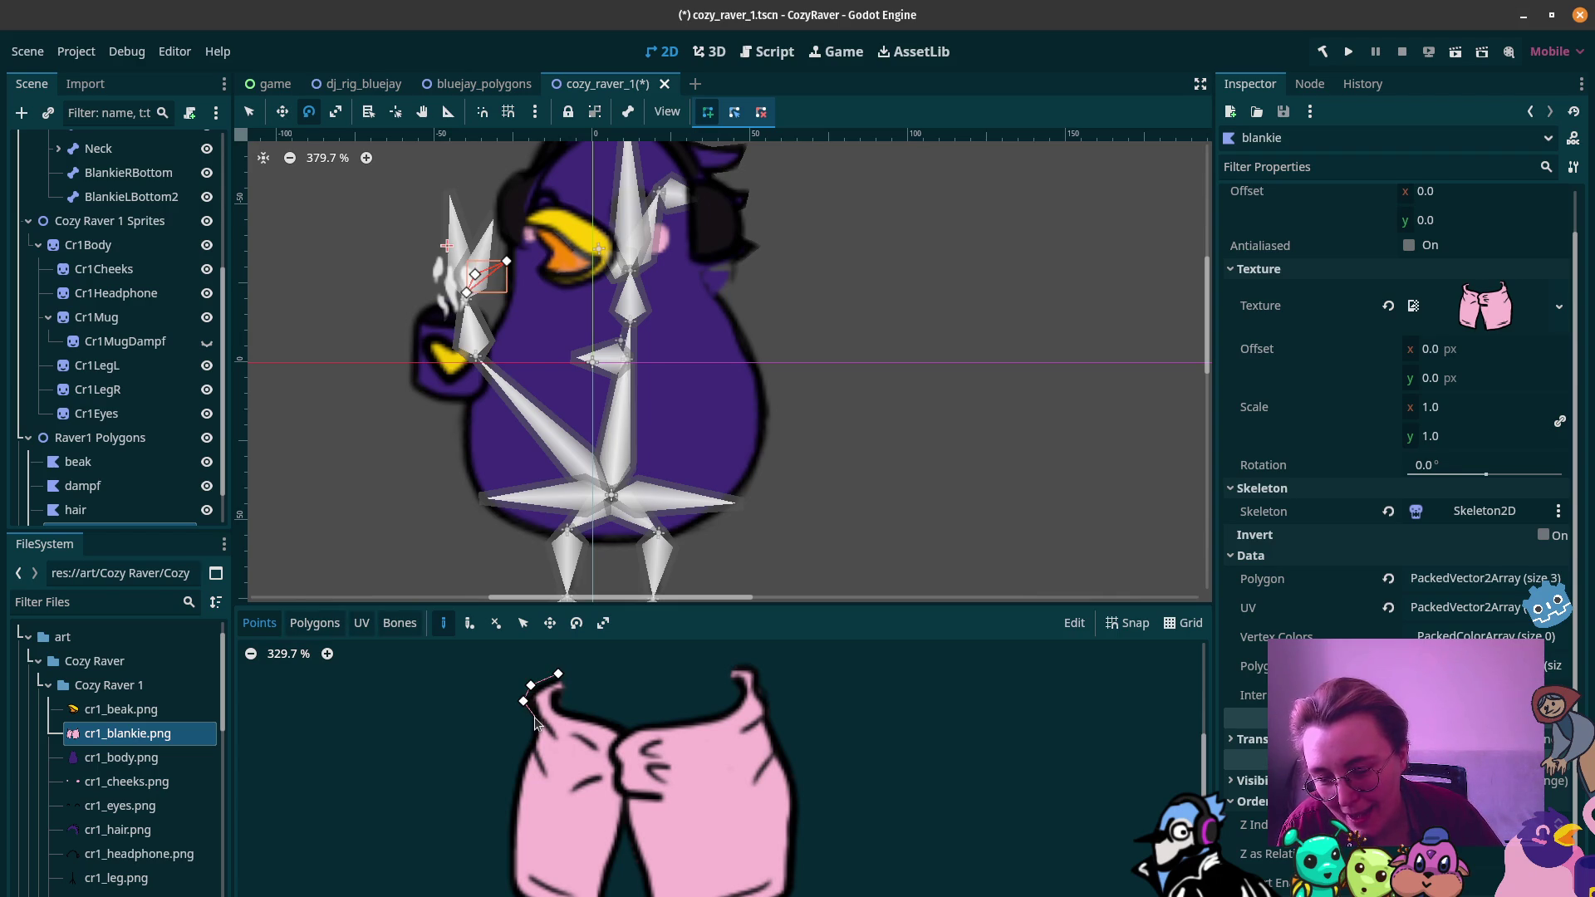
pyautogui.click(534, 718)
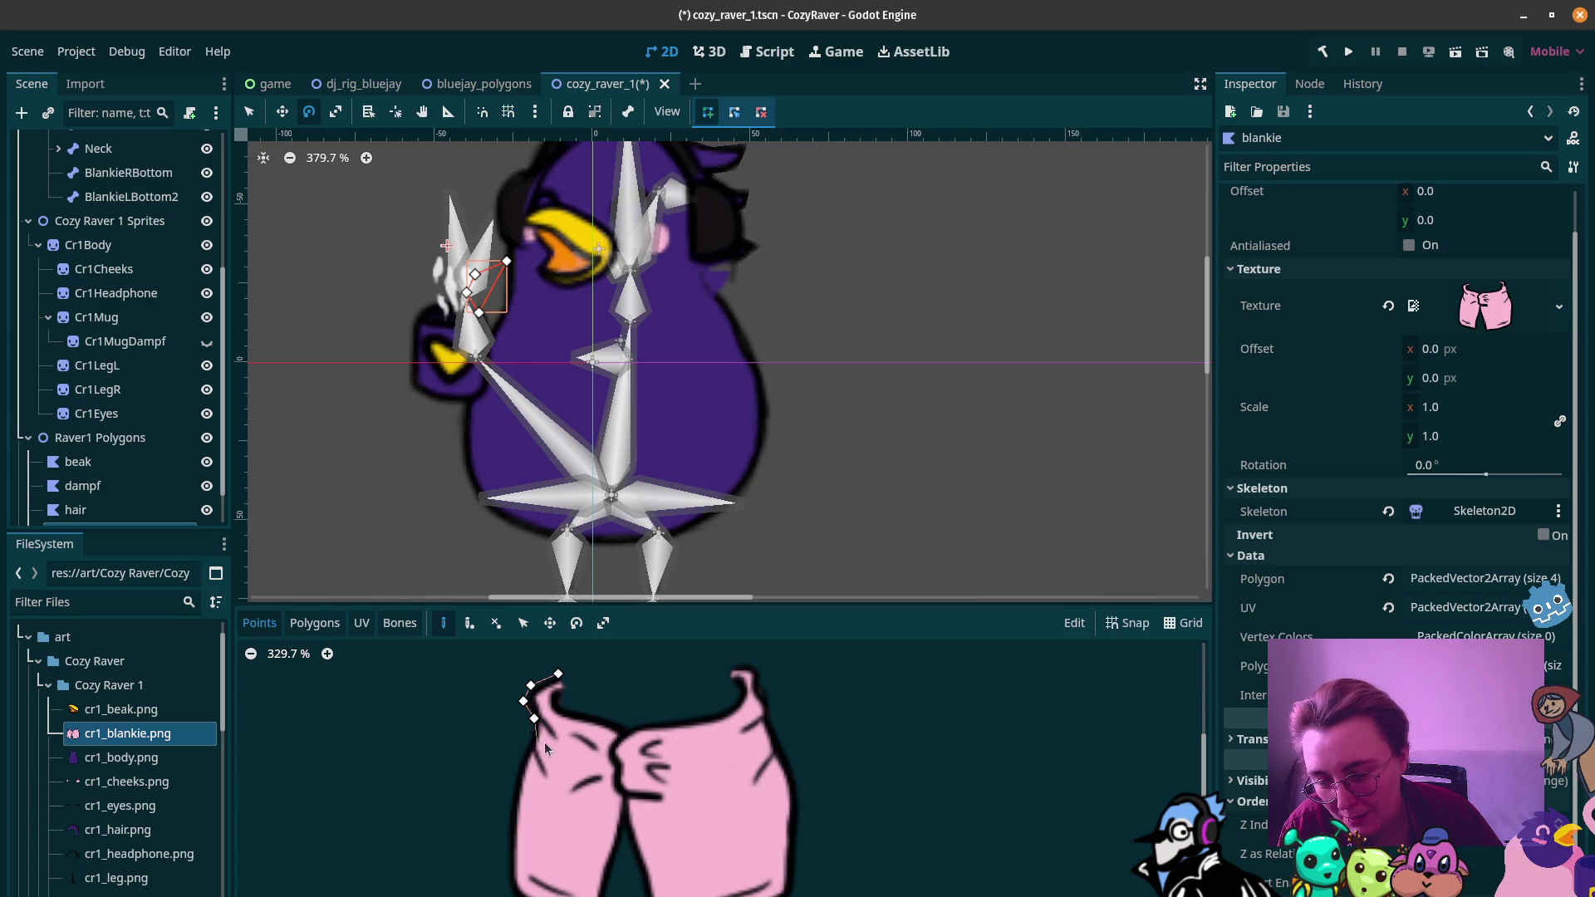
pyautogui.click(528, 746)
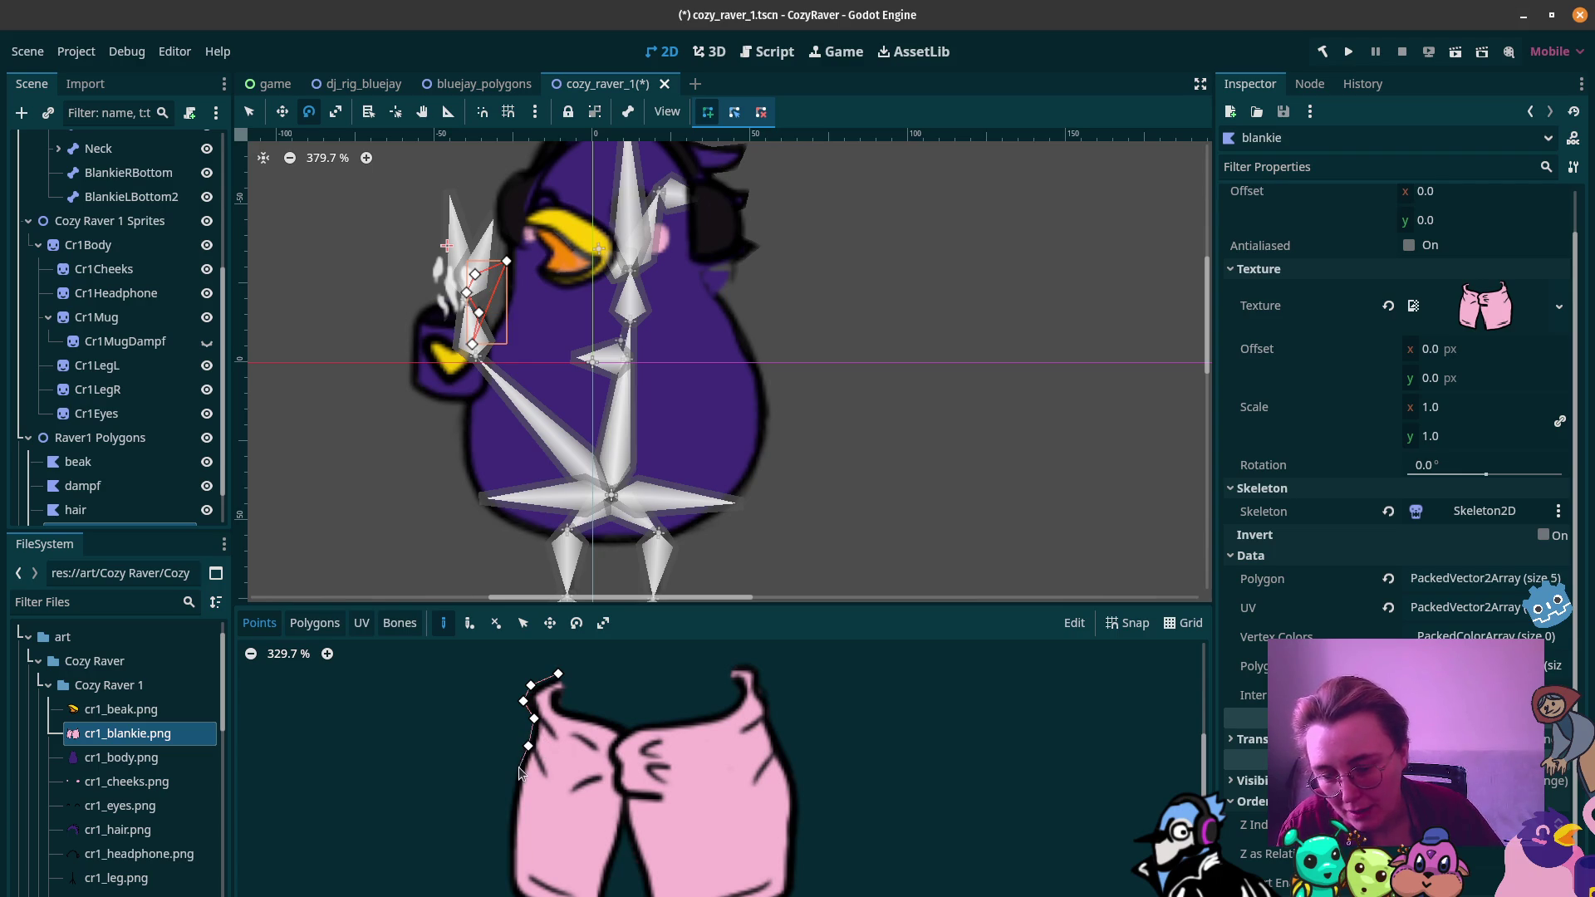
pyautogui.click(514, 771)
pyautogui.click(507, 820)
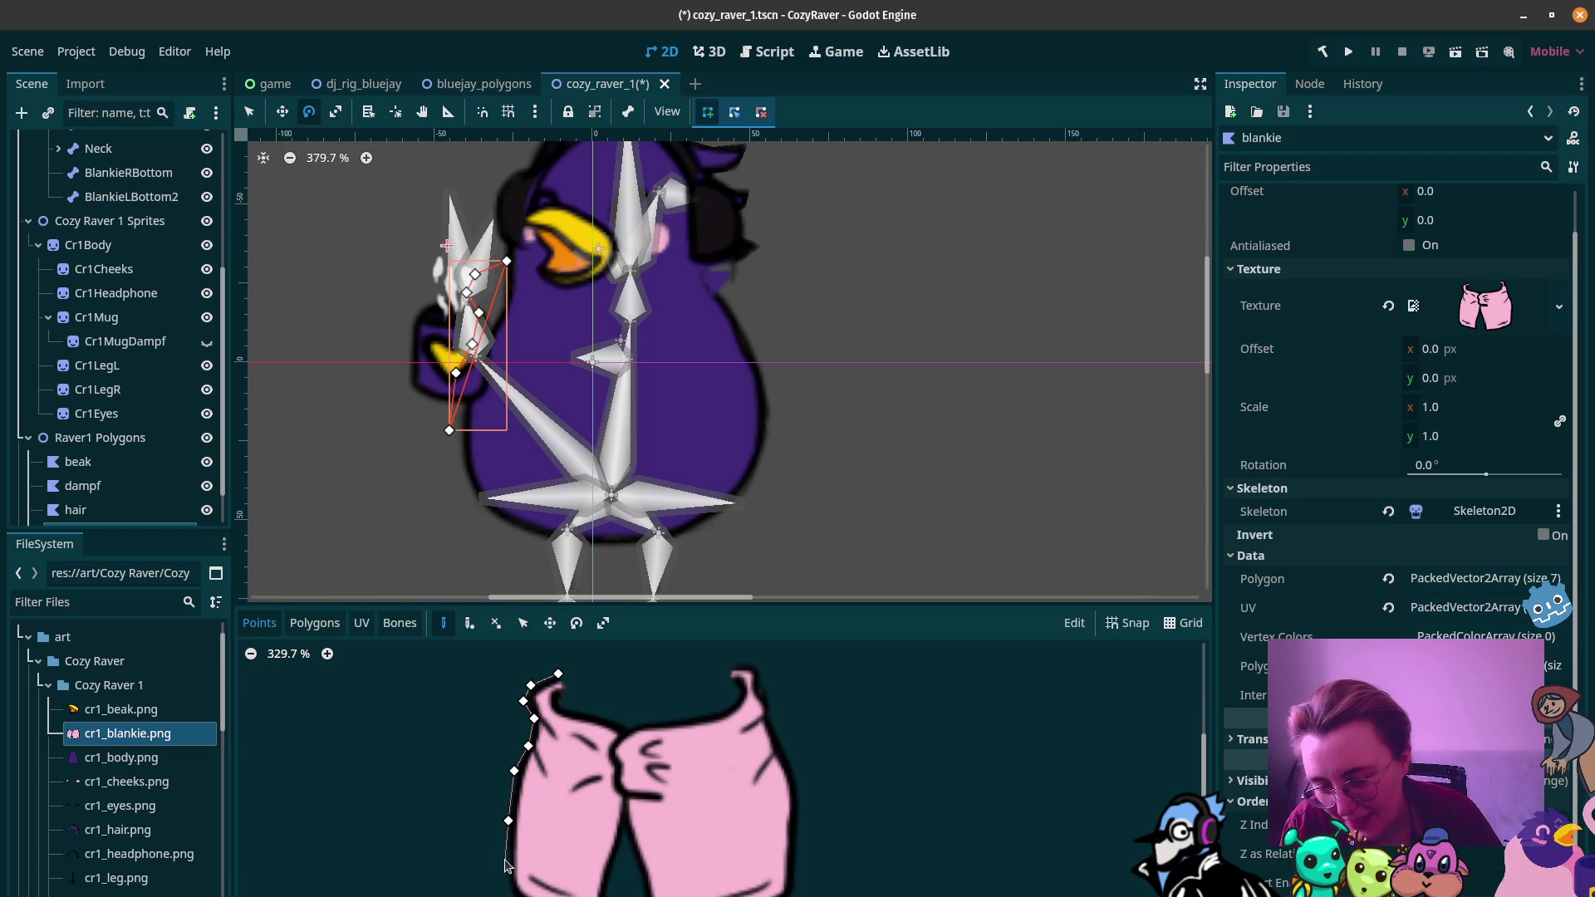
pyautogui.click(509, 860)
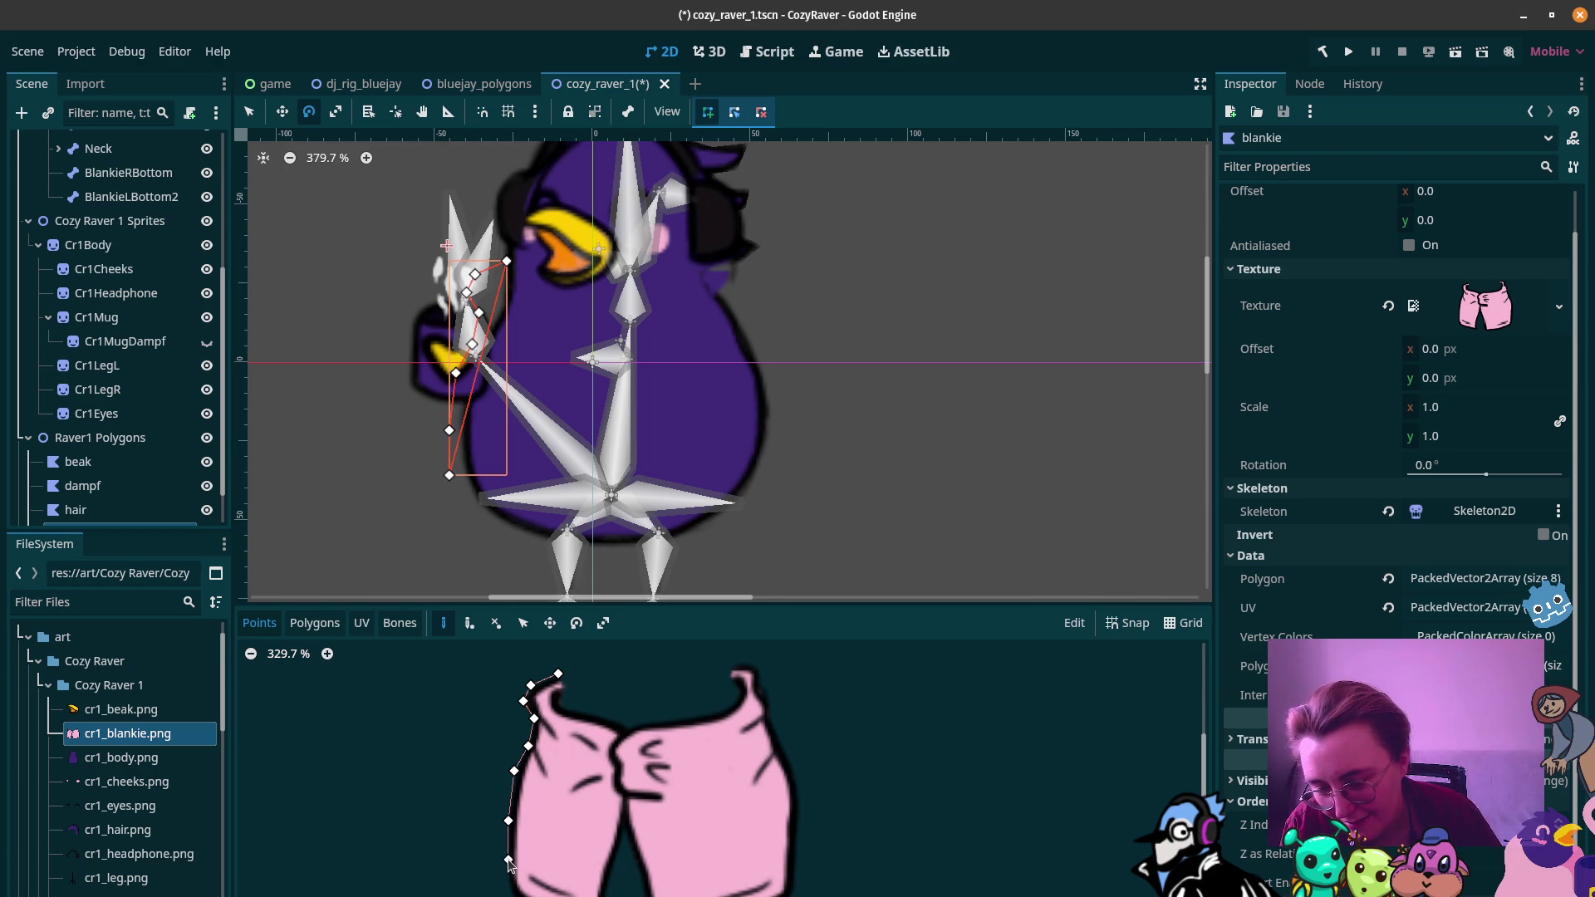
pyautogui.click(509, 889)
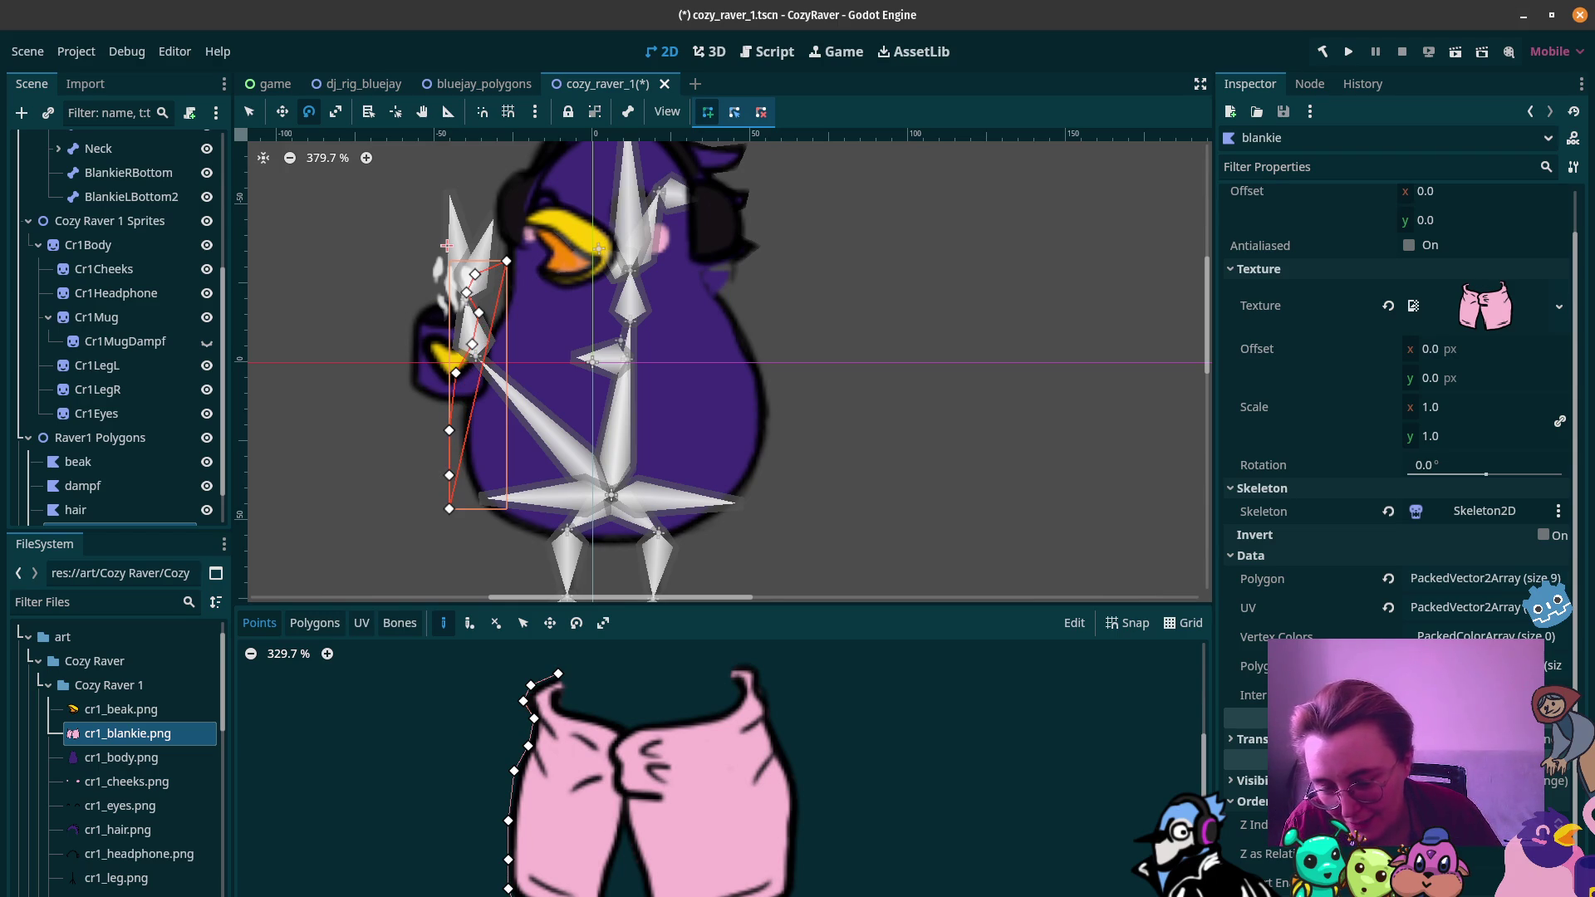
pyautogui.click(517, 895)
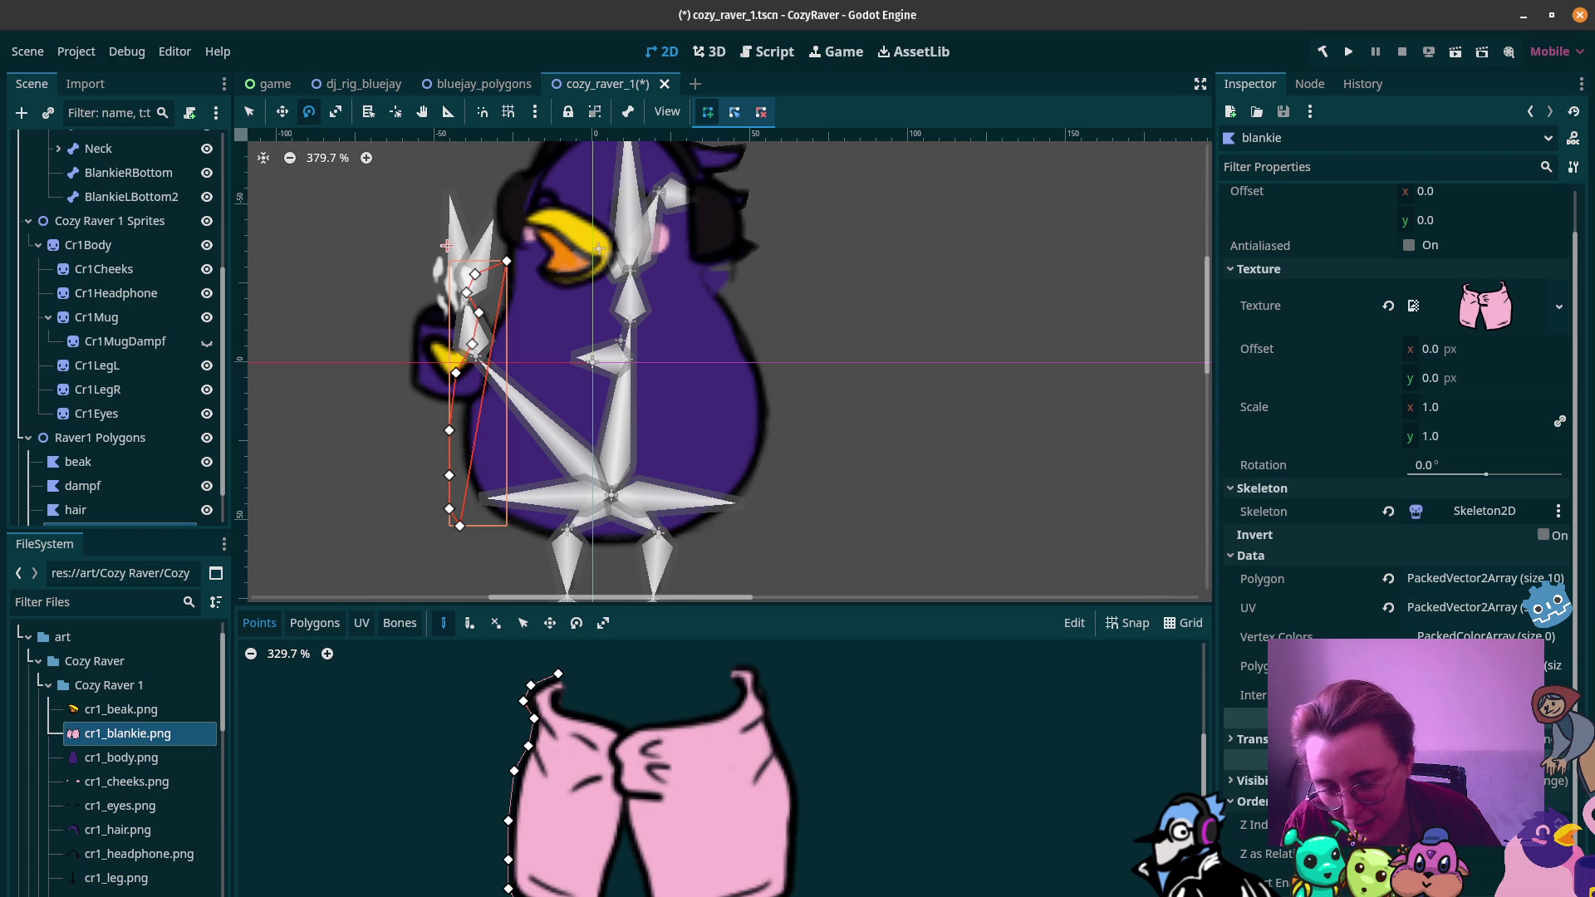
# Step: Trace along the bottom and around the middle gap, nudging the last point slightly right
pyautogui.click(605, 896)
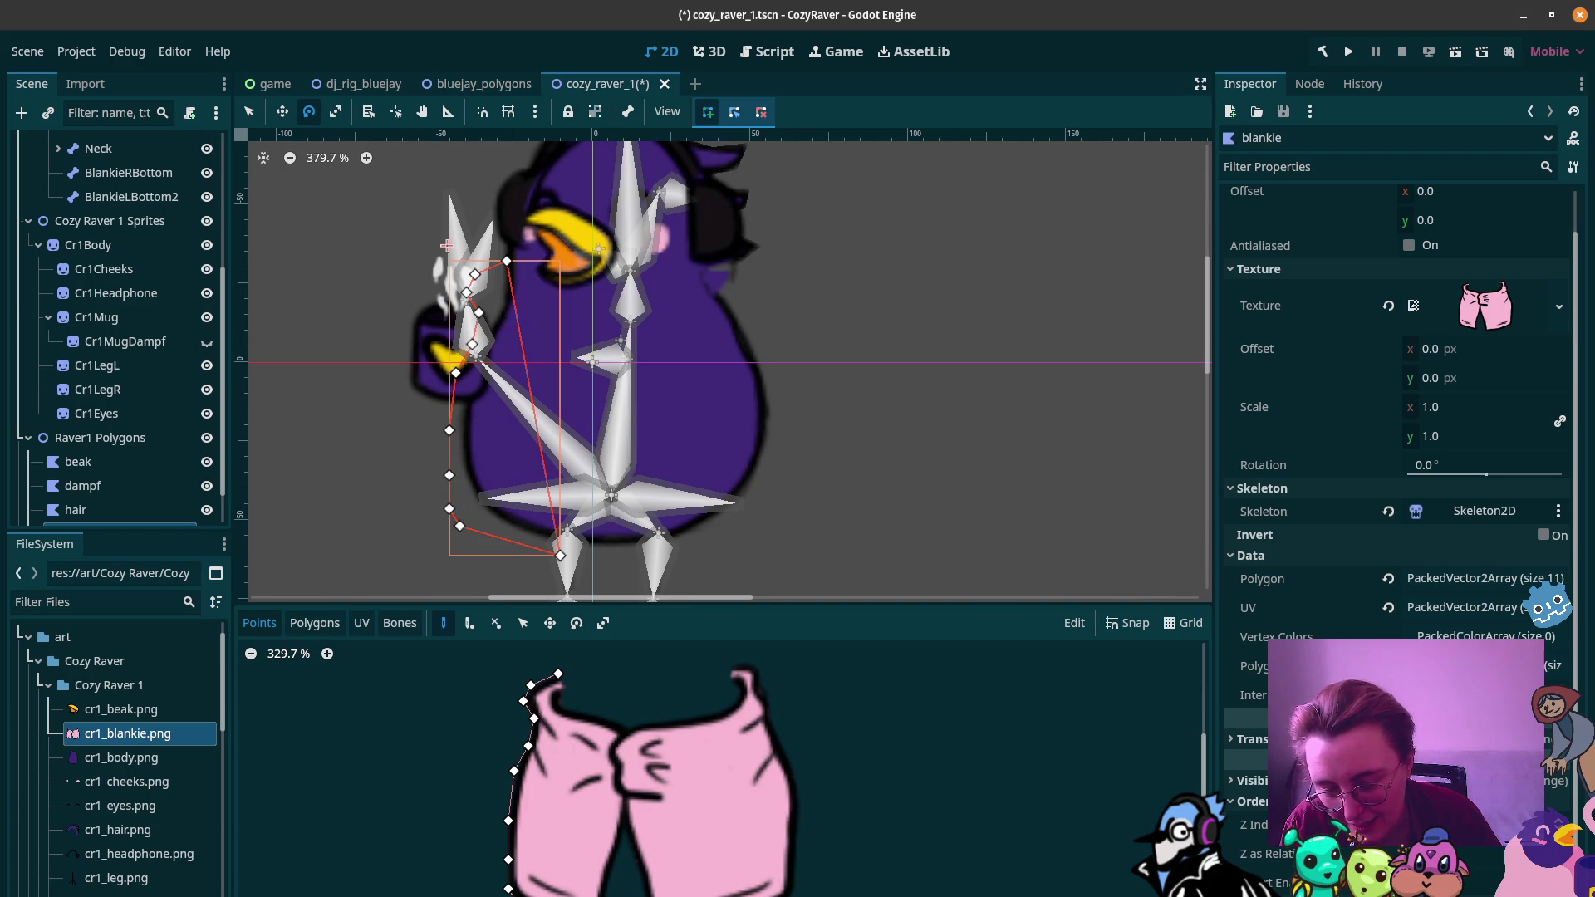
pyautogui.click(611, 887)
pyautogui.click(616, 894)
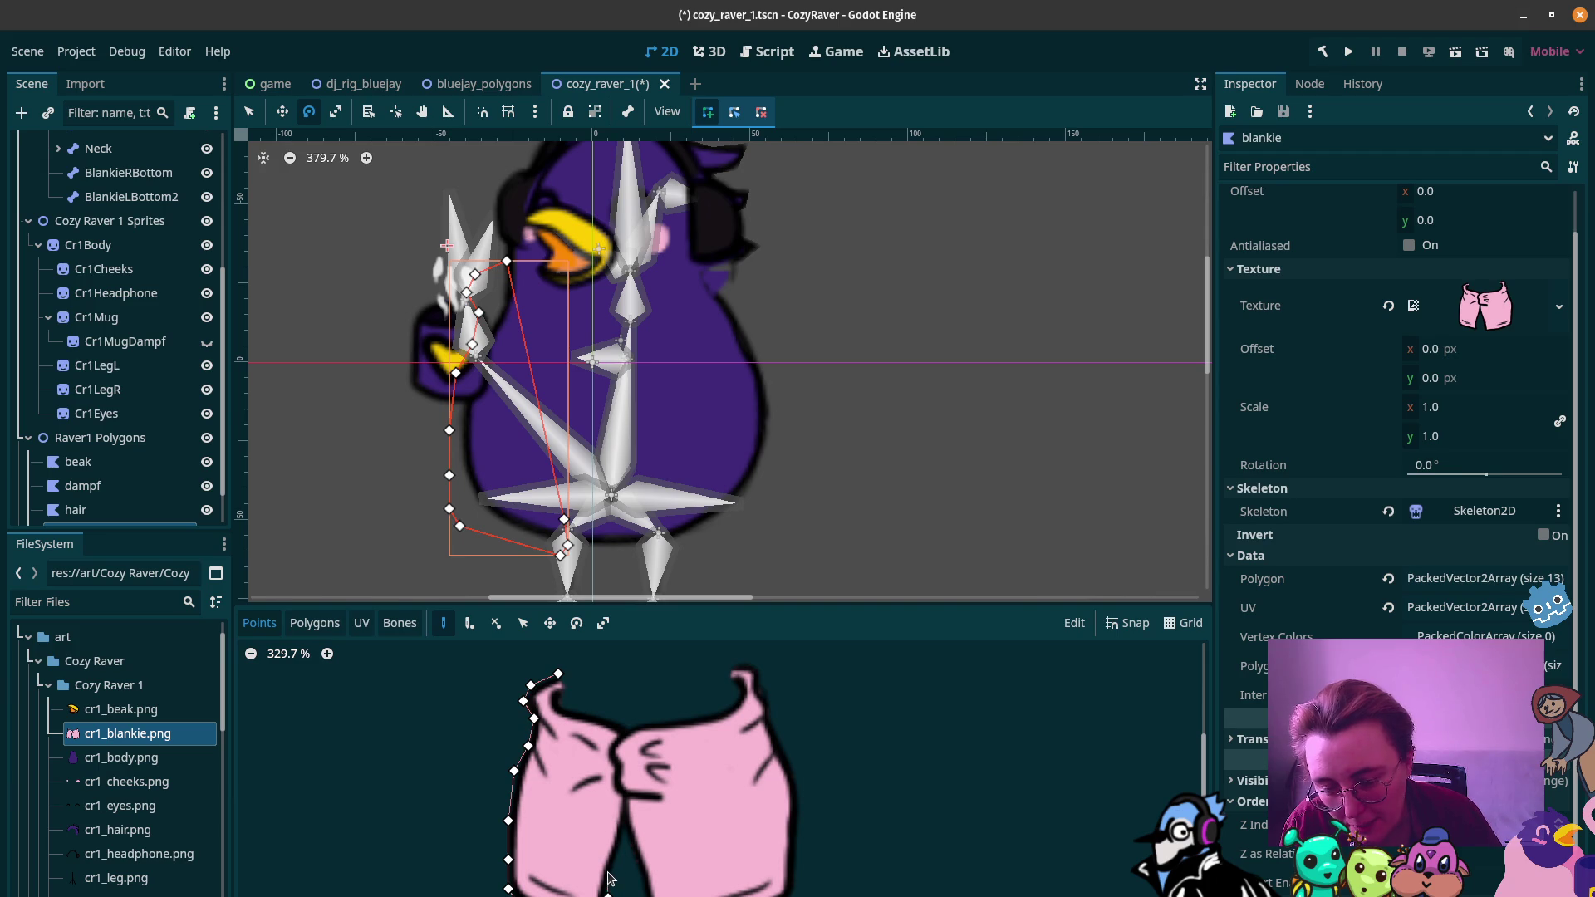
pyautogui.click(610, 875)
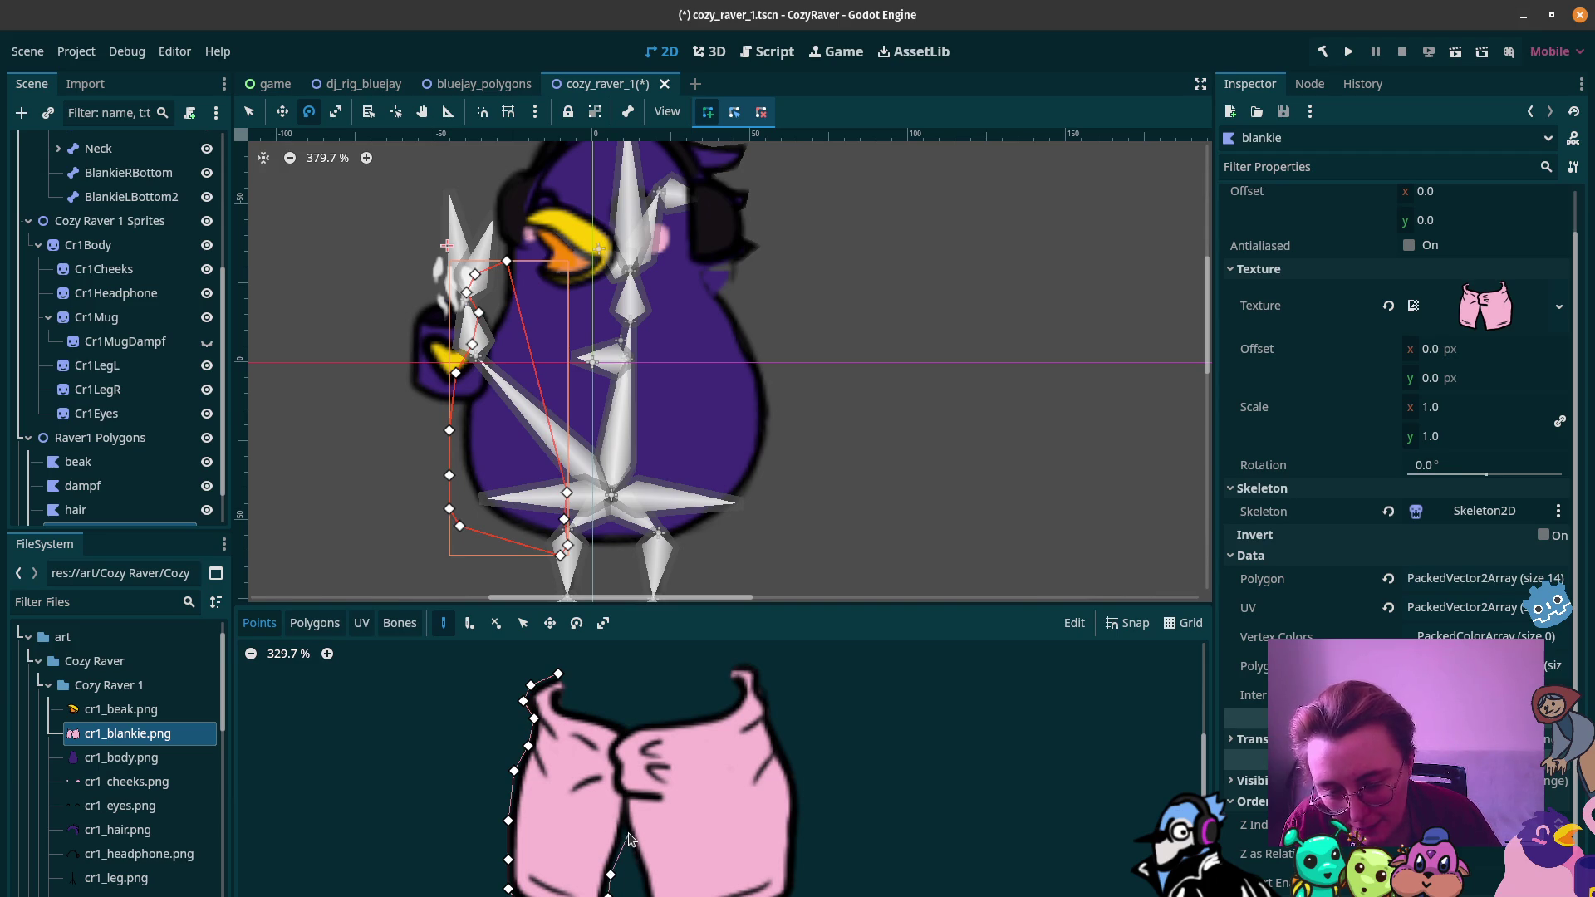
pyautogui.click(622, 844)
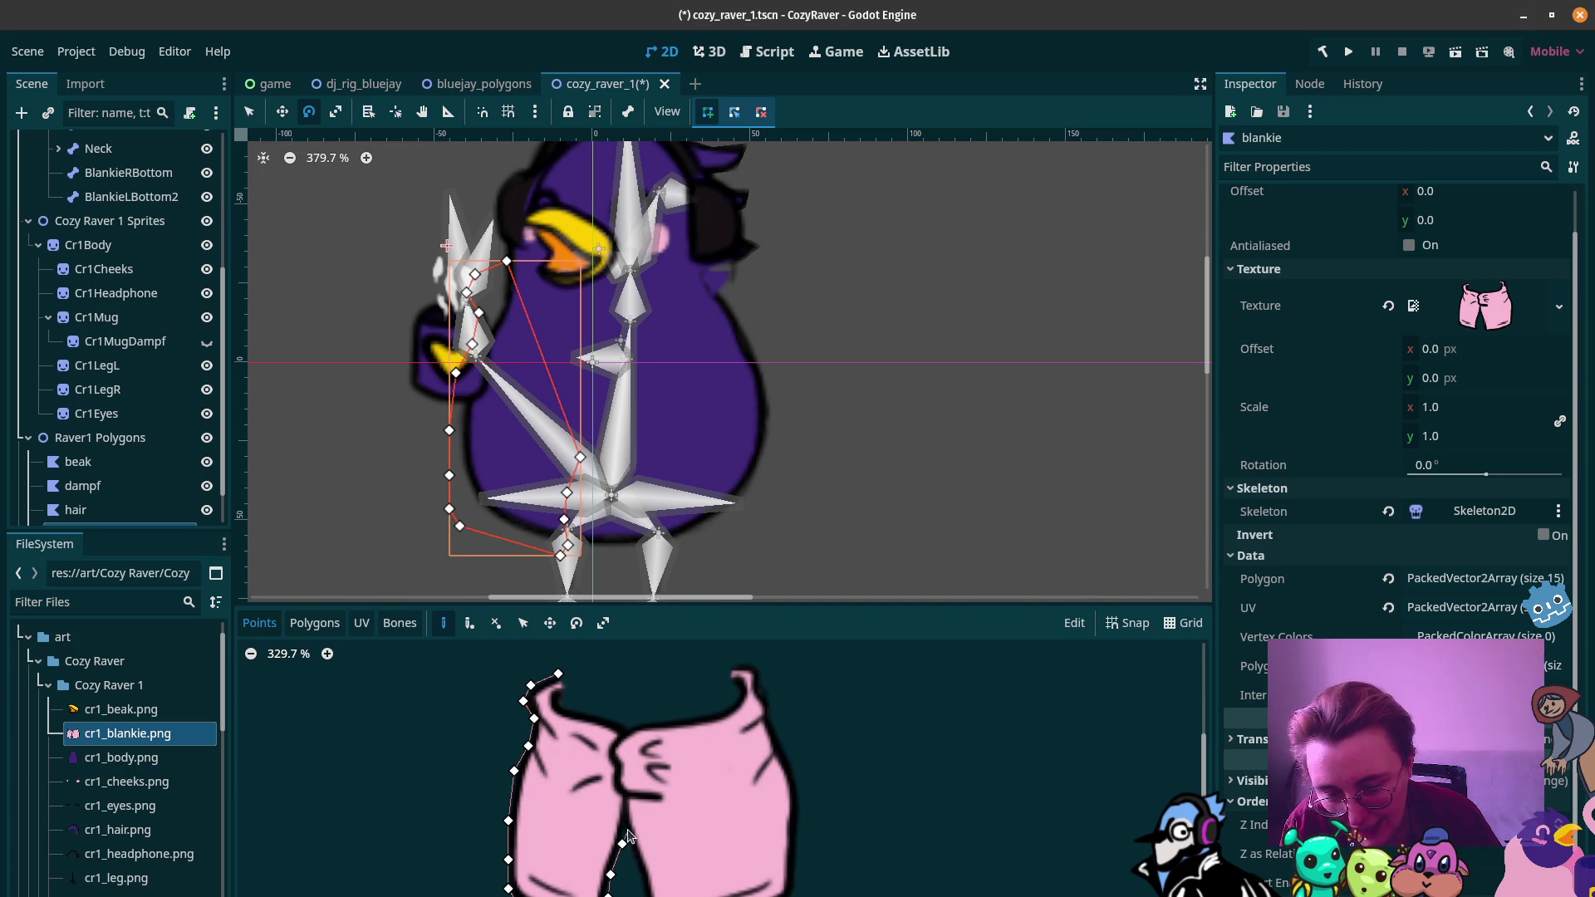
pyautogui.click(626, 825)
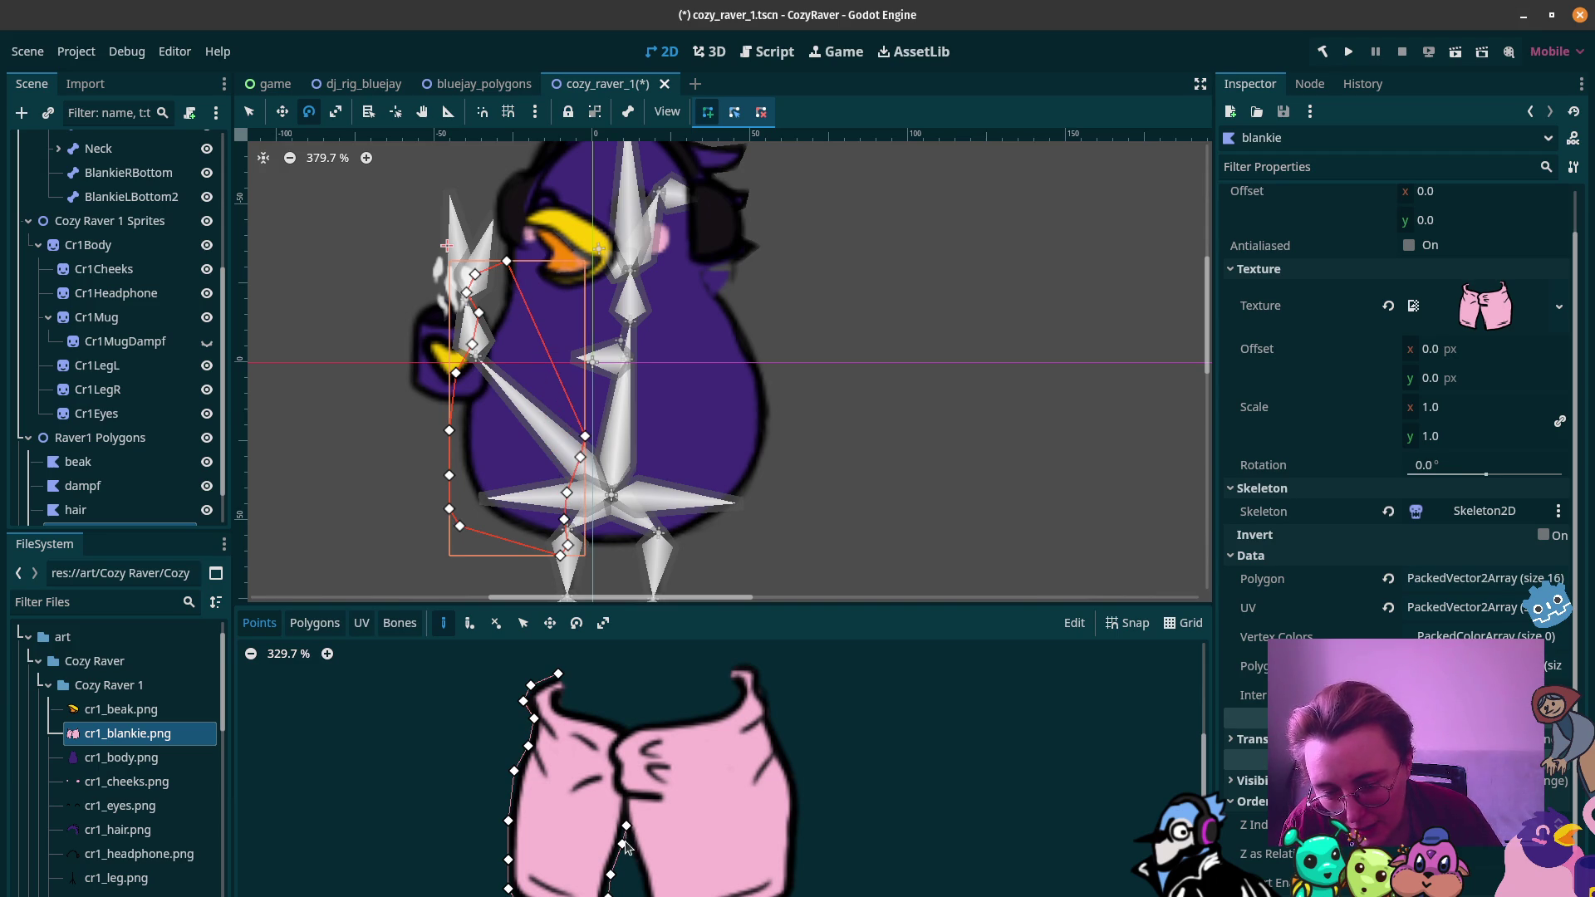
pyautogui.click(631, 847)
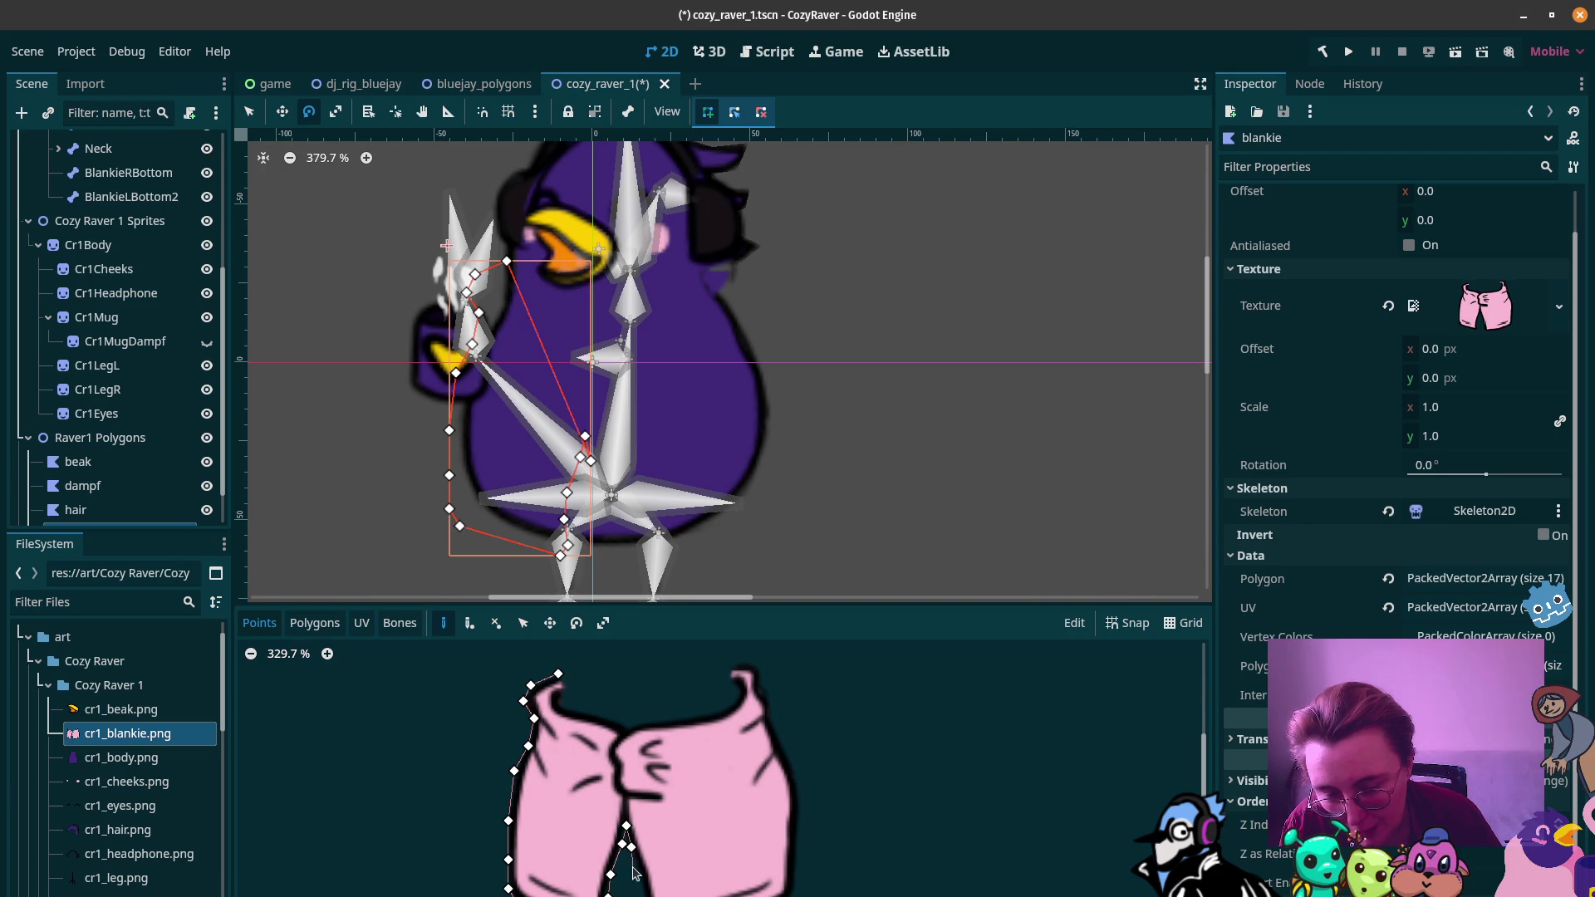
pyautogui.click(641, 878)
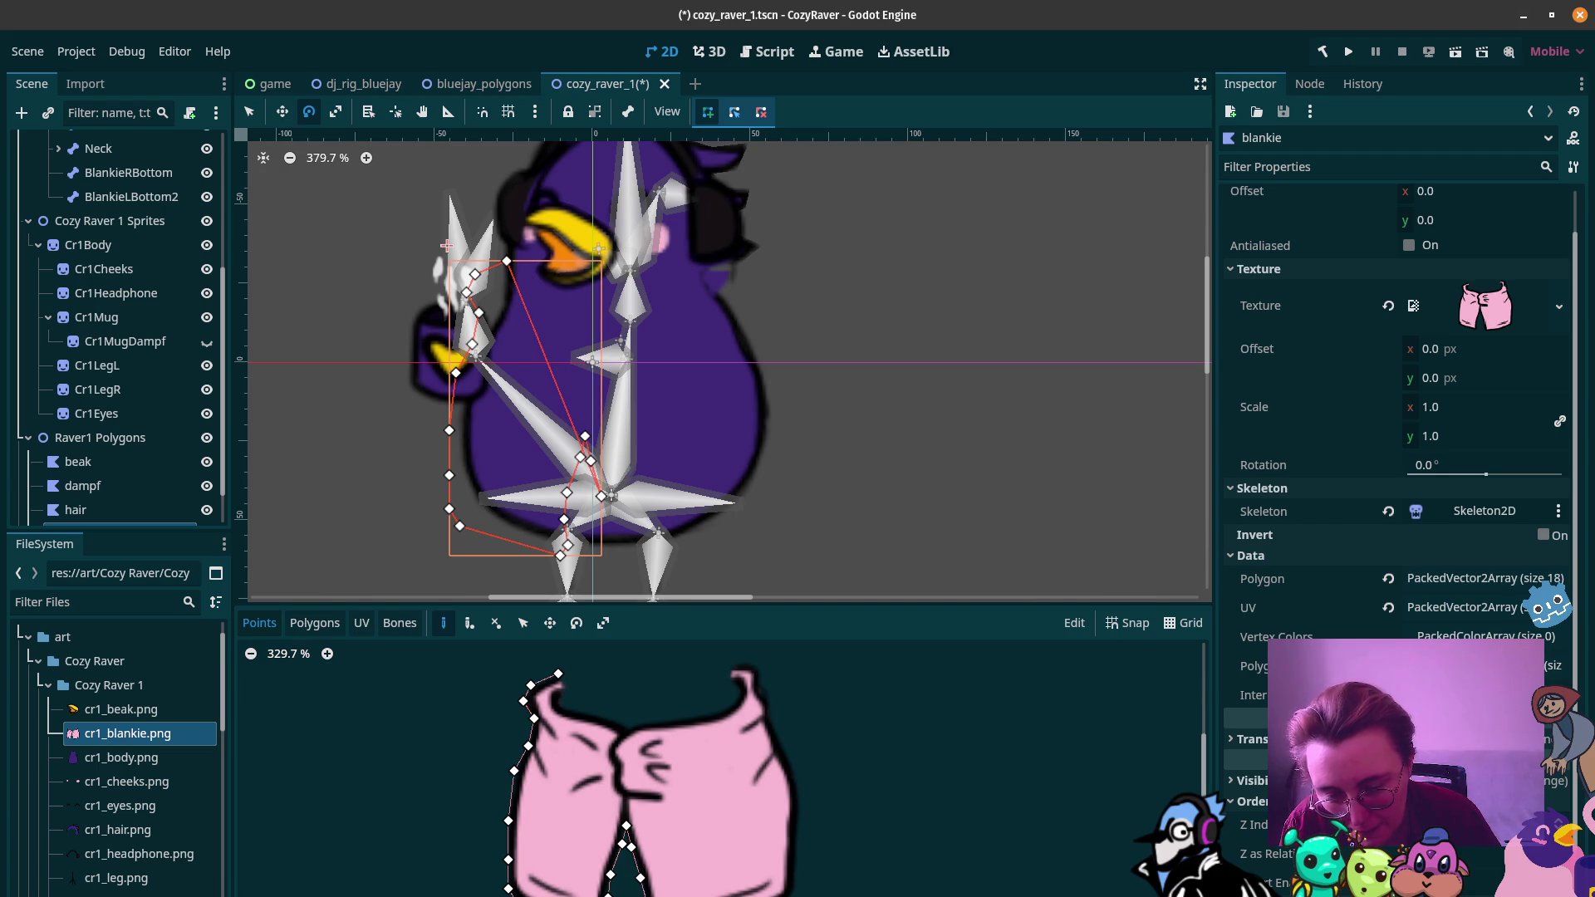
pyautogui.click(647, 895)
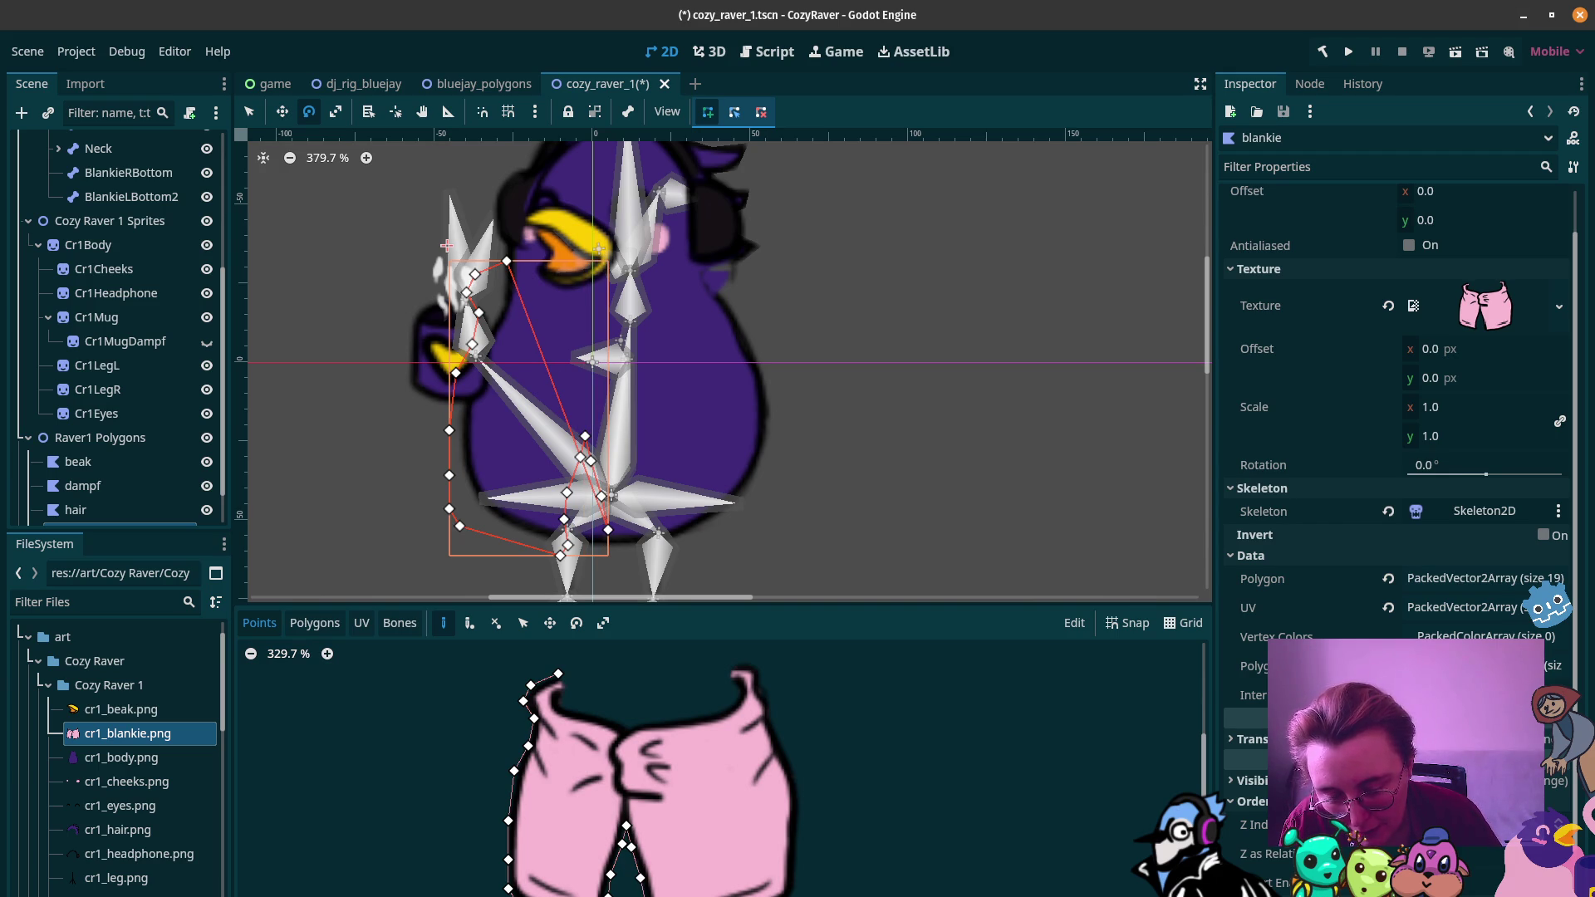
pyautogui.click(650, 895)
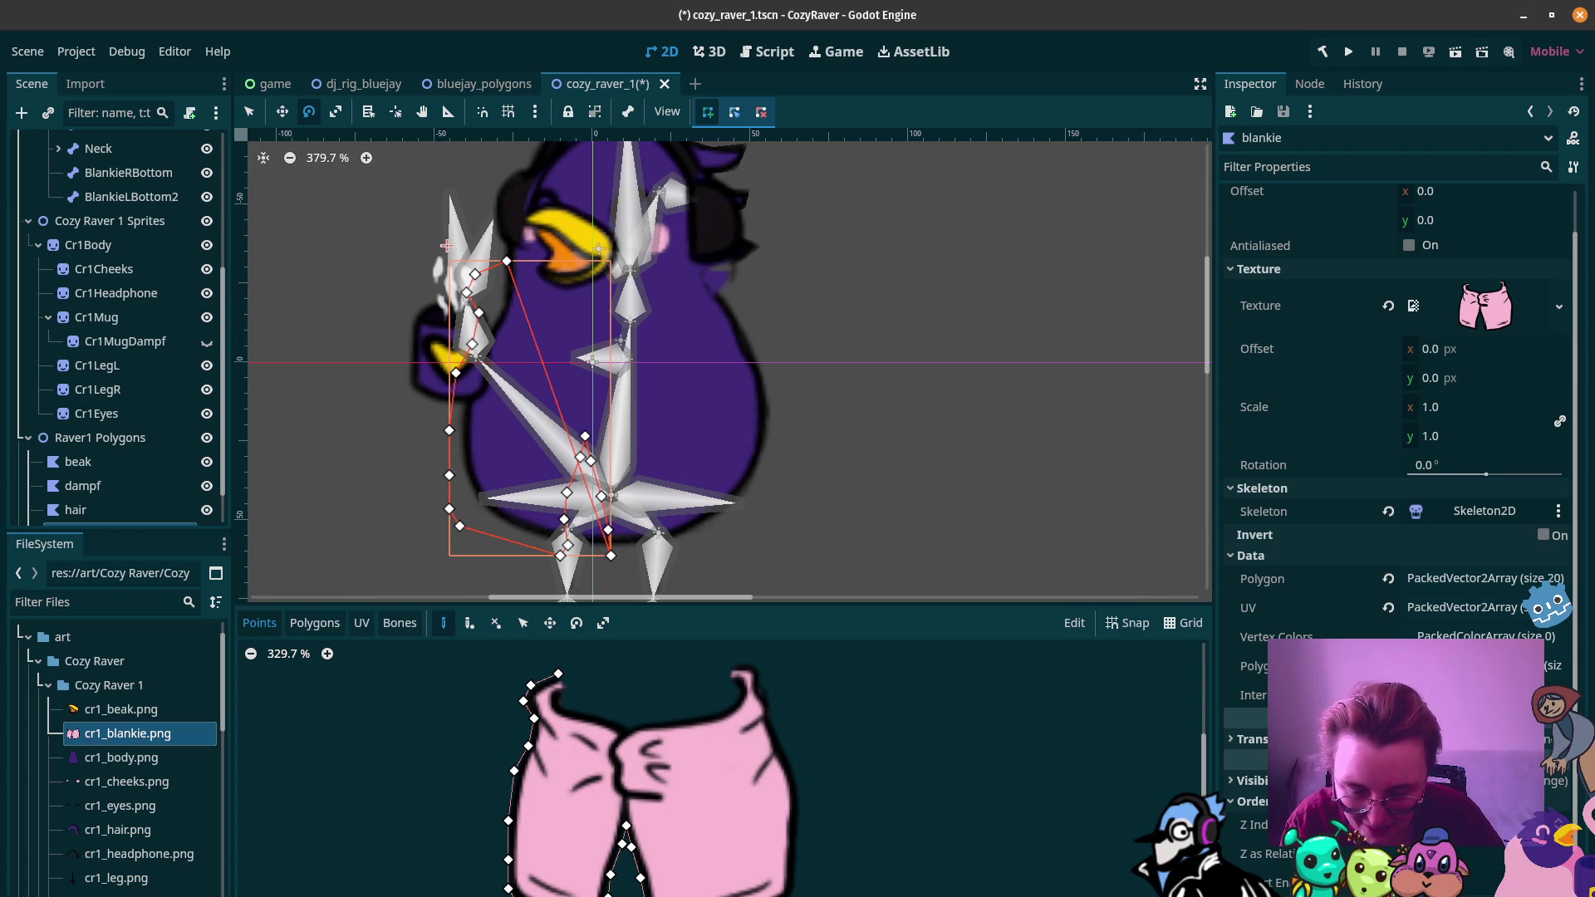
pyautogui.moveTo(650, 895); pyautogui.dragTo(658, 896)
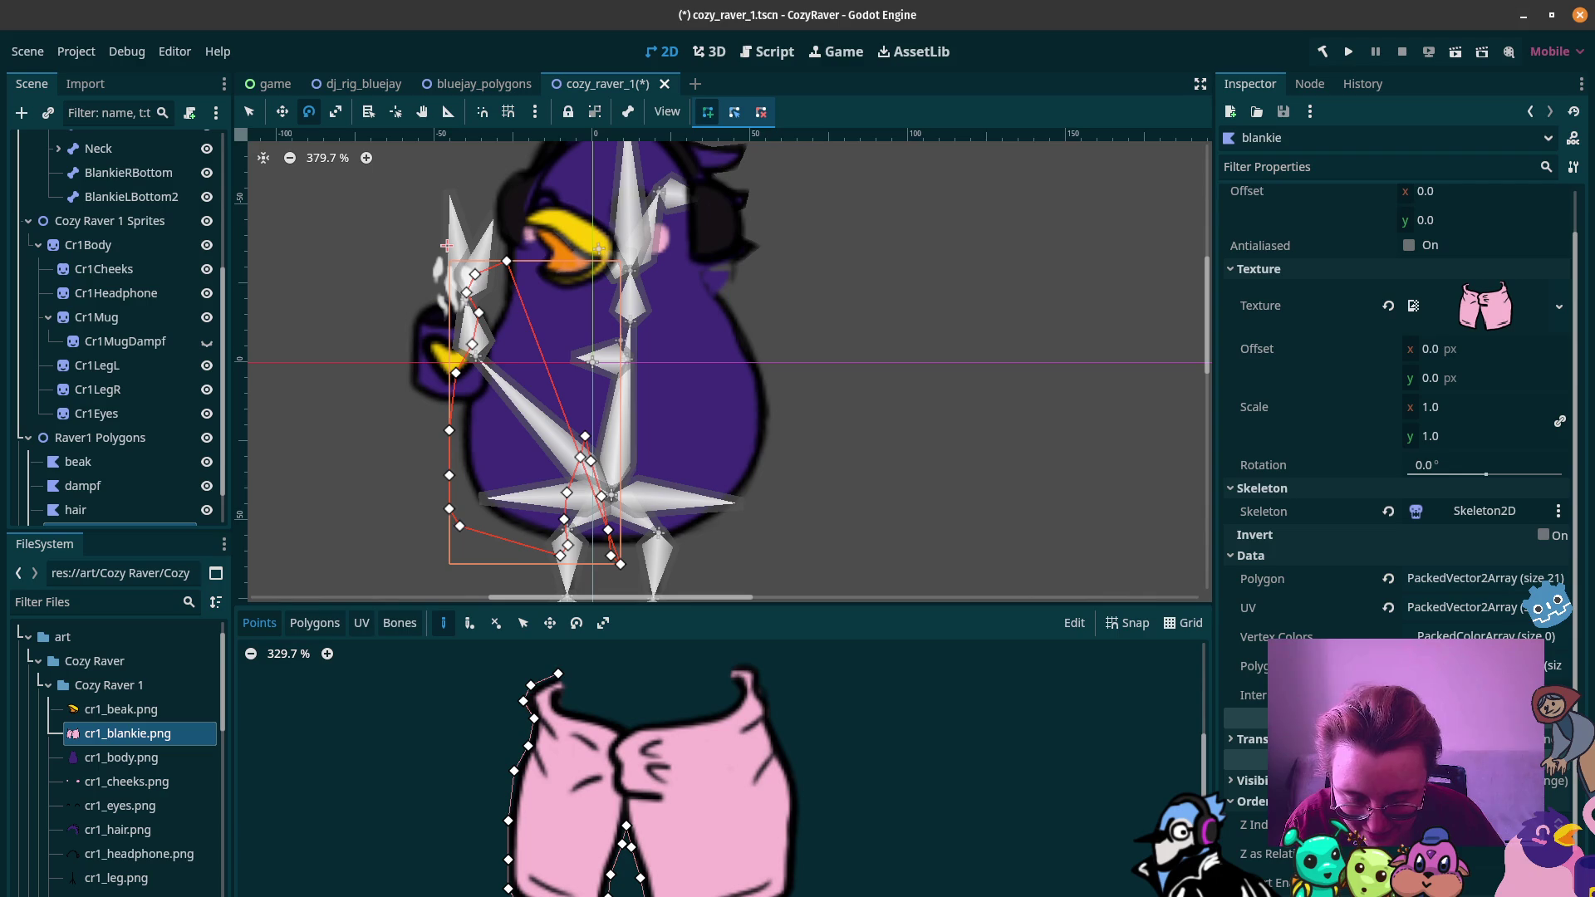
# Step: Continue the outline along the bottom-right and up the blankie's right edge
pyautogui.click(732, 889)
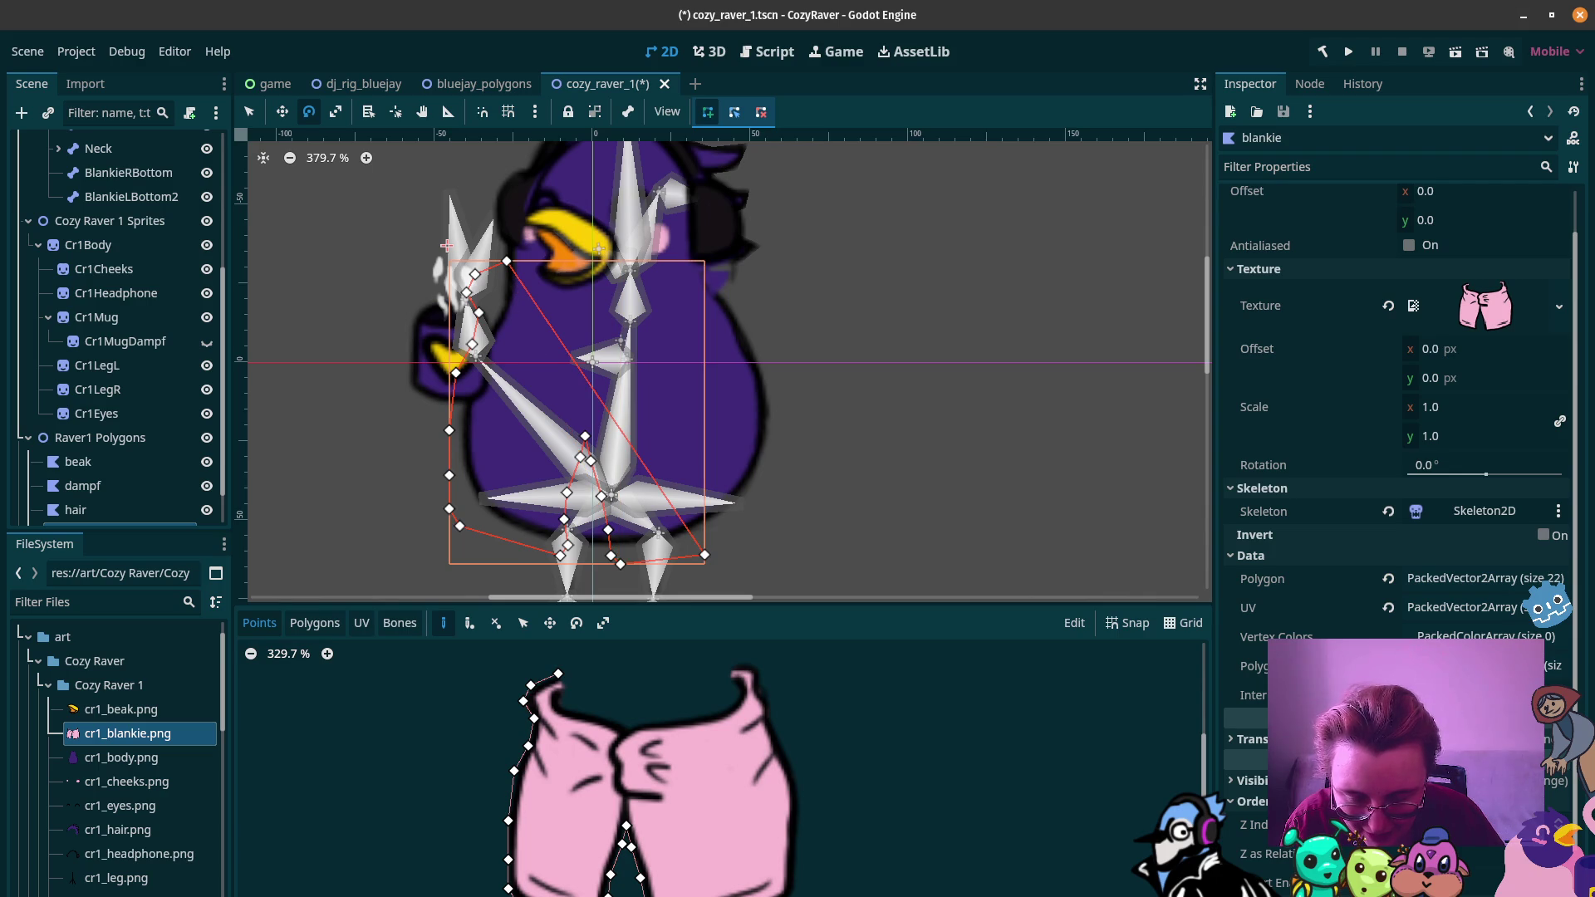
pyautogui.click(752, 880)
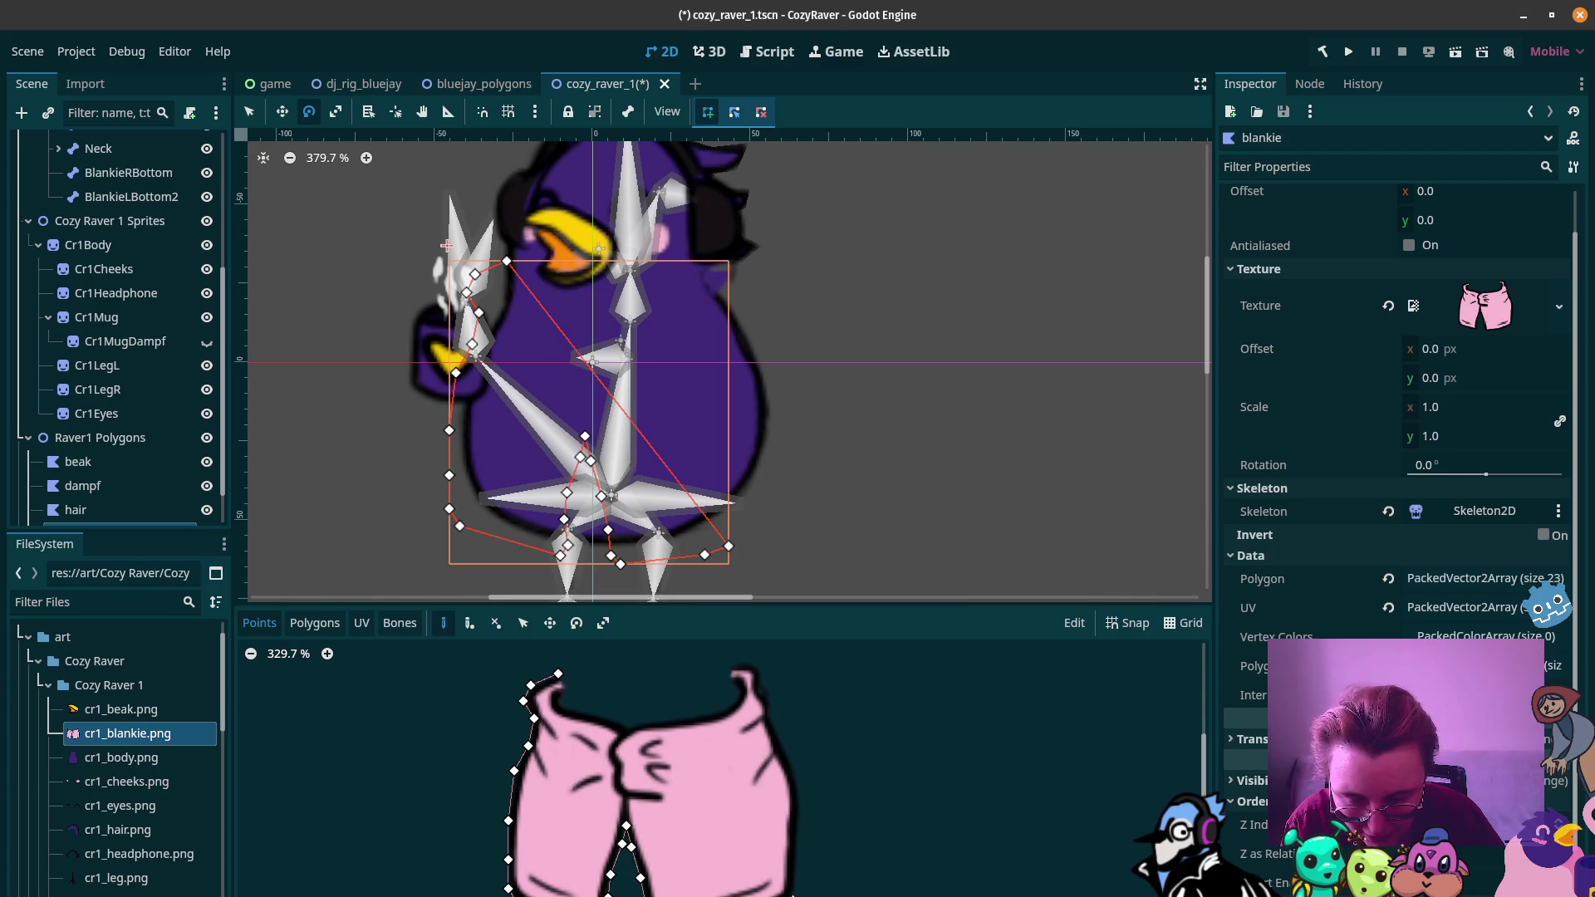
pyautogui.click(794, 858)
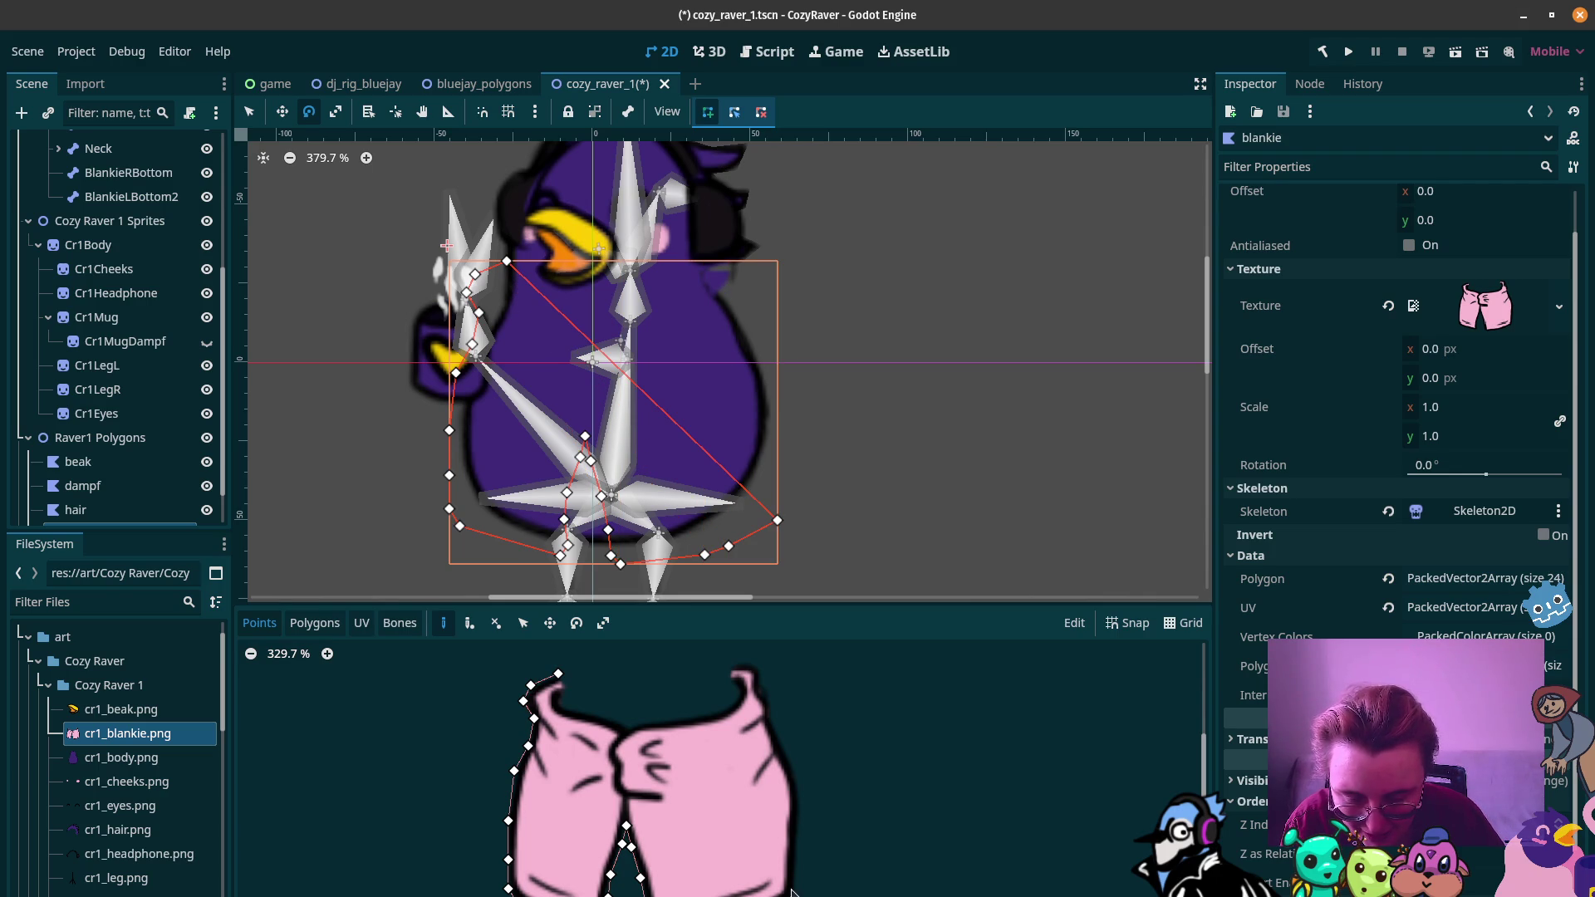
pyautogui.click(795, 887)
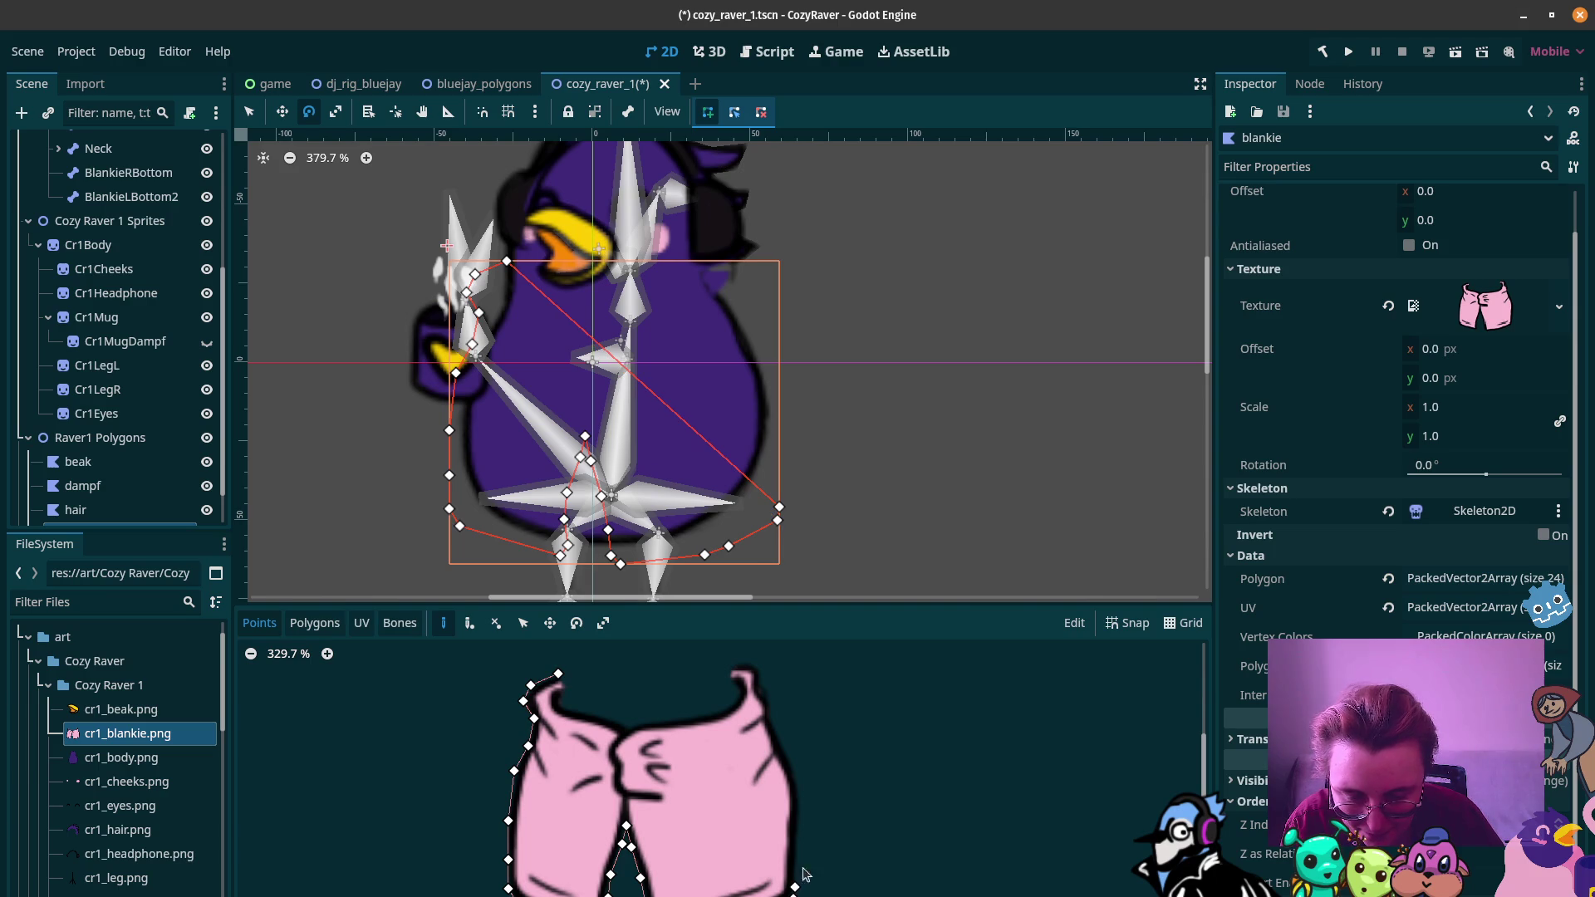
pyautogui.click(799, 799)
pyautogui.click(791, 758)
pyautogui.click(771, 716)
pyautogui.click(761, 691)
pyautogui.click(761, 668)
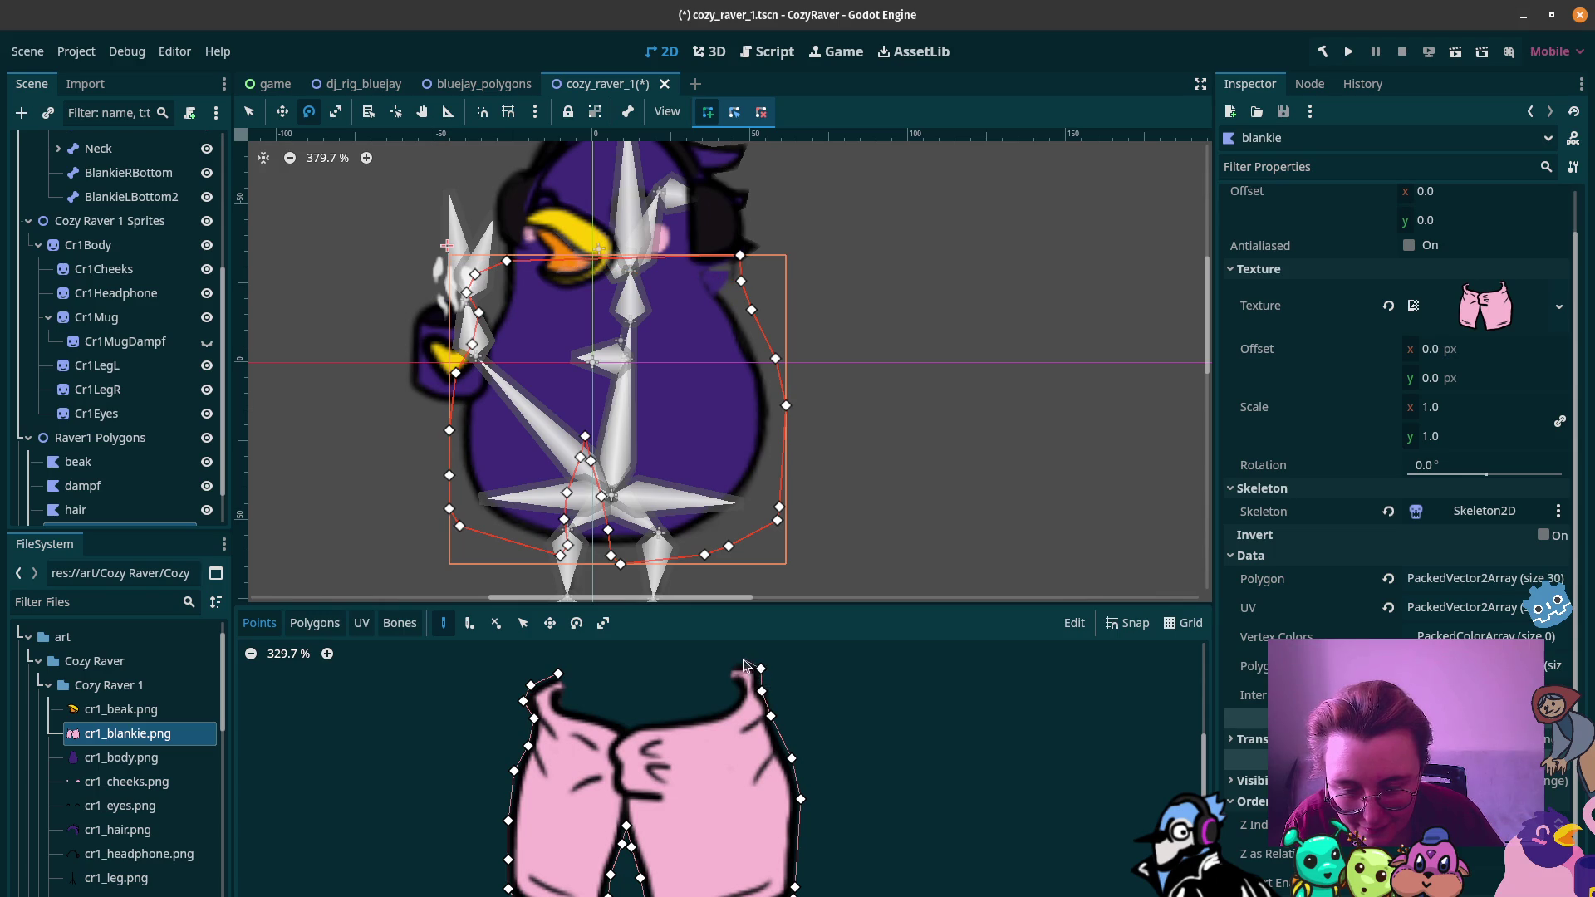
# Step: Trace around the top-right notch and along the top edge to its middle
pyautogui.click(730, 667)
pyautogui.click(725, 677)
pyautogui.click(738, 686)
pyautogui.click(739, 686)
pyautogui.click(737, 698)
pyautogui.click(716, 713)
pyautogui.click(636, 722)
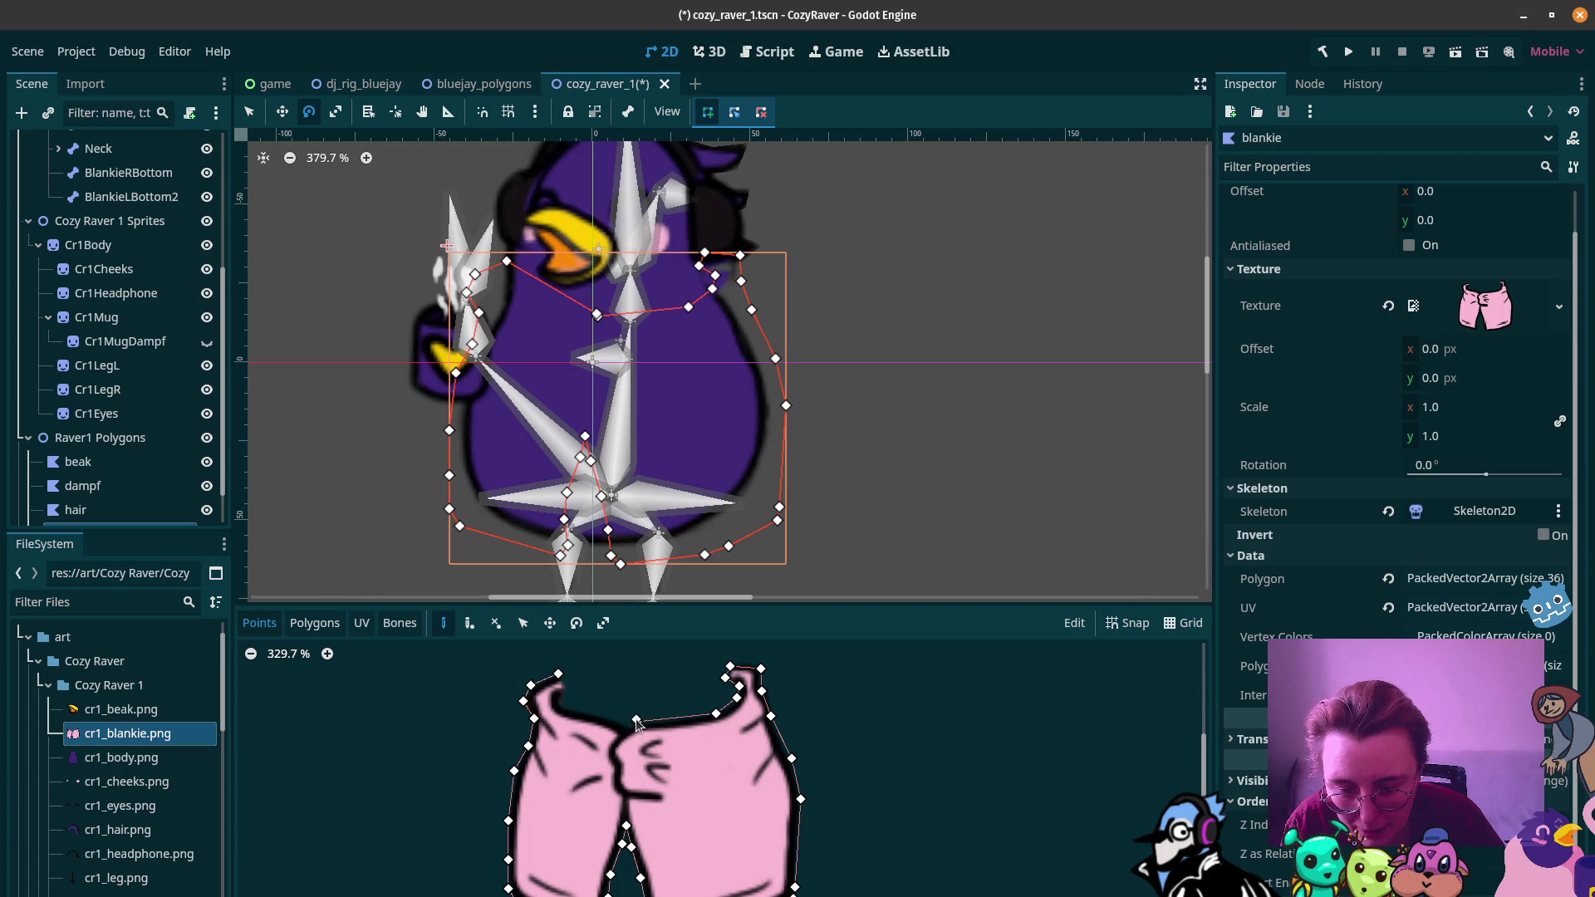
pyautogui.click(637, 721)
# Step: With Move Points, drag the top-centre outline point slightly up and right onto the top edge
pyautogui.click(491, 628)
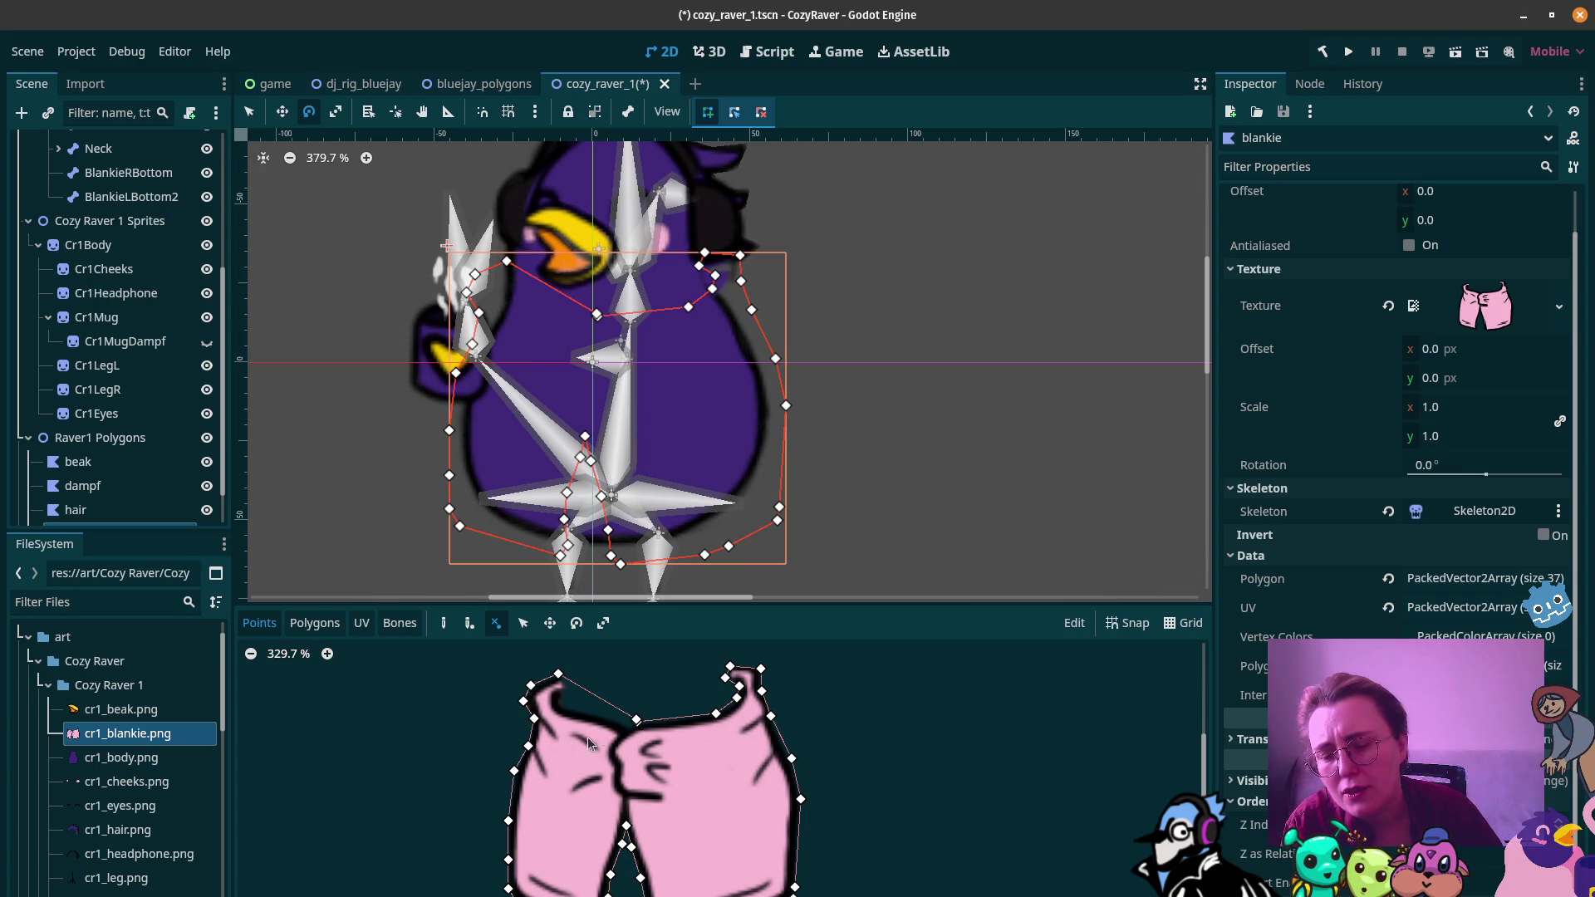
pyautogui.click(523, 623)
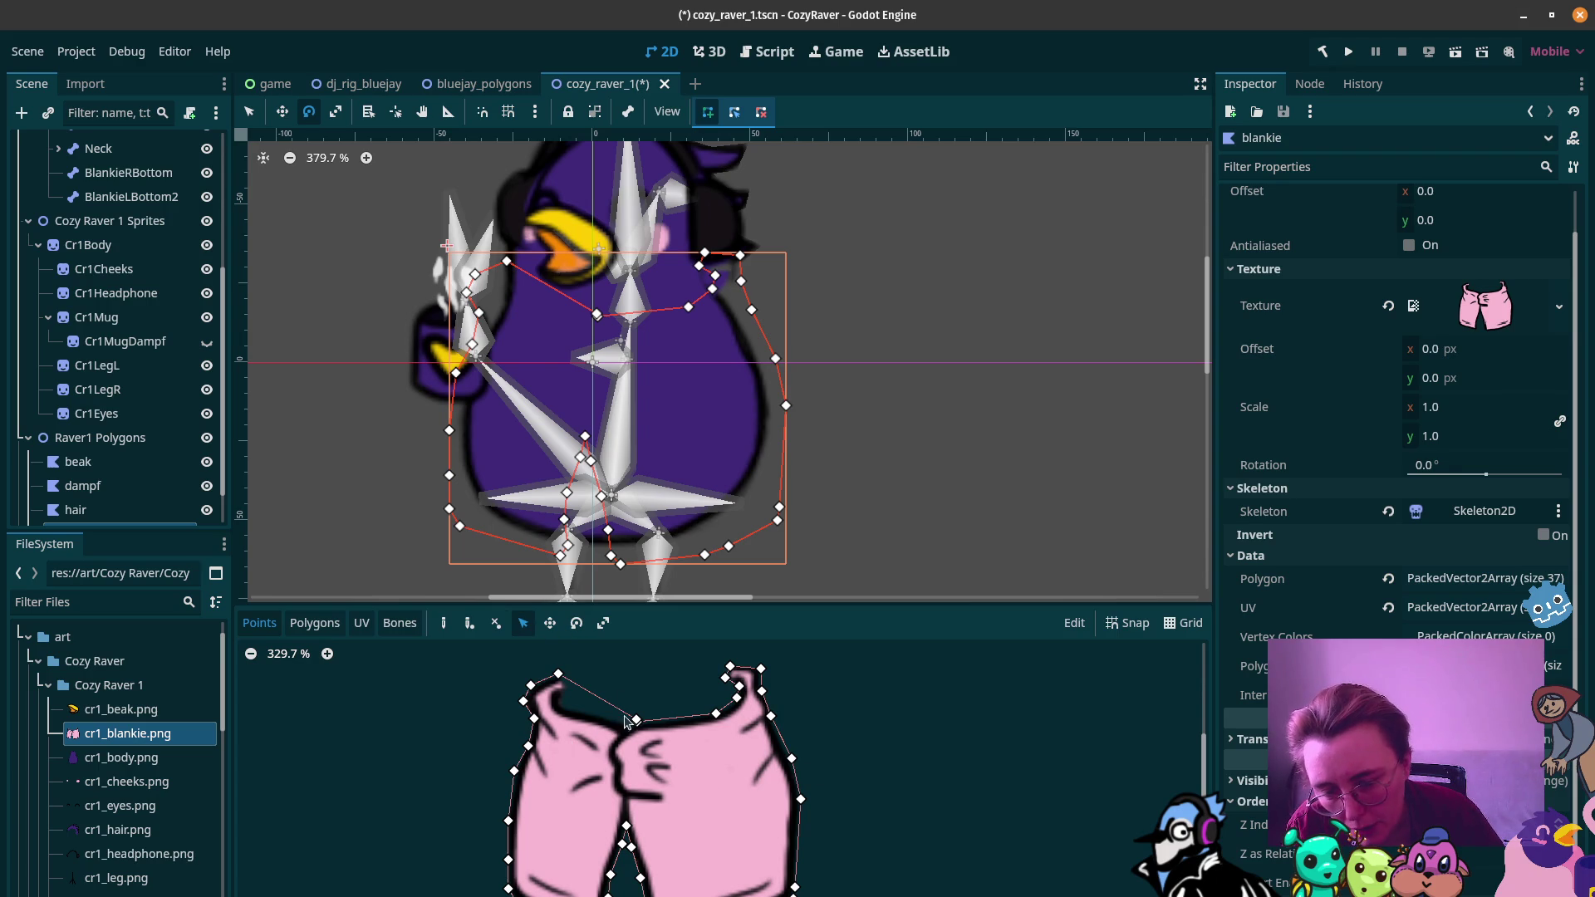
pyautogui.click(617, 721)
pyautogui.moveTo(621, 725); pyautogui.dragTo(643, 721)
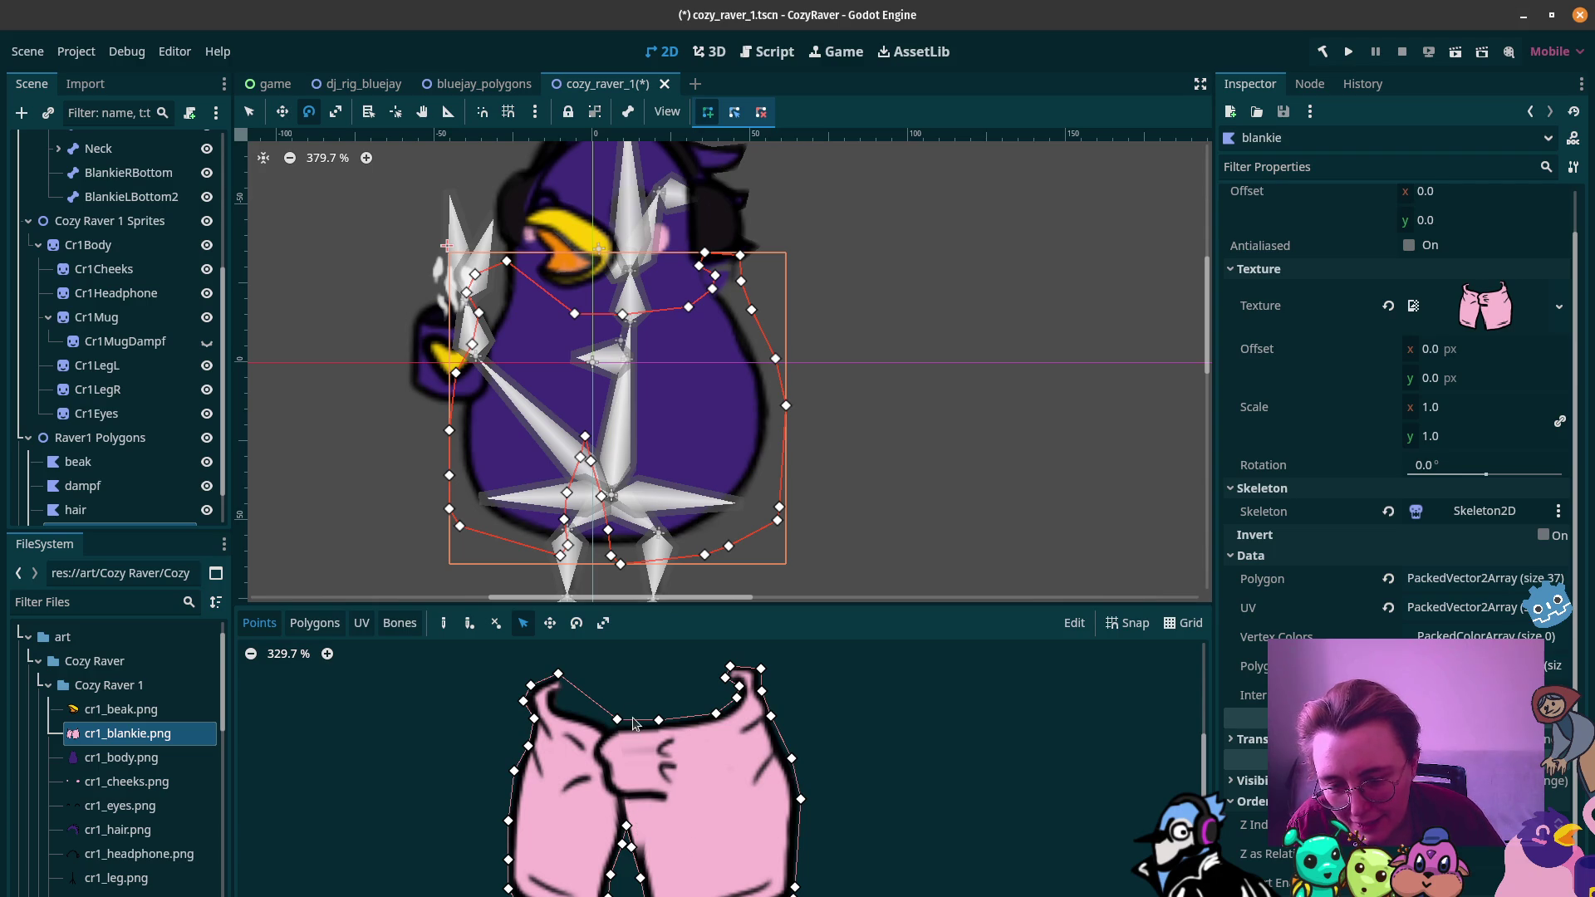
# Step: Reset the blankie's Polygon and UV arrays to empty and choose Create Polygon
pyautogui.click(1389, 579)
pyautogui.click(1388, 607)
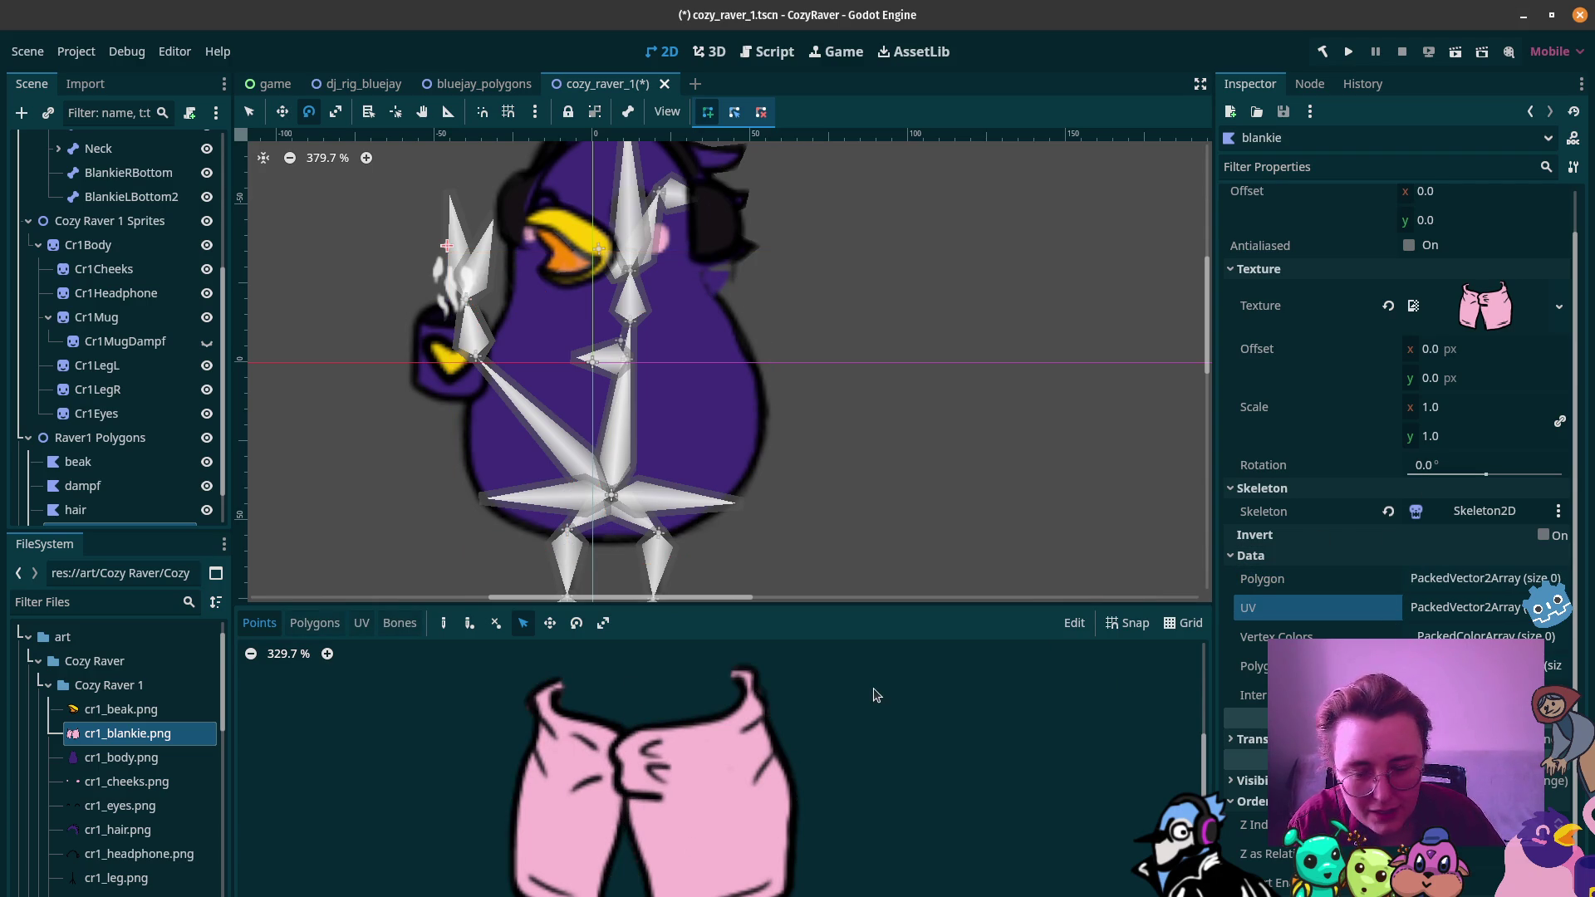
pyautogui.click(443, 623)
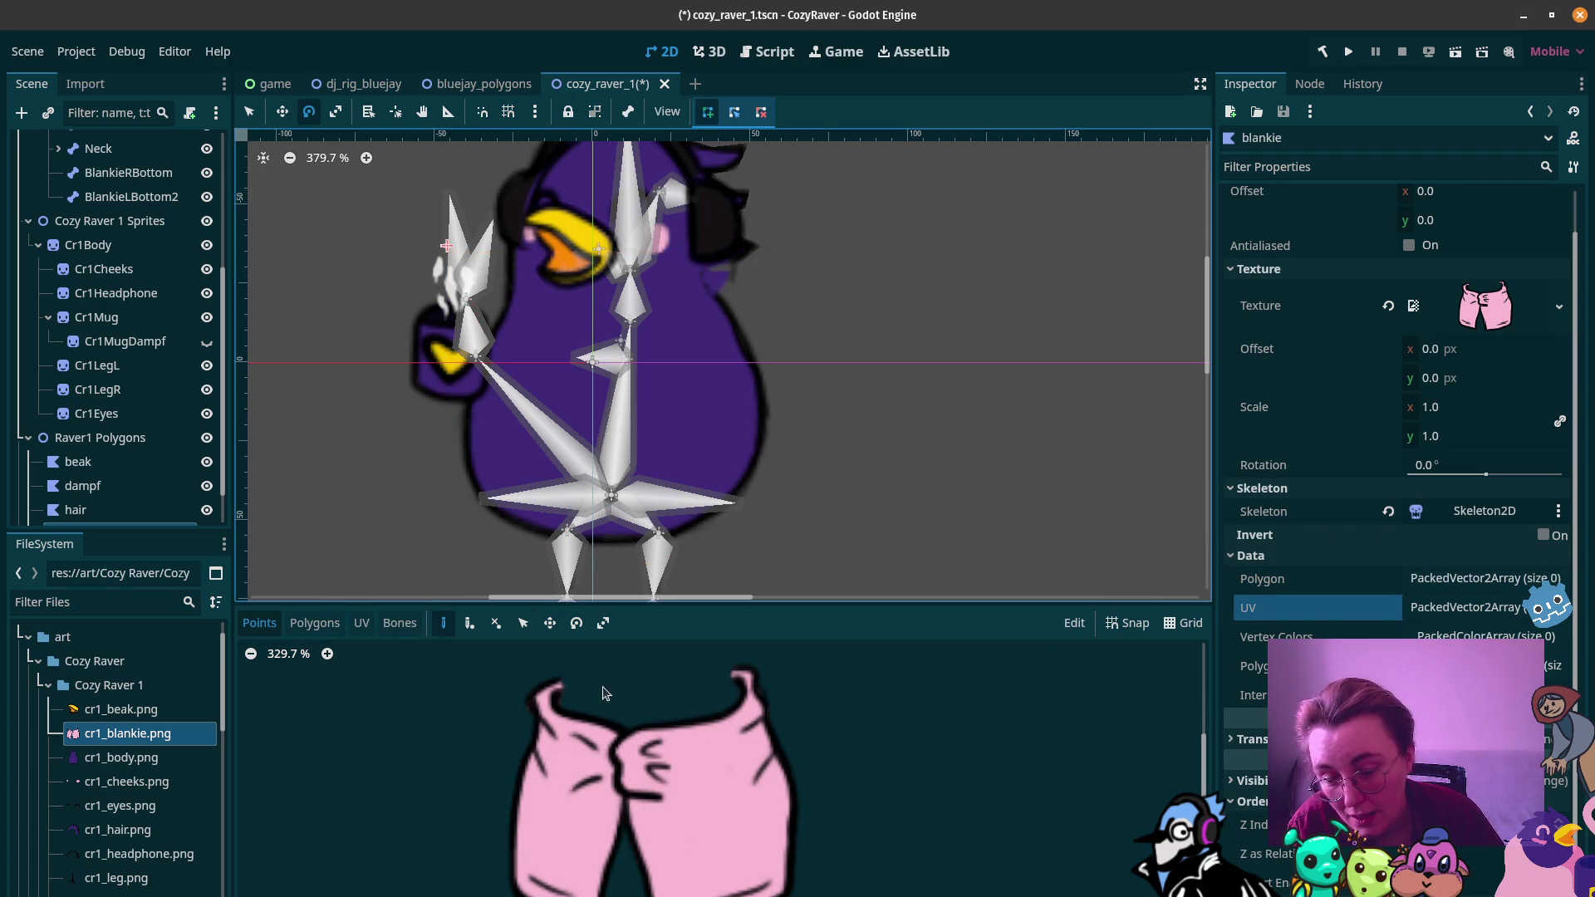
# Step: Trace the outline from the top-left corner down the left edge to the bottom-left
pyautogui.click(559, 675)
pyautogui.click(536, 681)
pyautogui.click(522, 696)
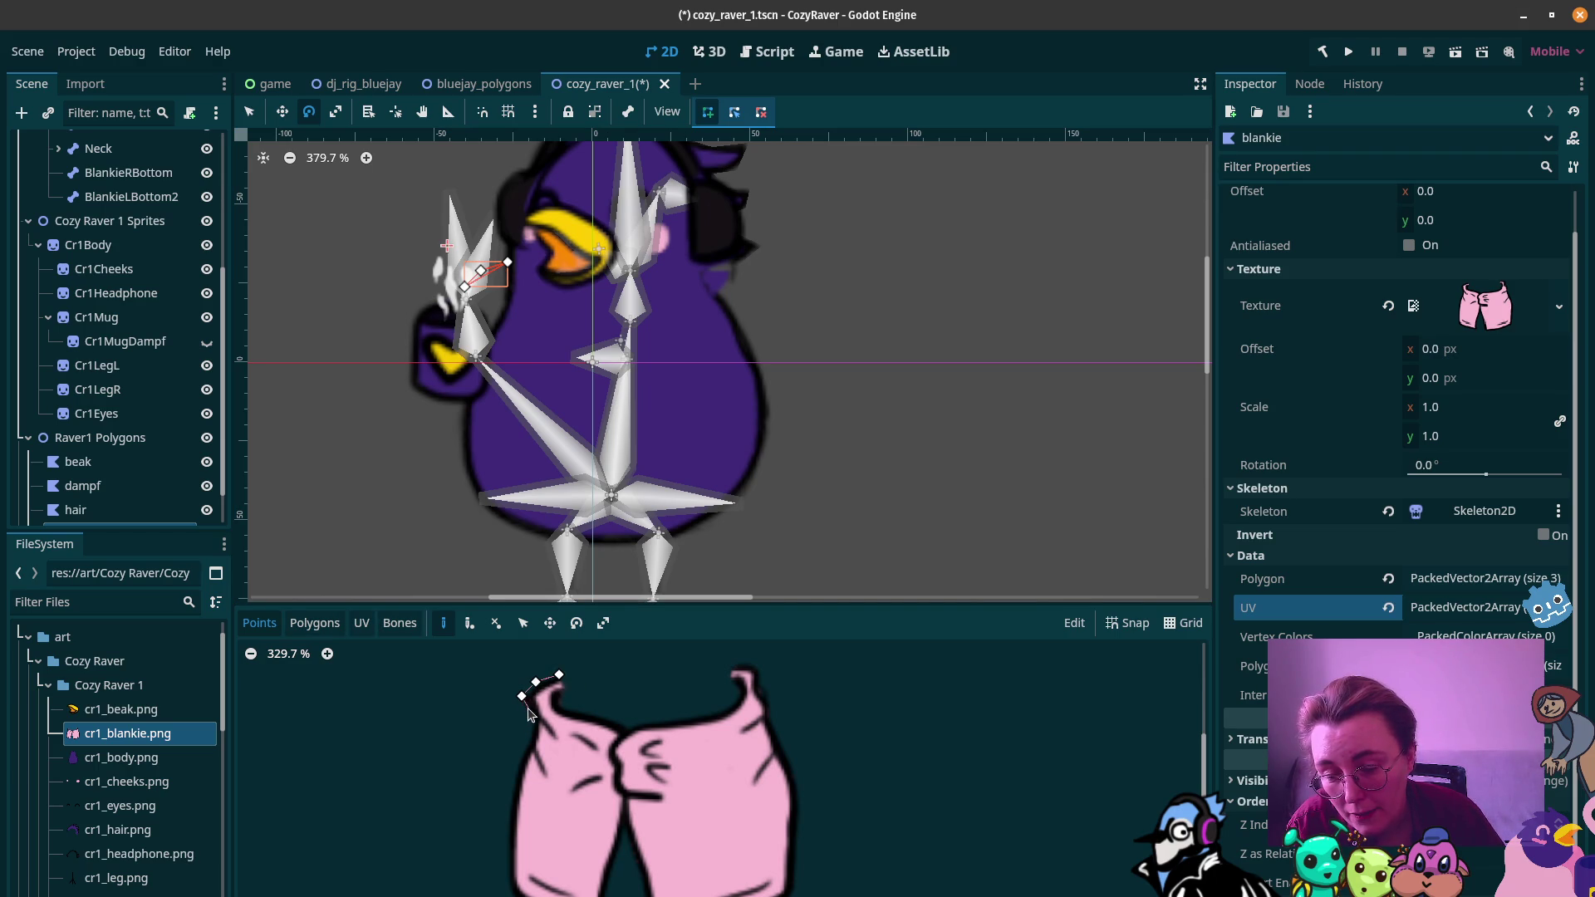
pyautogui.click(526, 712)
pyautogui.click(532, 725)
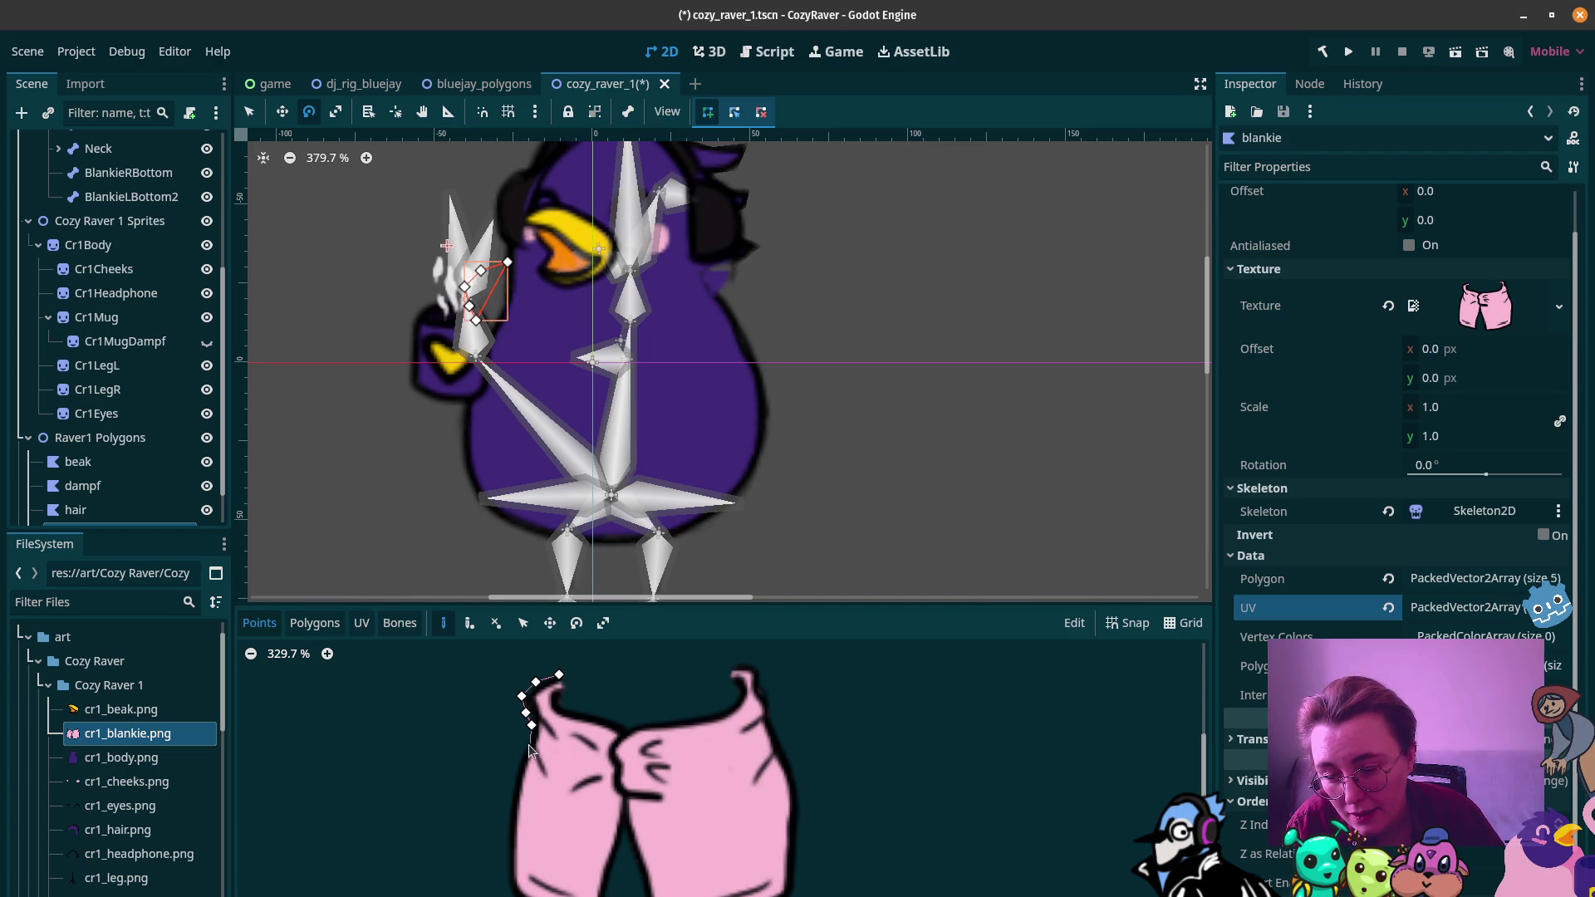
pyautogui.click(528, 739)
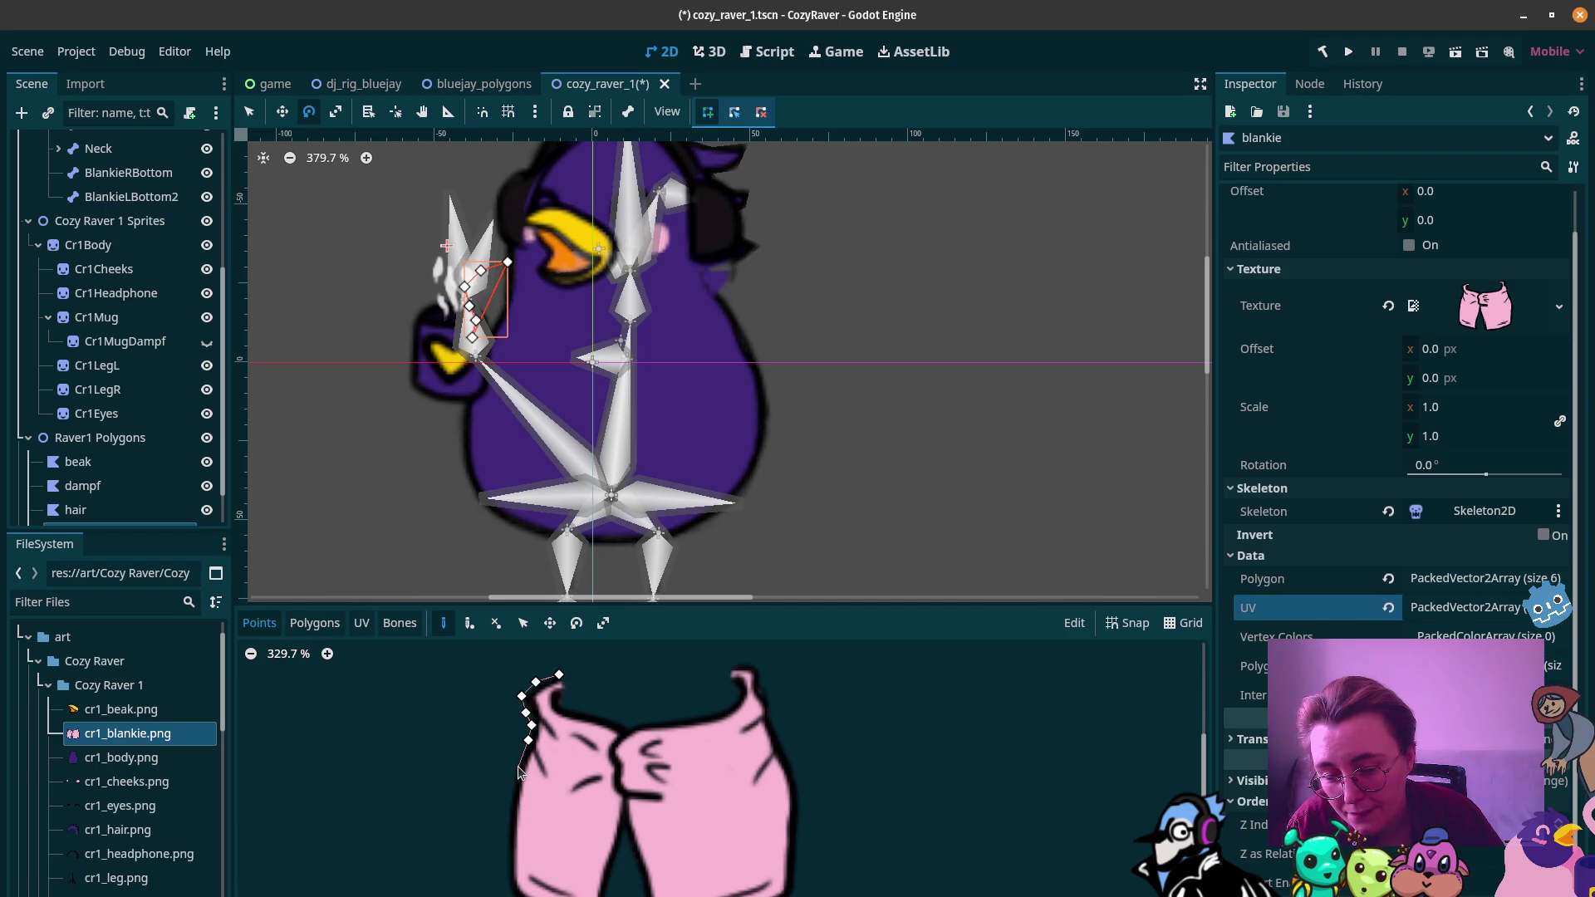
pyautogui.click(517, 766)
pyautogui.click(507, 807)
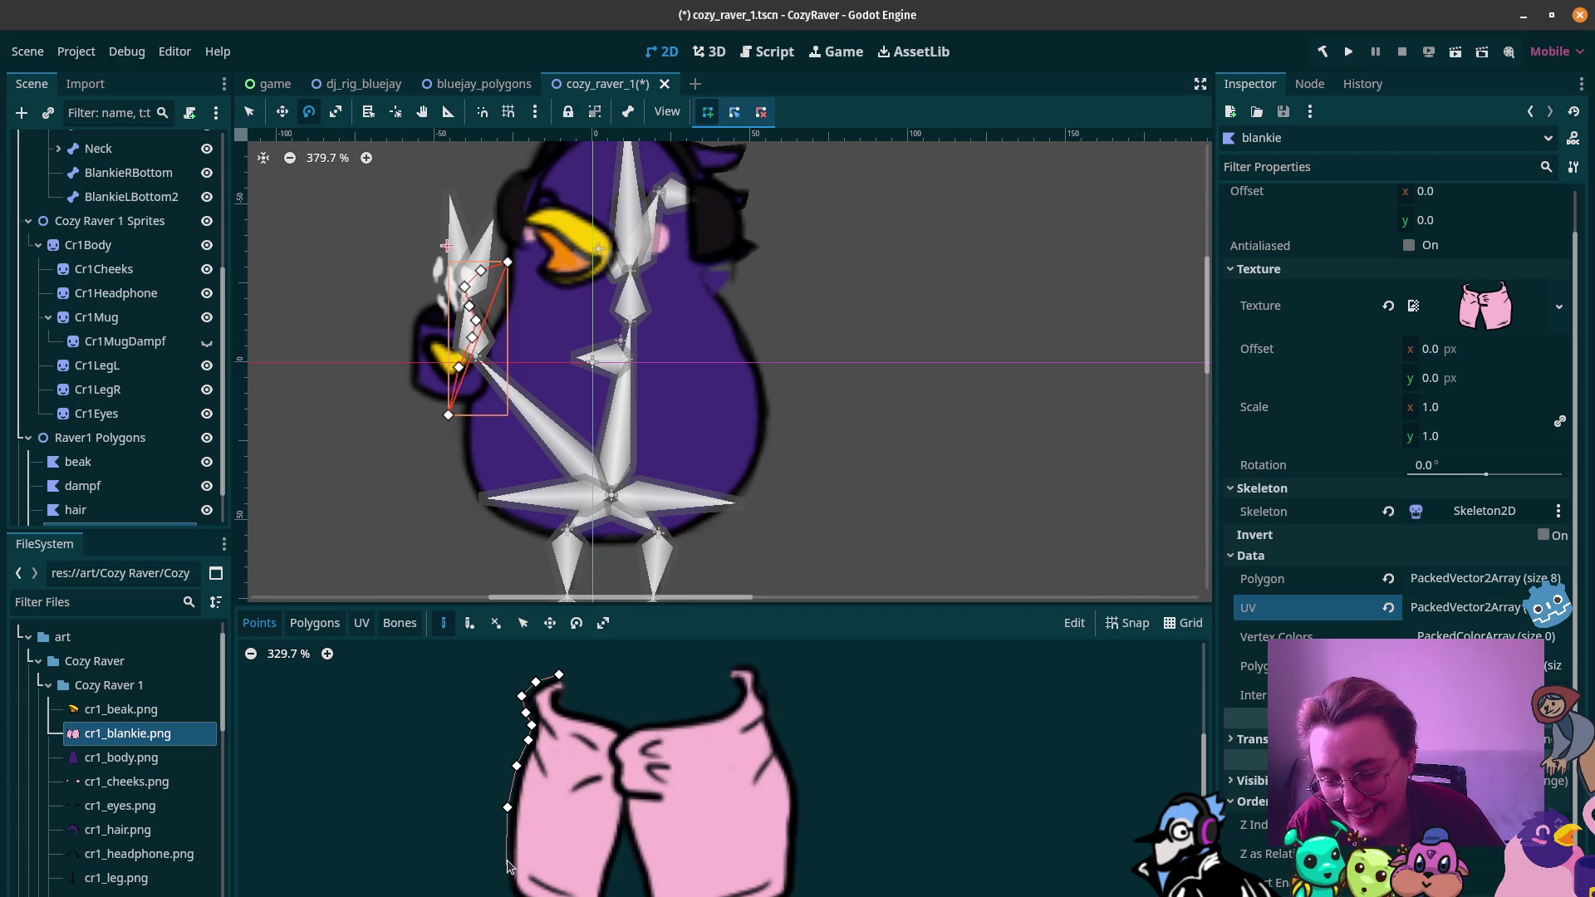
pyautogui.click(507, 860)
pyautogui.click(507, 891)
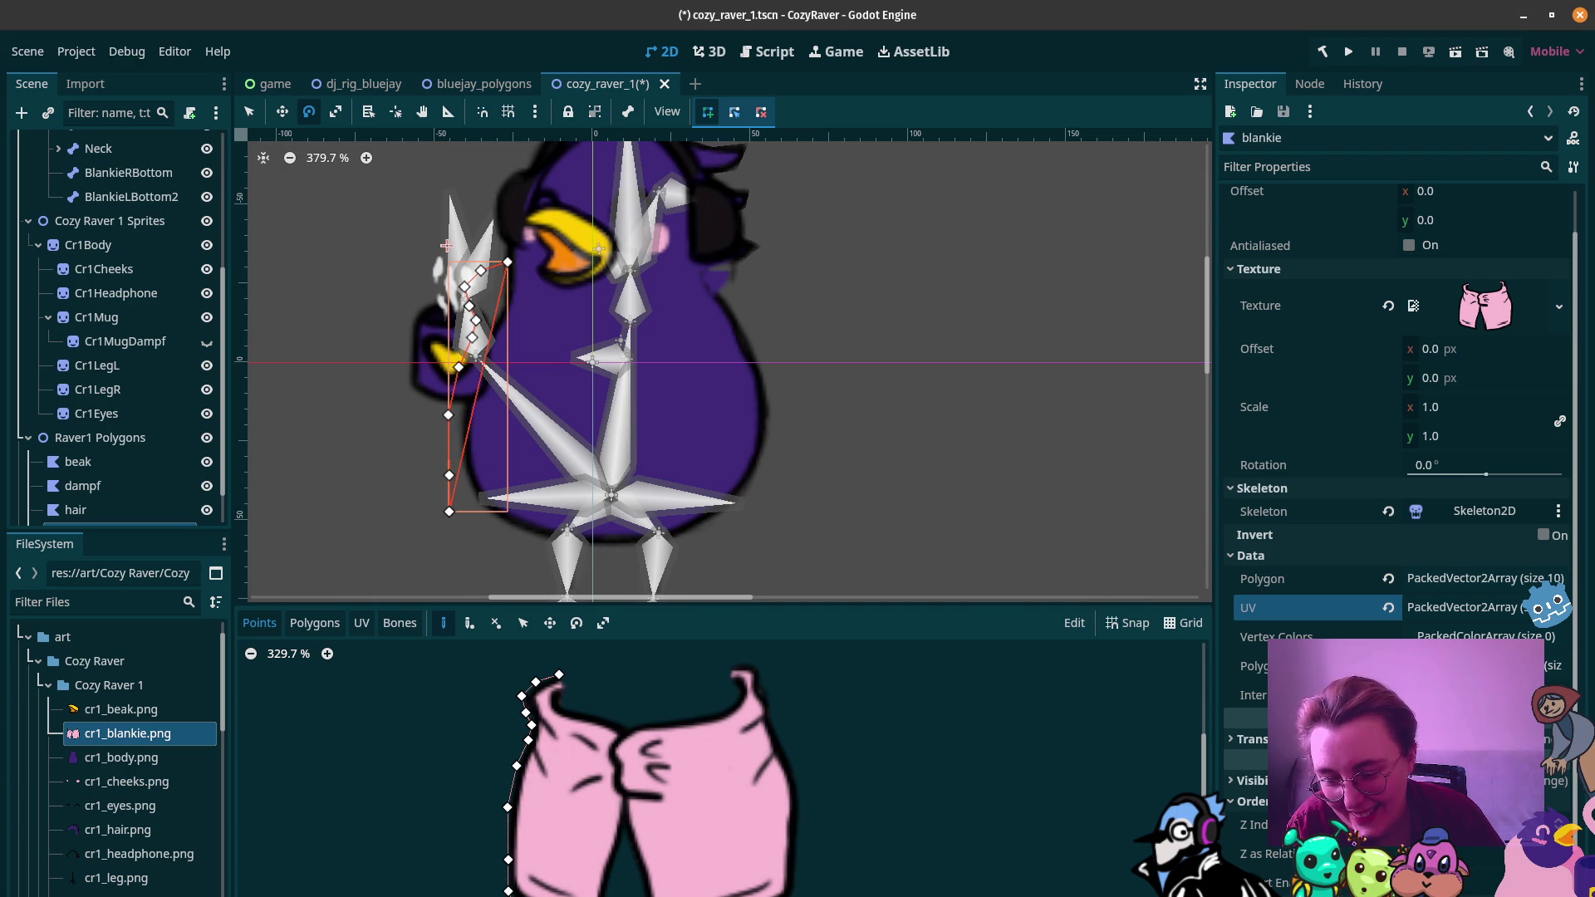
pyautogui.click(523, 895)
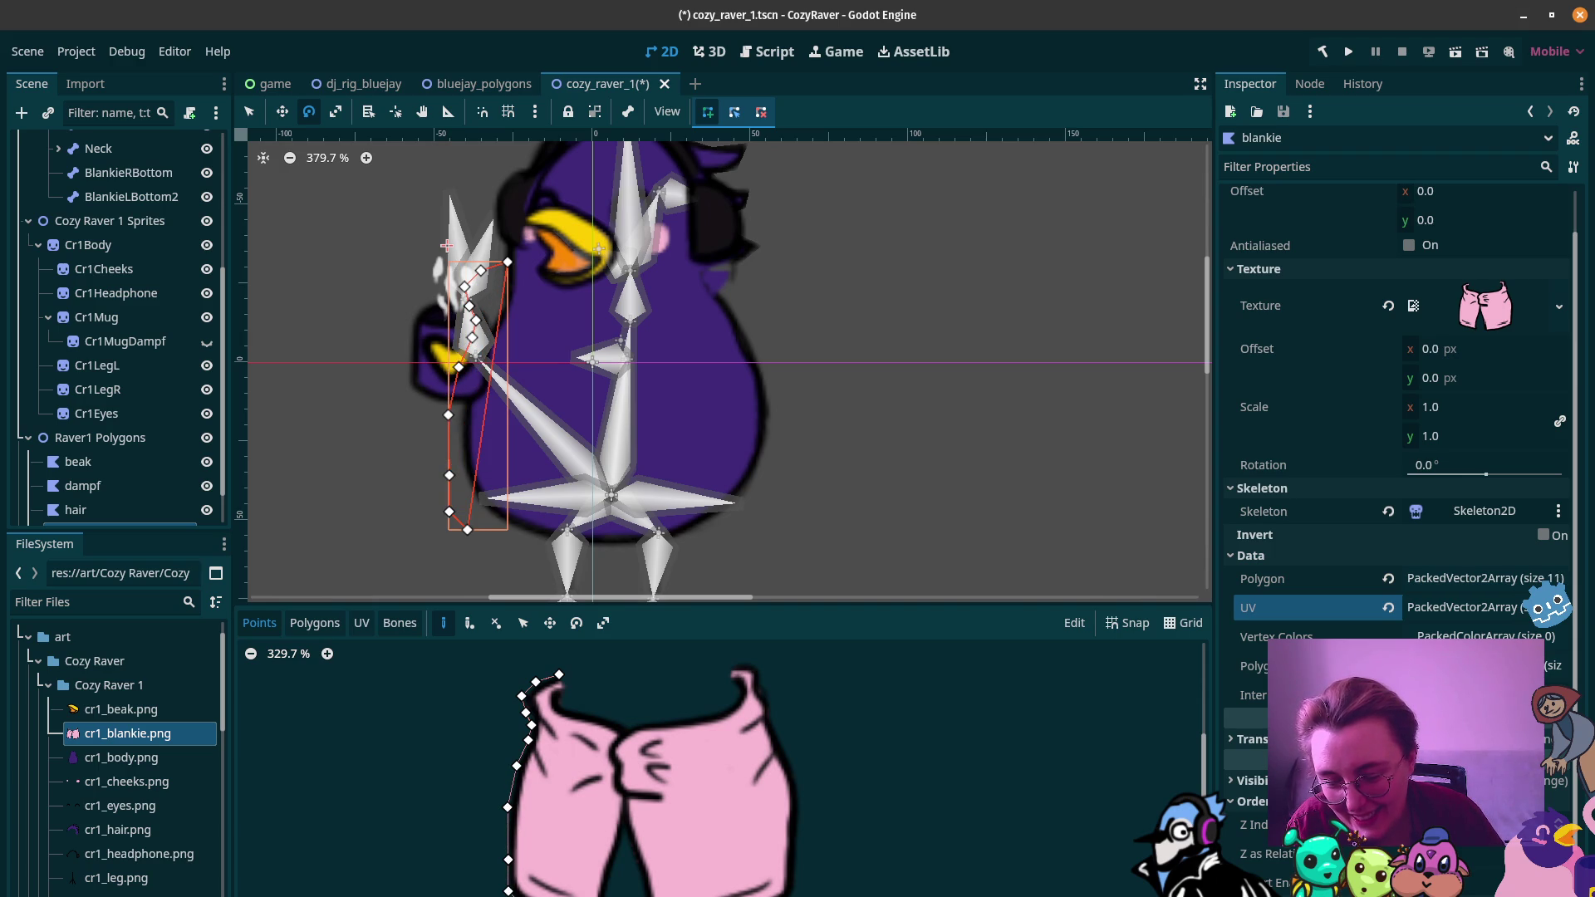
# Step: Continue along the bottom and up and back down the gap between the legs
pyautogui.click(606, 894)
pyautogui.click(614, 887)
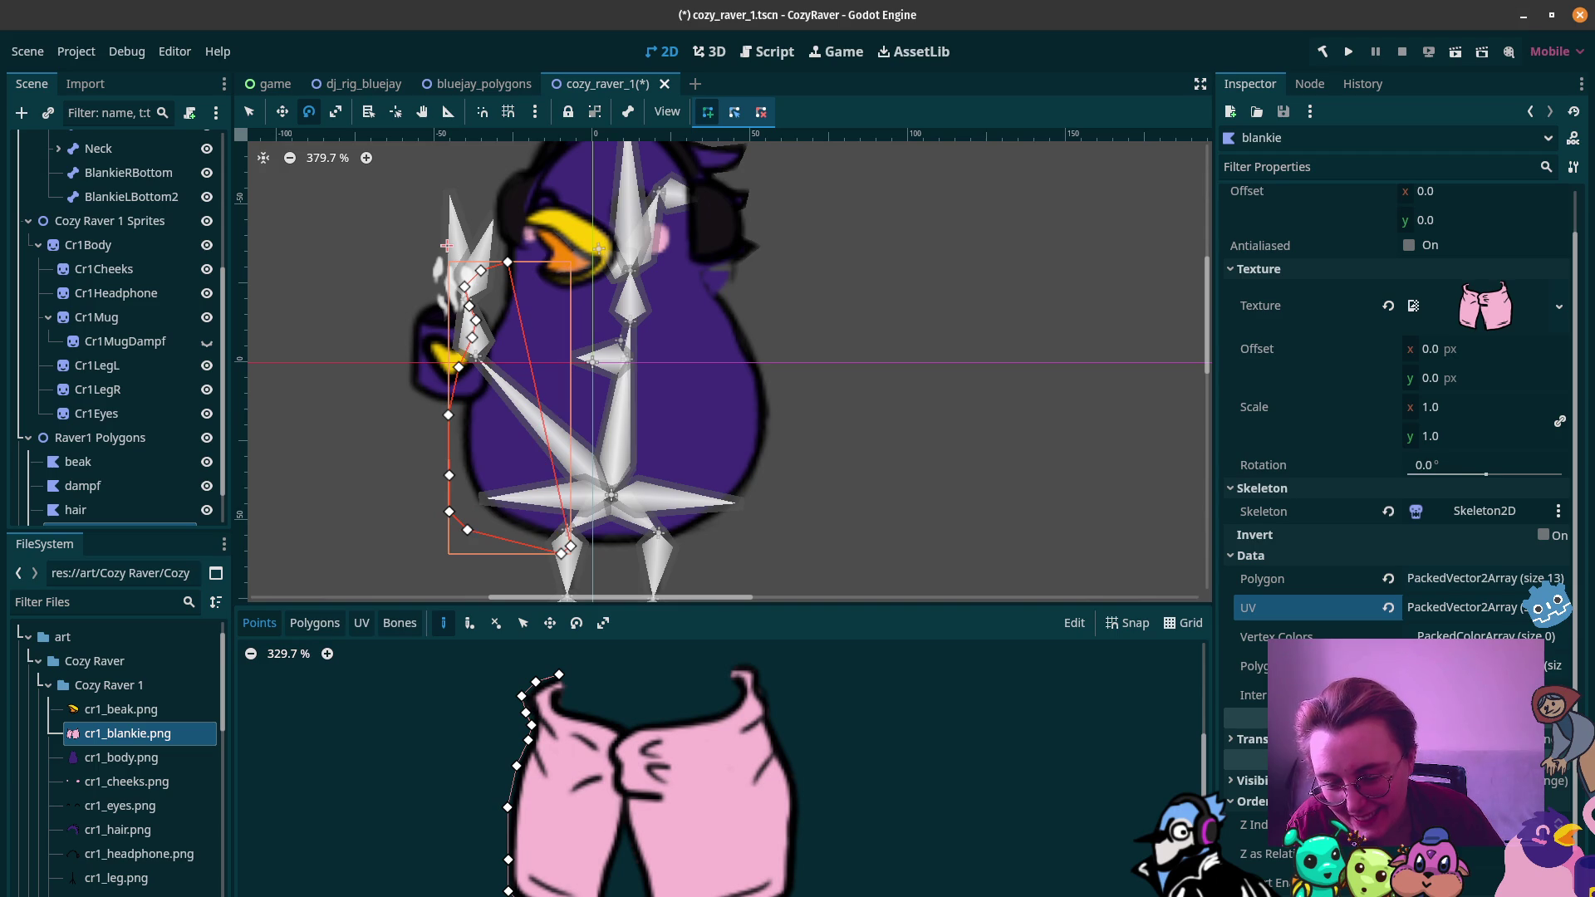
pyautogui.click(612, 875)
pyautogui.click(619, 843)
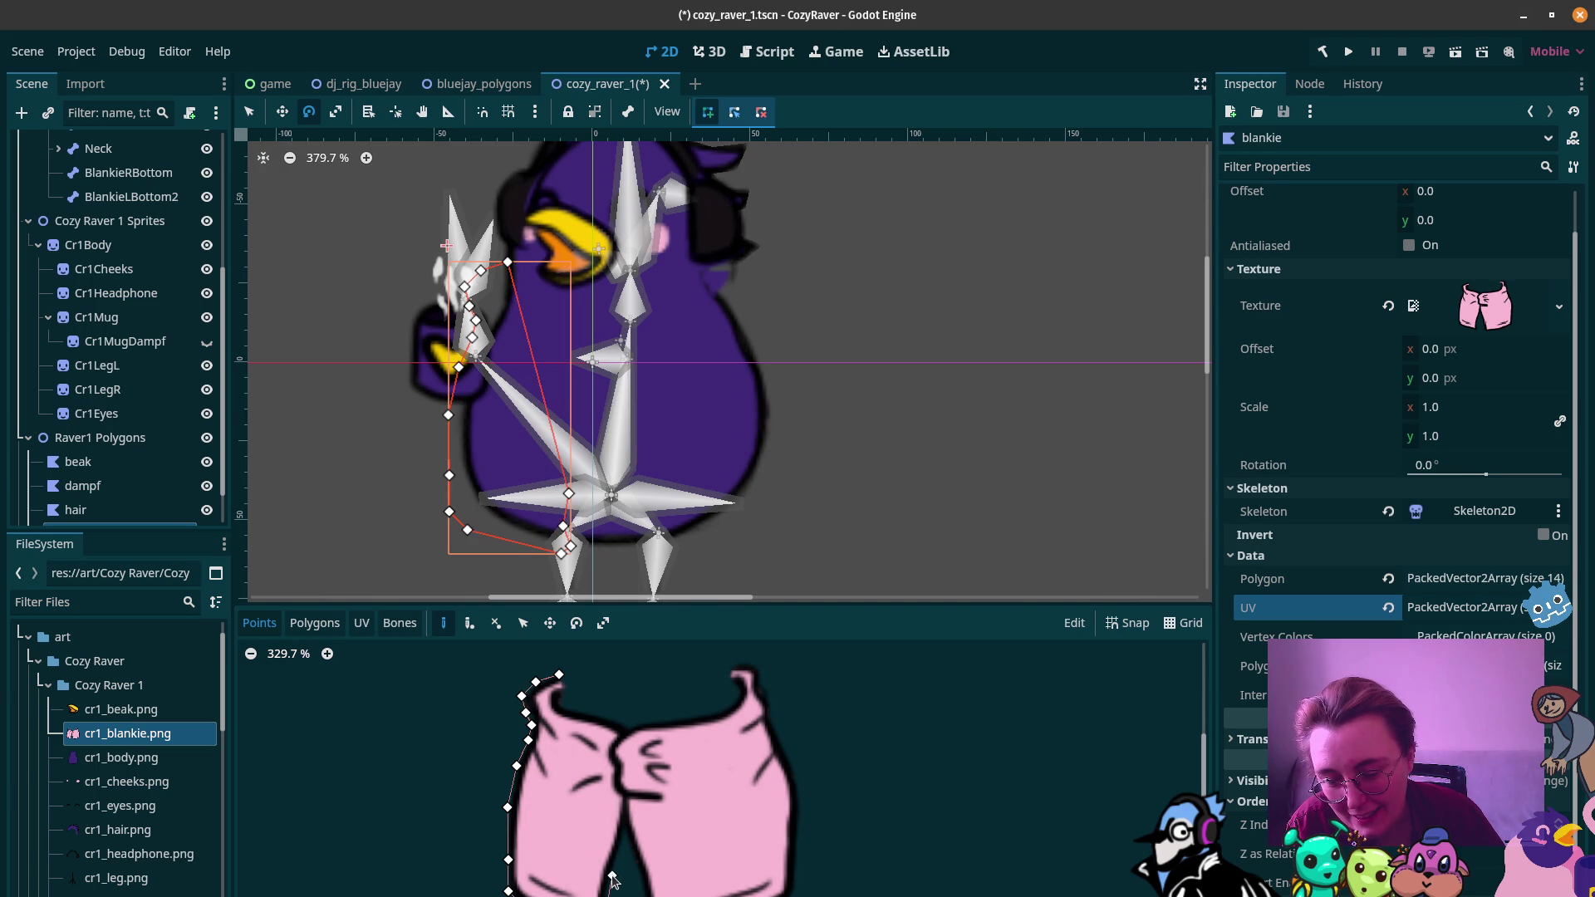
pyautogui.click(626, 830)
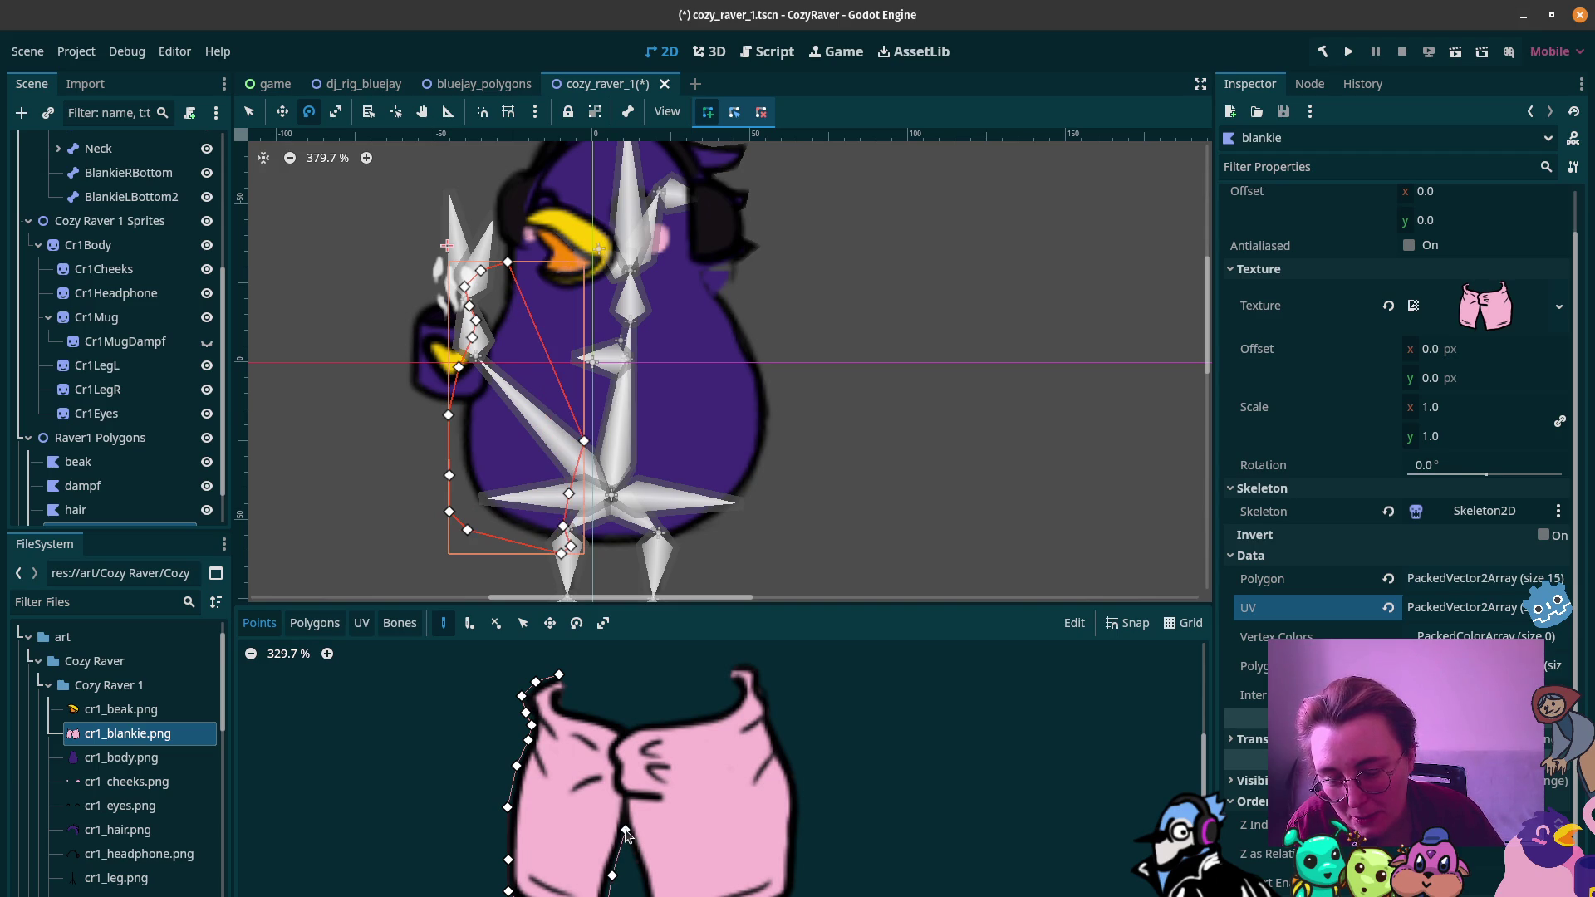
pyautogui.click(640, 880)
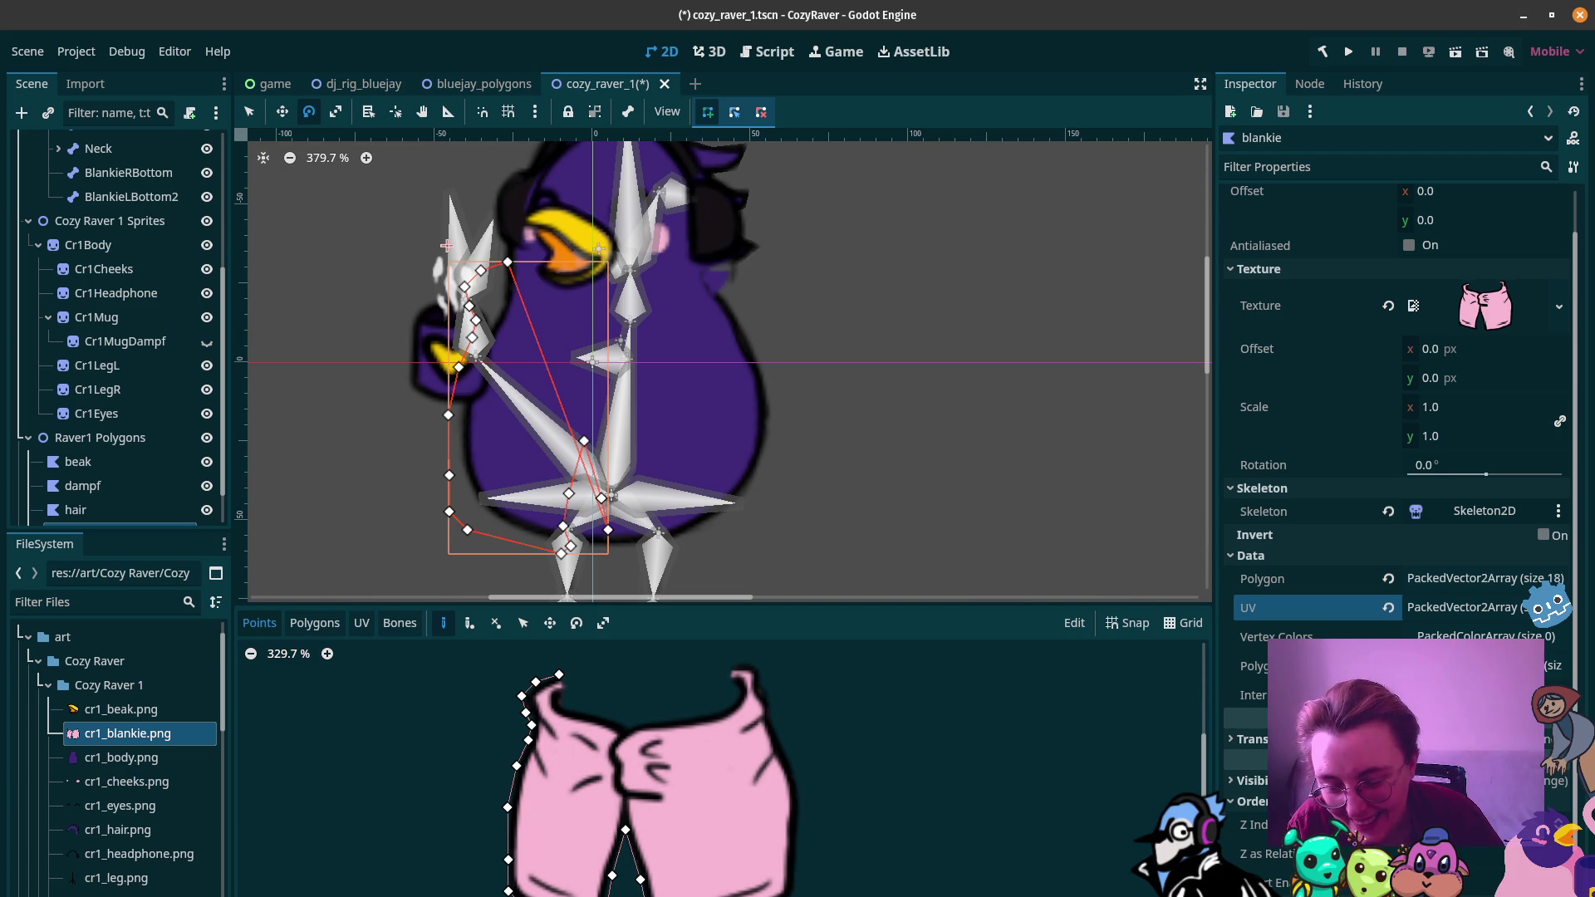
pyautogui.click(643, 895)
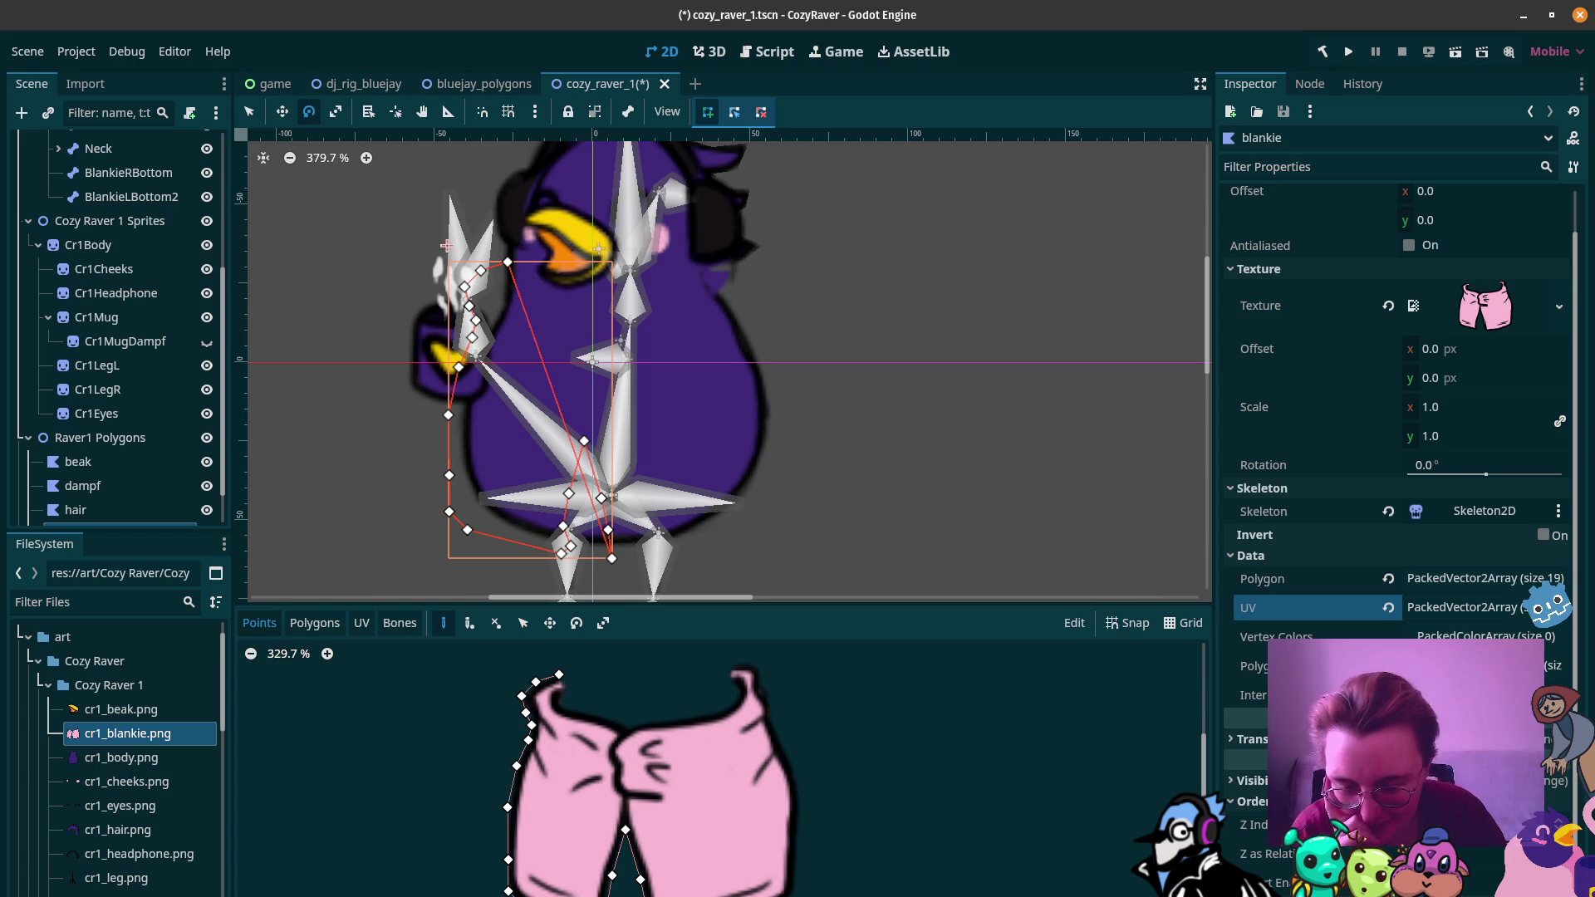
# Step: Trace along the right leg's bottom to the bottom-right corner and up the right side
pyautogui.click(626, 564)
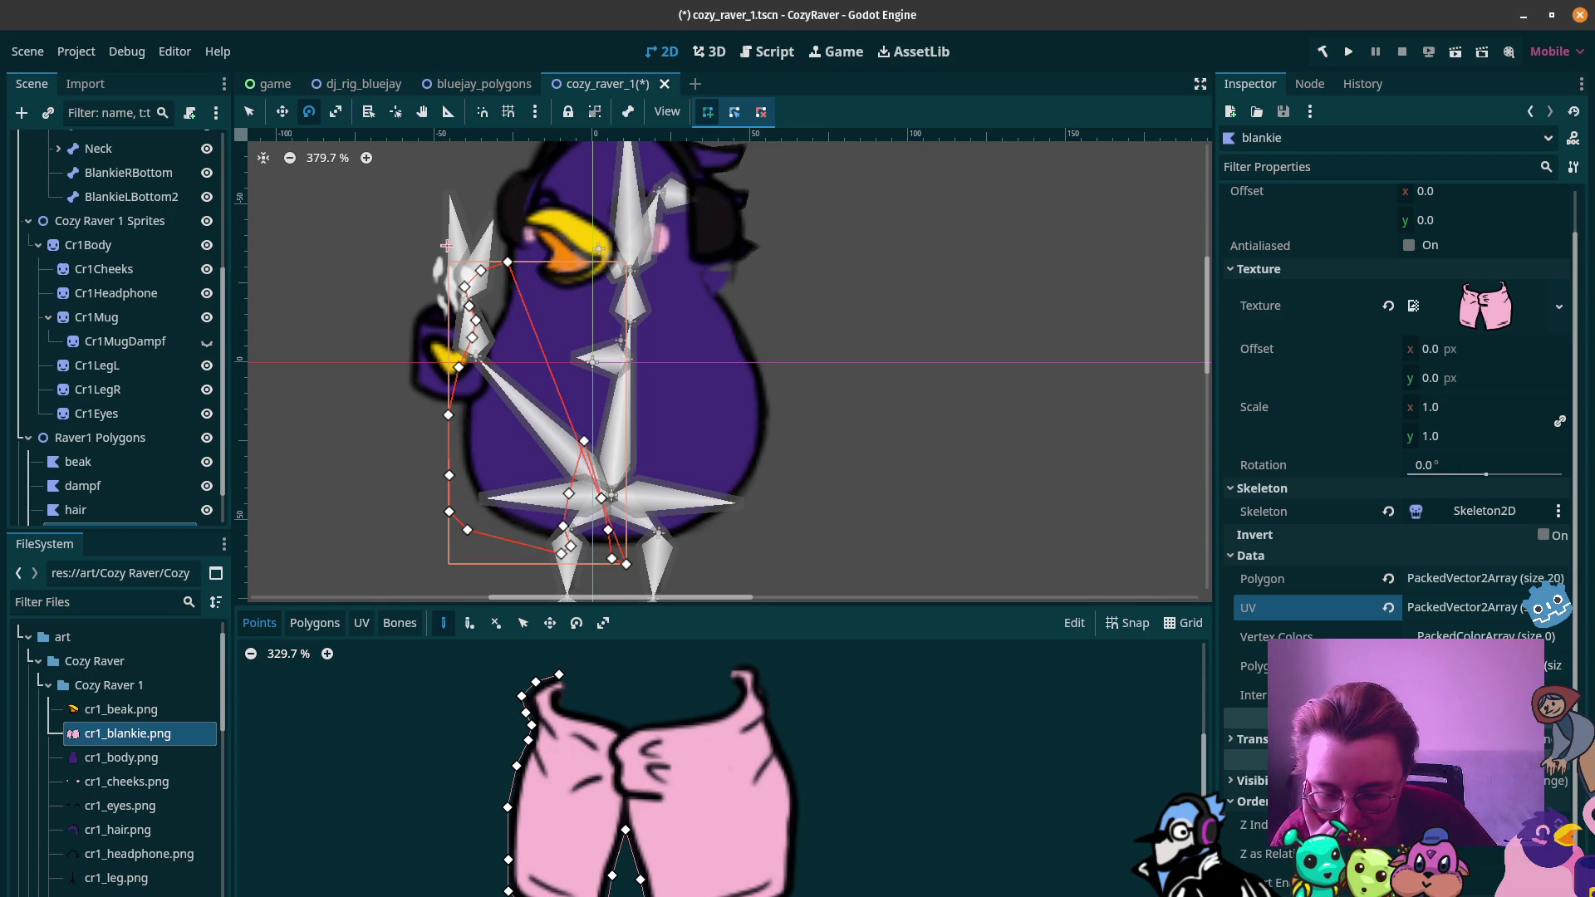
pyautogui.click(708, 555)
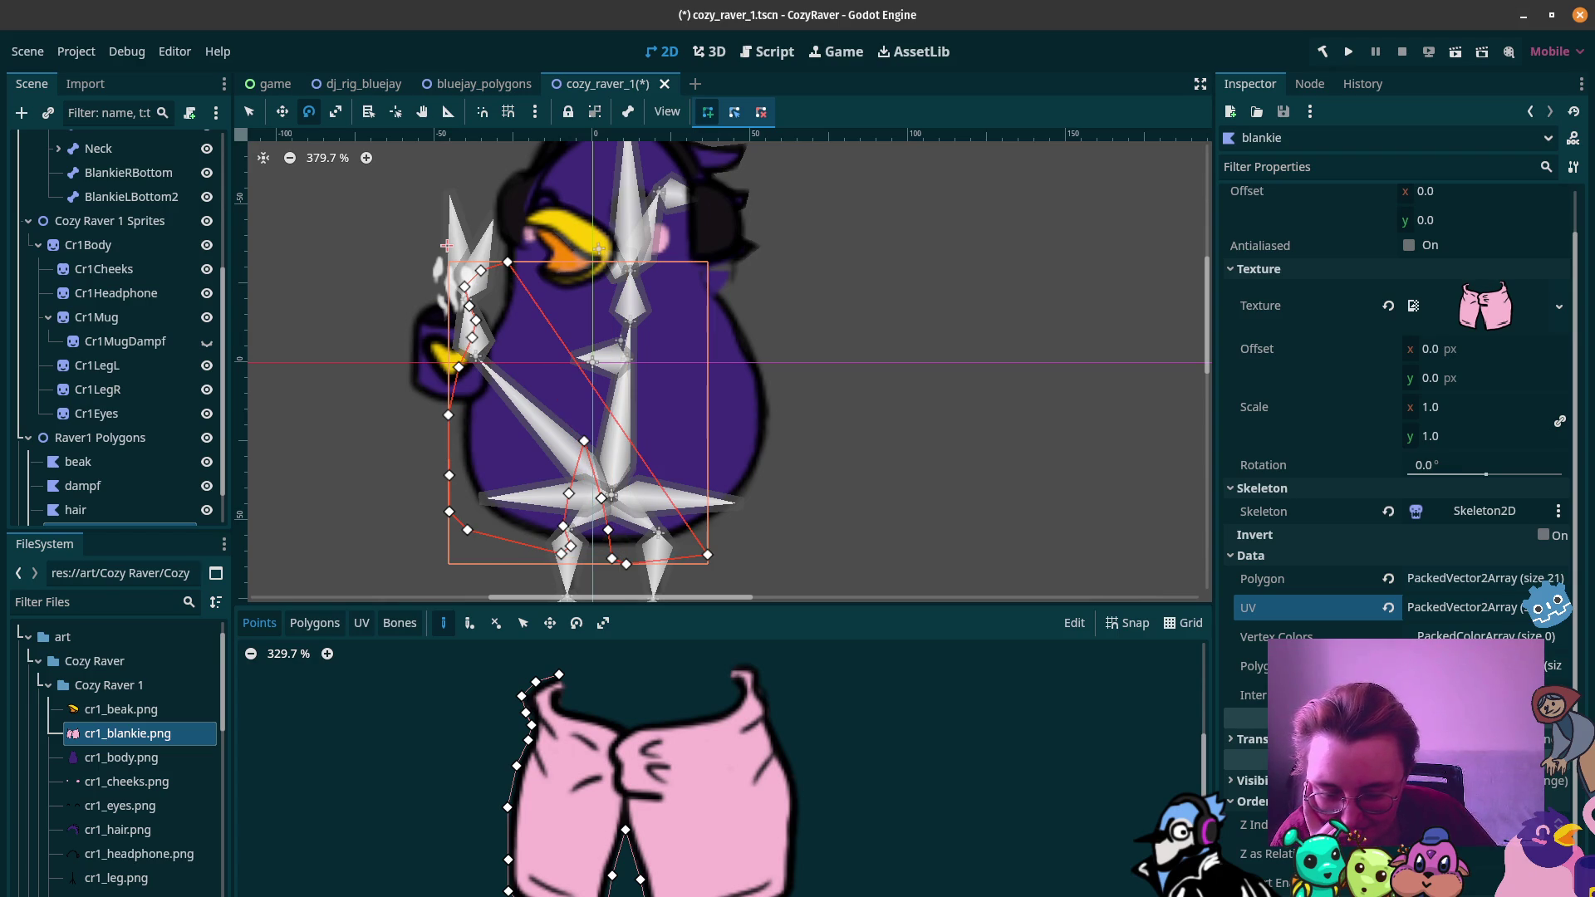
pyautogui.click(778, 517)
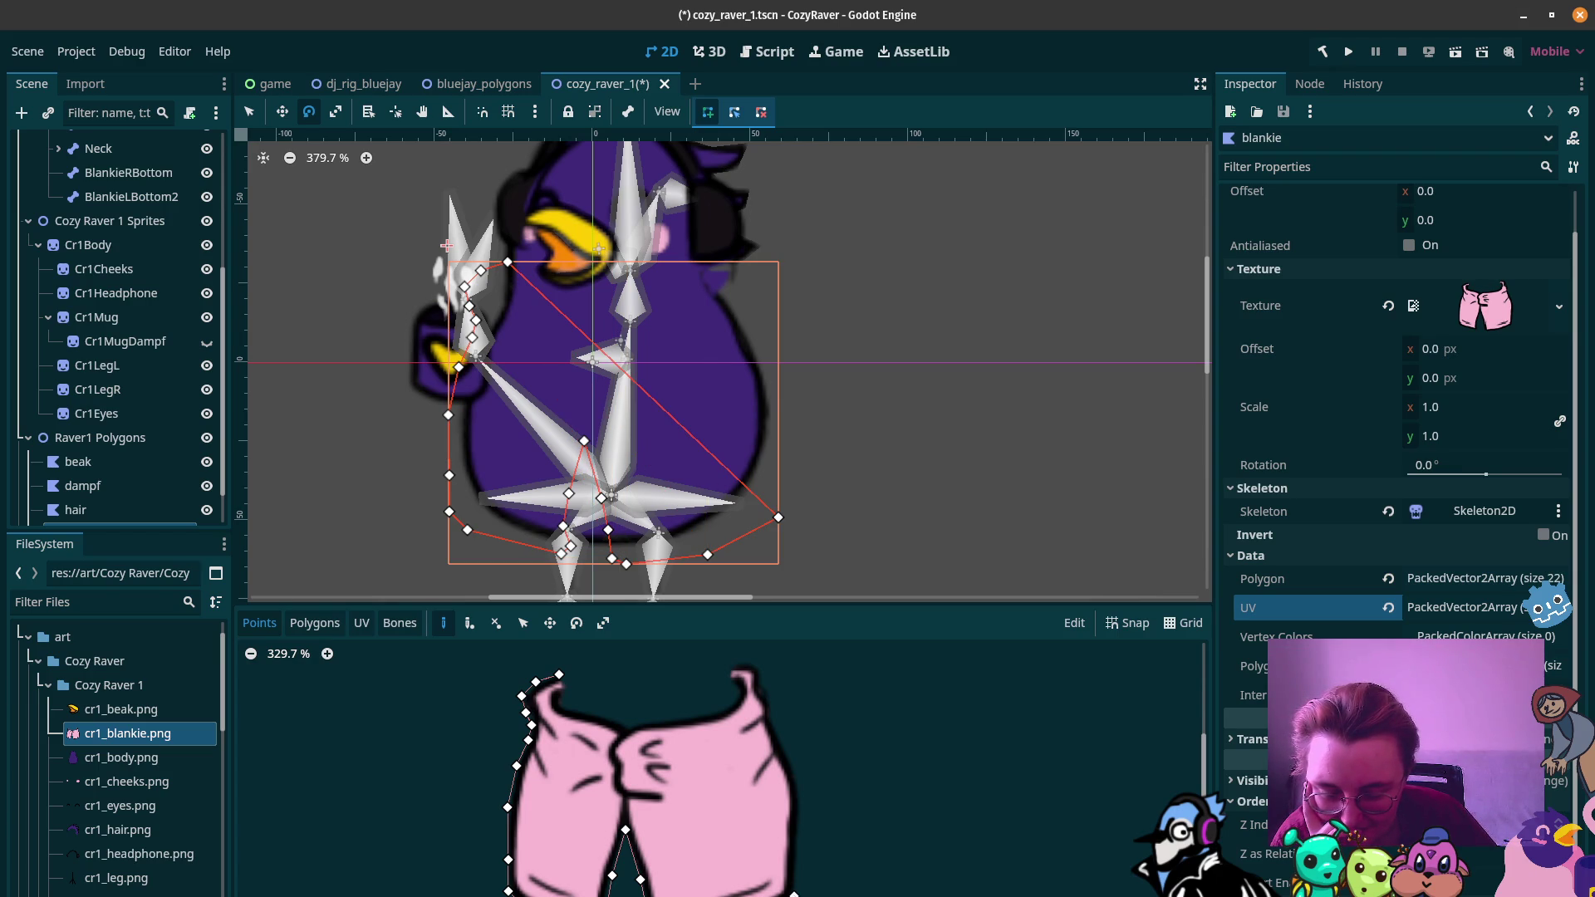
pyautogui.click(797, 834)
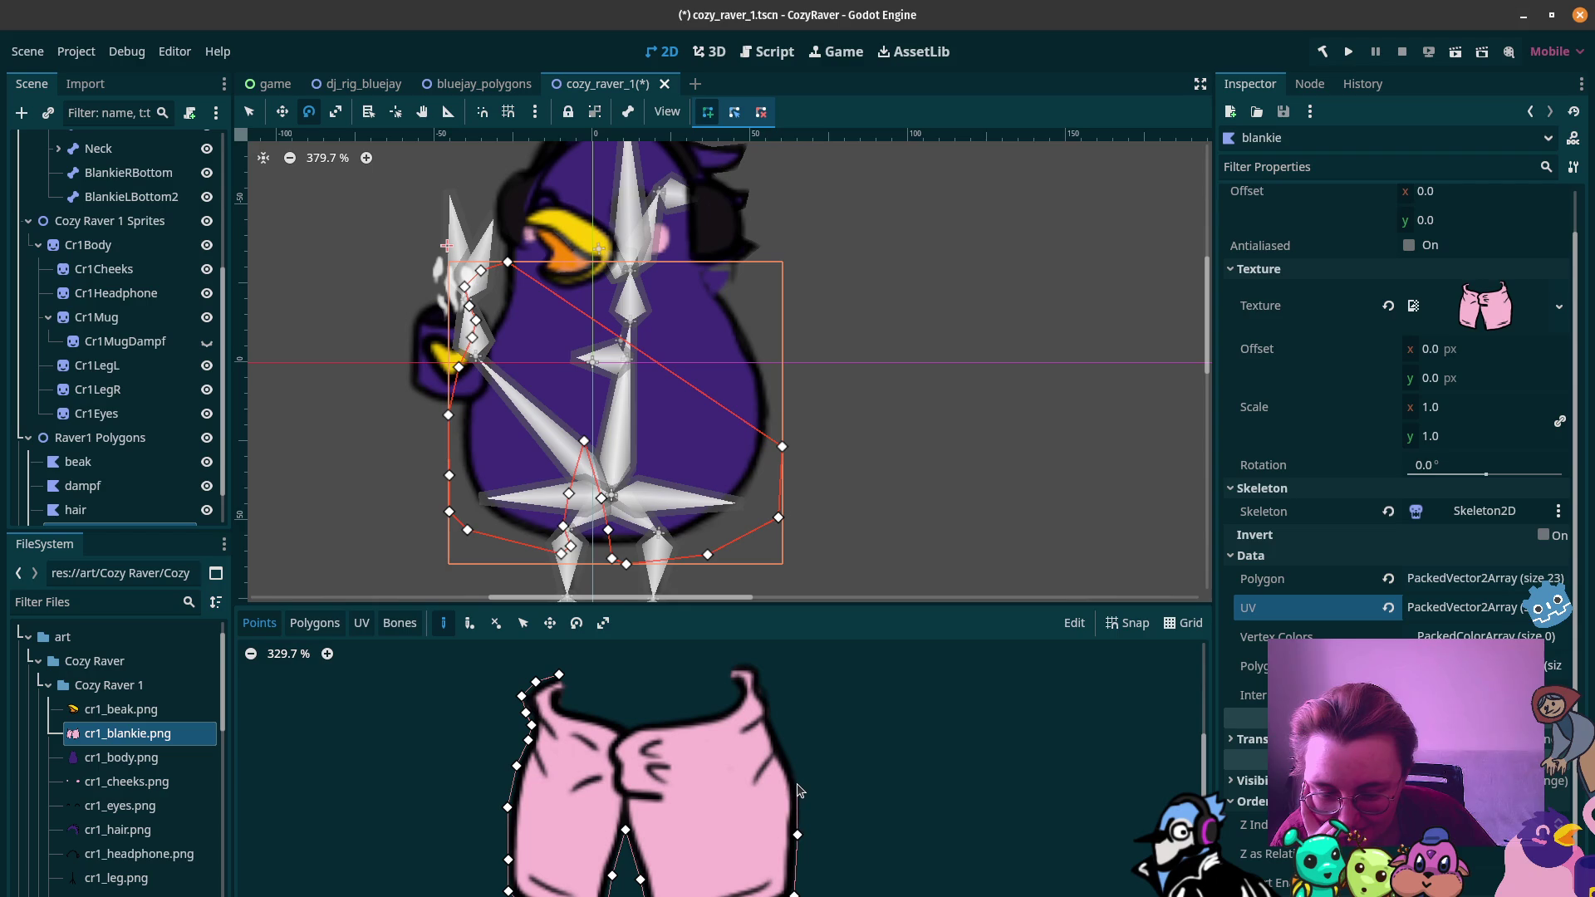
pyautogui.click(798, 784)
pyautogui.click(785, 749)
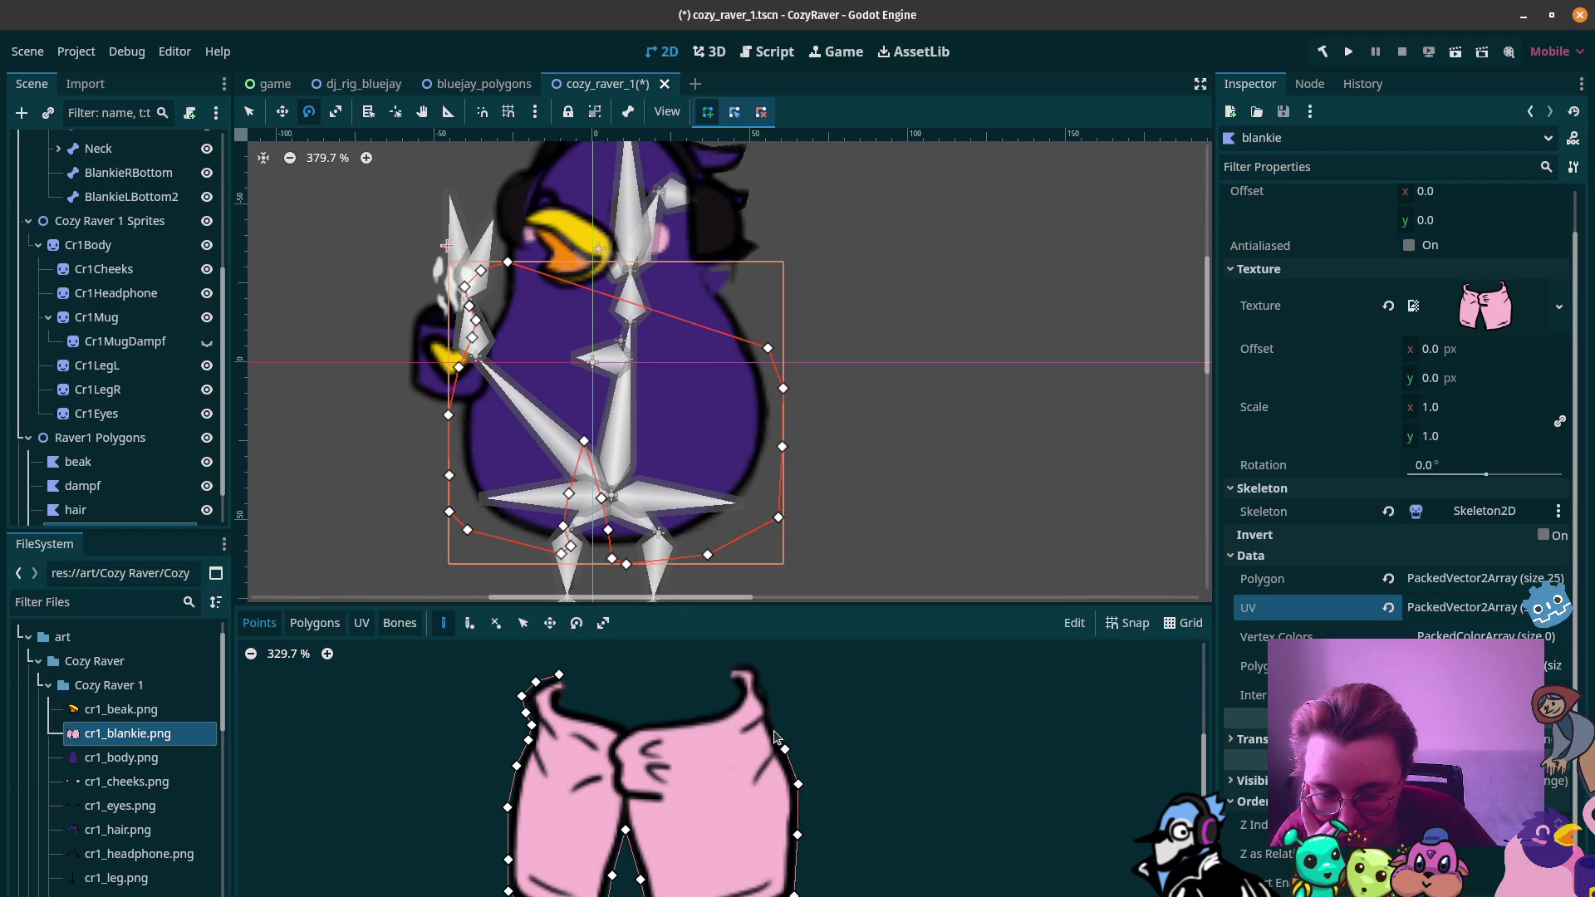
pyautogui.click(771, 716)
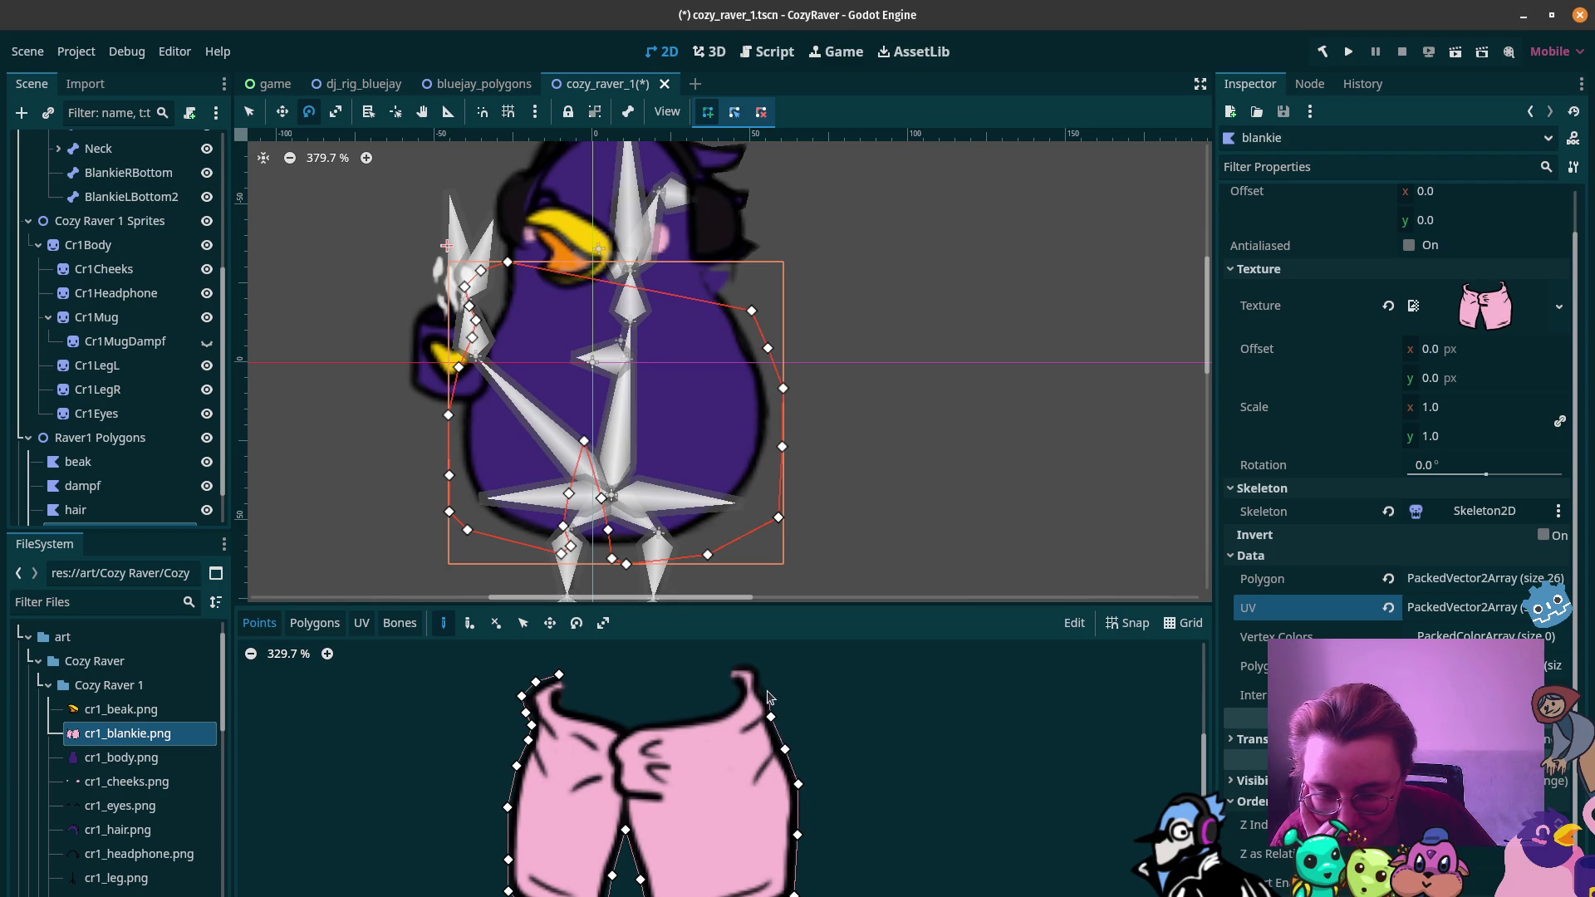
# Step: Outline the blankie's top-right corner and tip
pyautogui.click(765, 696)
pyautogui.click(762, 689)
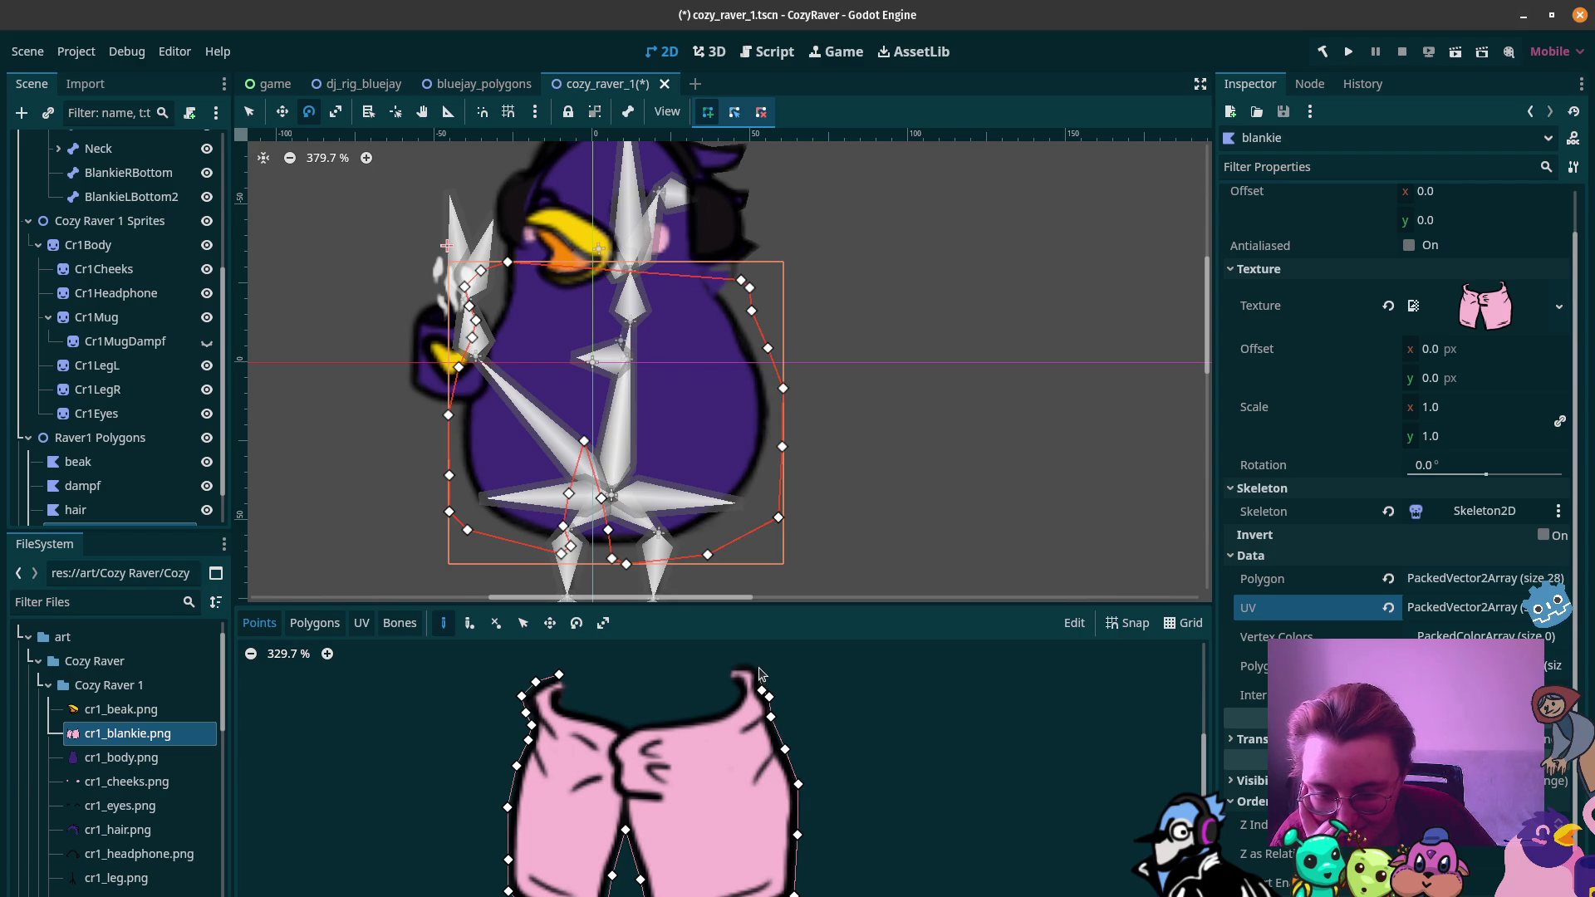
pyautogui.click(758, 668)
pyautogui.click(730, 666)
pyautogui.click(727, 678)
pyautogui.click(738, 686)
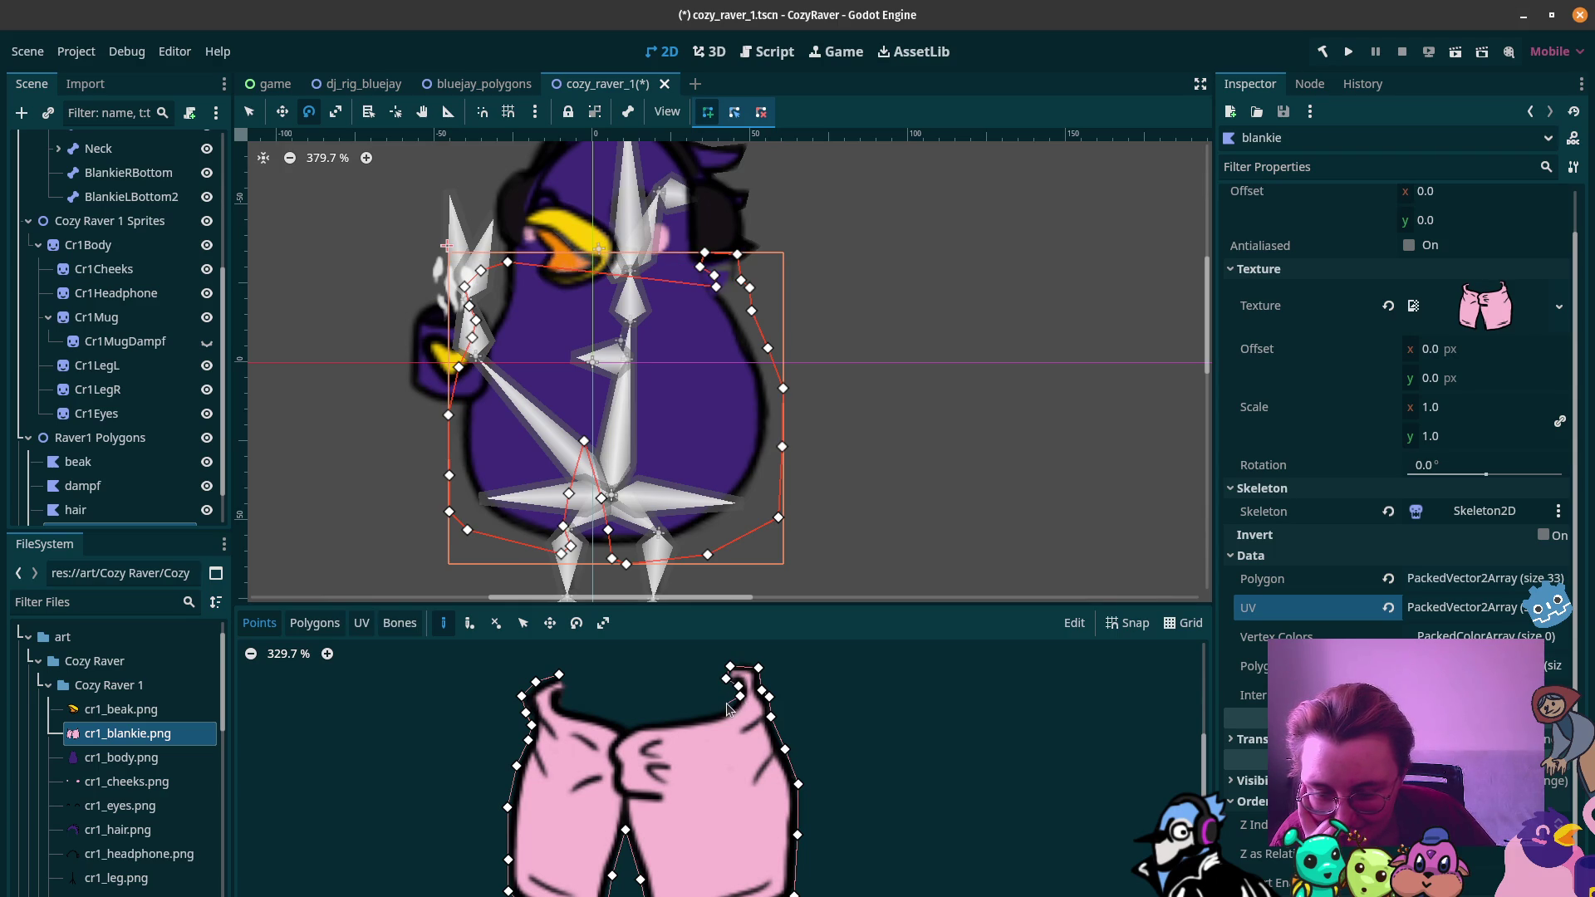
# Step: Trace the top edge leftward and close the 39-point outline on the first point
pyautogui.click(722, 711)
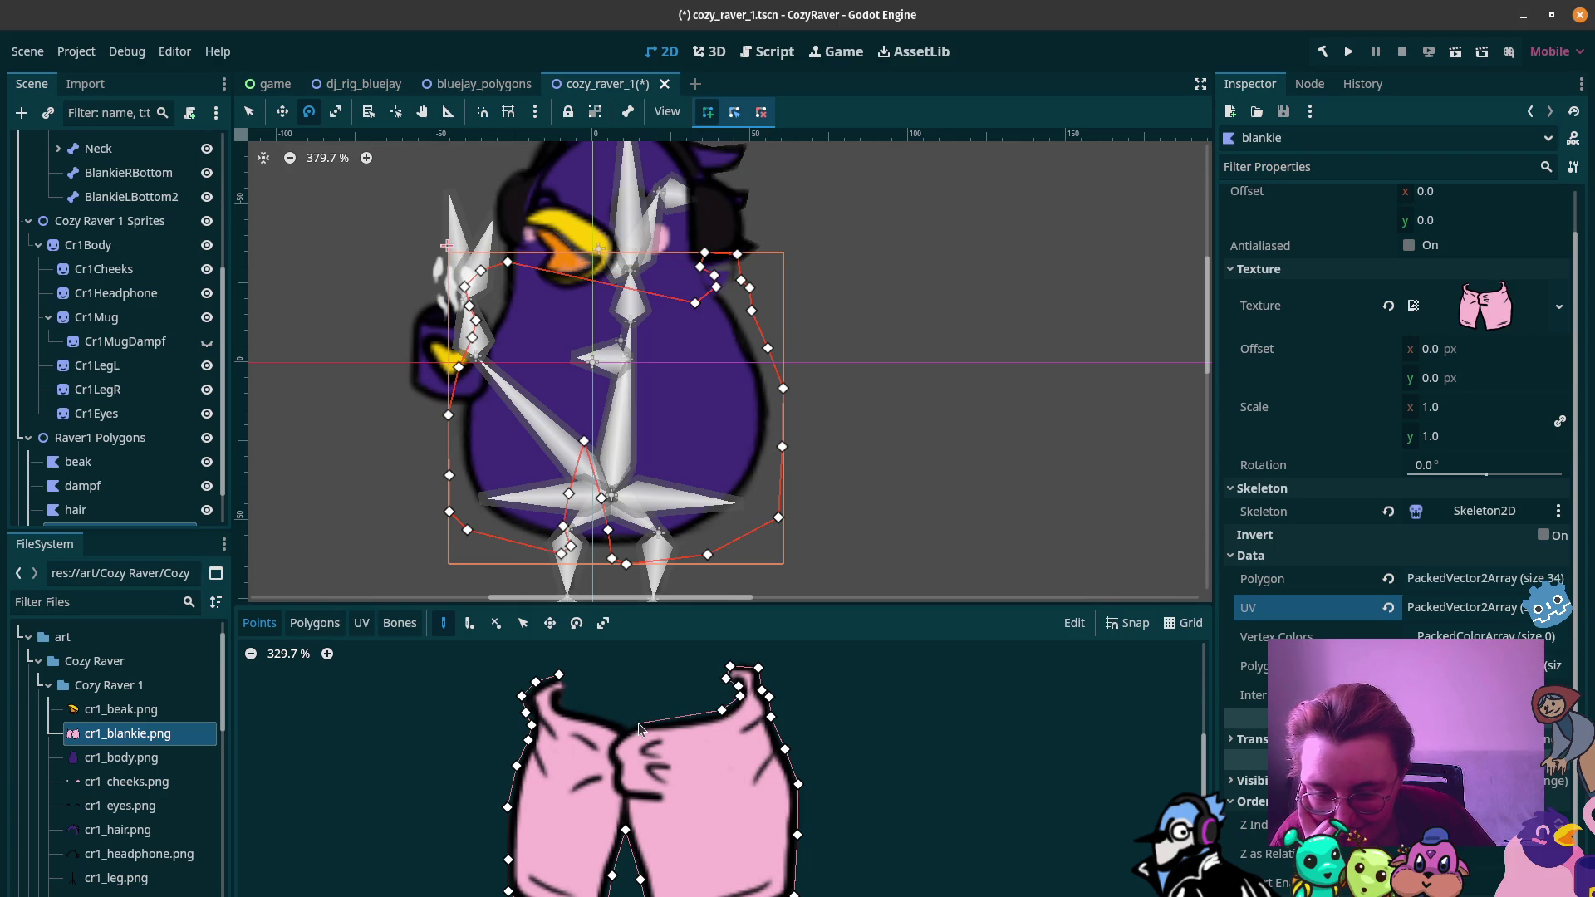
pyautogui.click(669, 719)
pyautogui.click(635, 721)
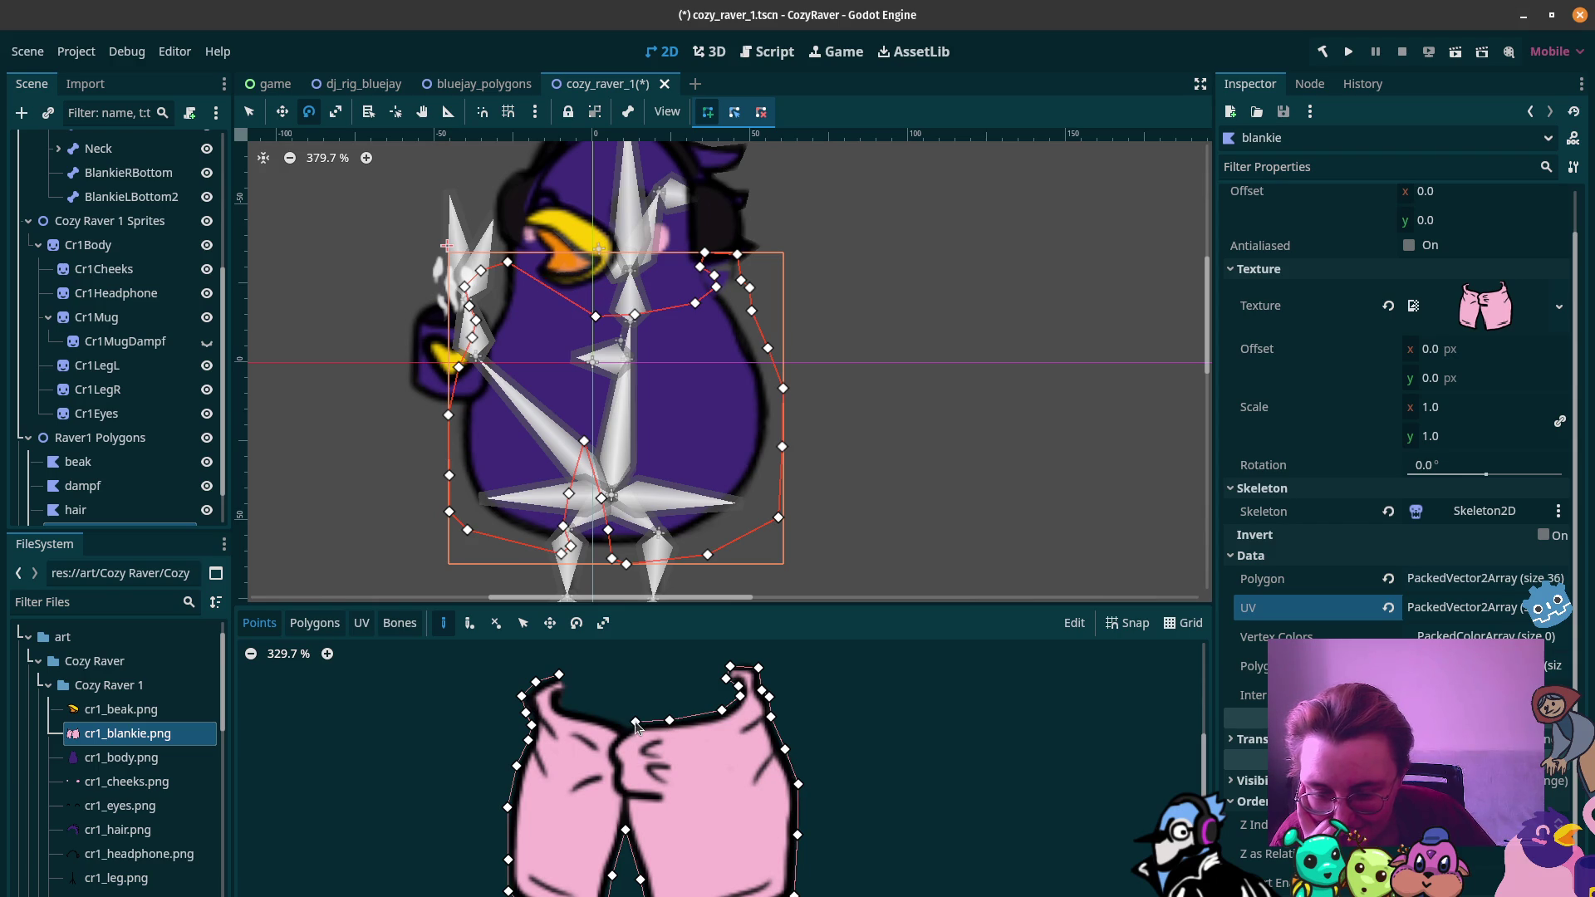
pyautogui.click(627, 726)
pyautogui.click(603, 716)
pyautogui.click(565, 709)
pyautogui.click(561, 676)
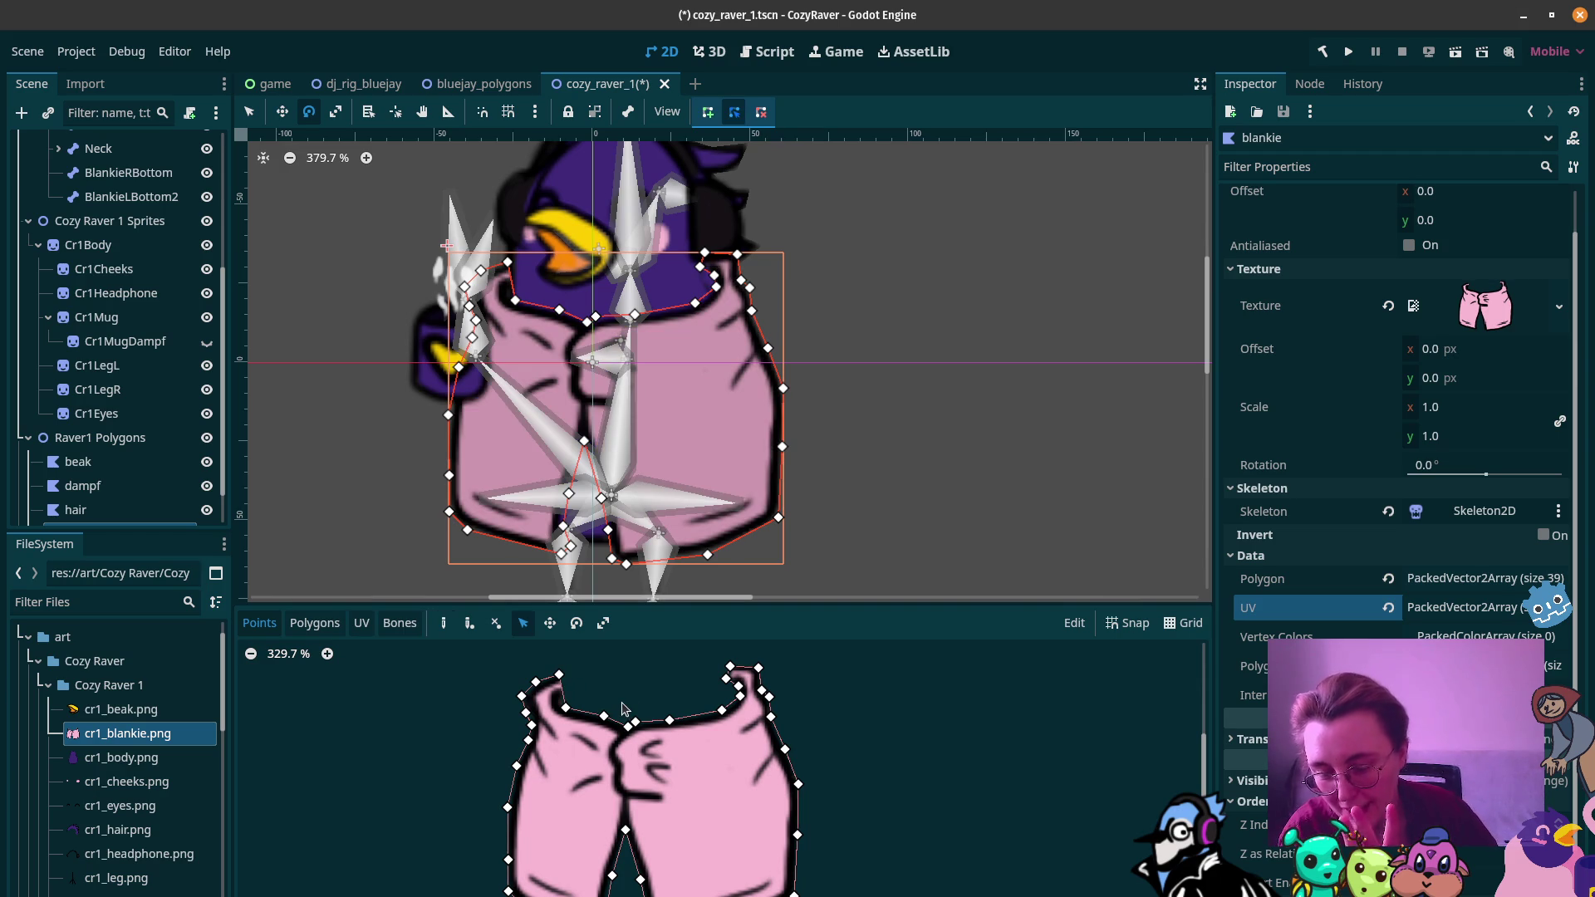
# Step: Build the first internal polygons over the blankie's top-left corner from its outline vertices
pyautogui.click(314, 623)
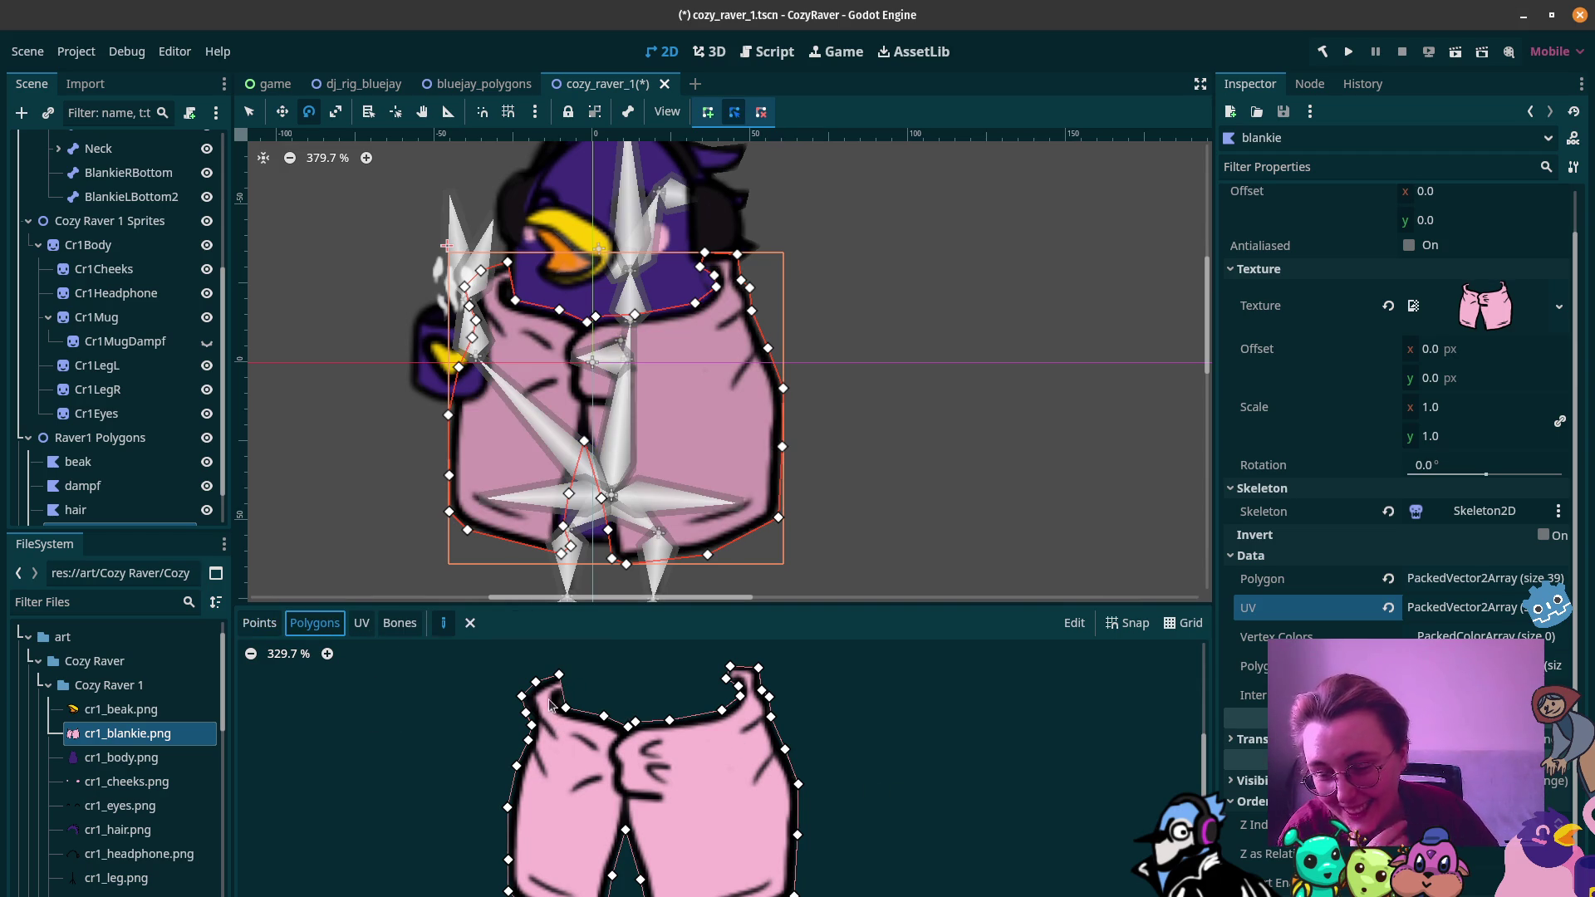
pyautogui.click(559, 675)
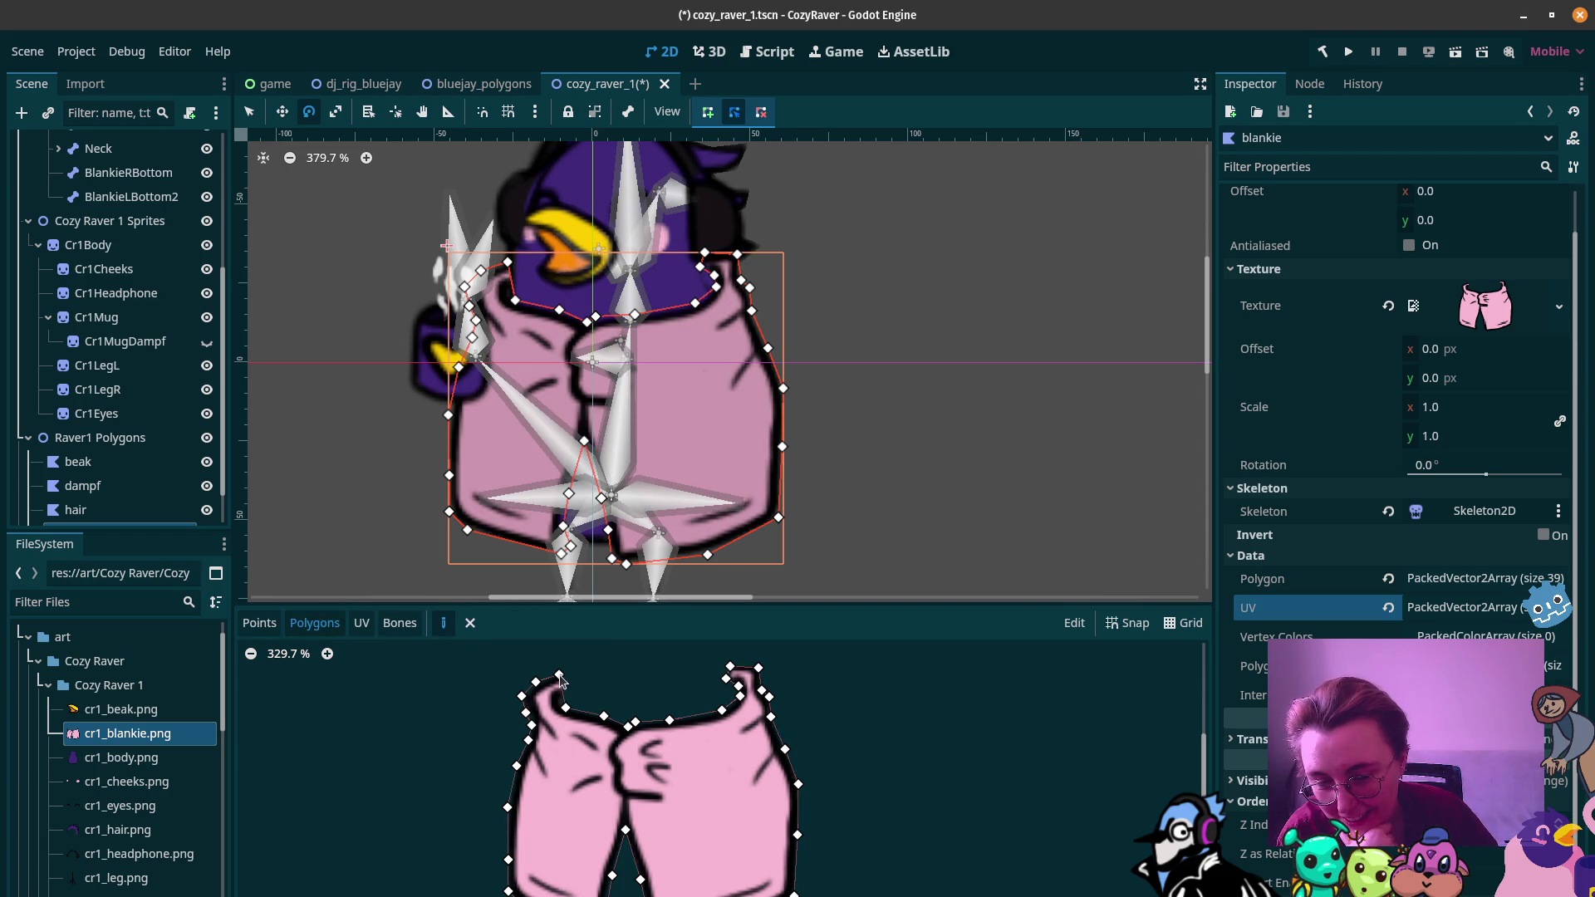
pyautogui.click(522, 694)
pyautogui.click(565, 708)
pyautogui.click(559, 675)
pyautogui.click(526, 713)
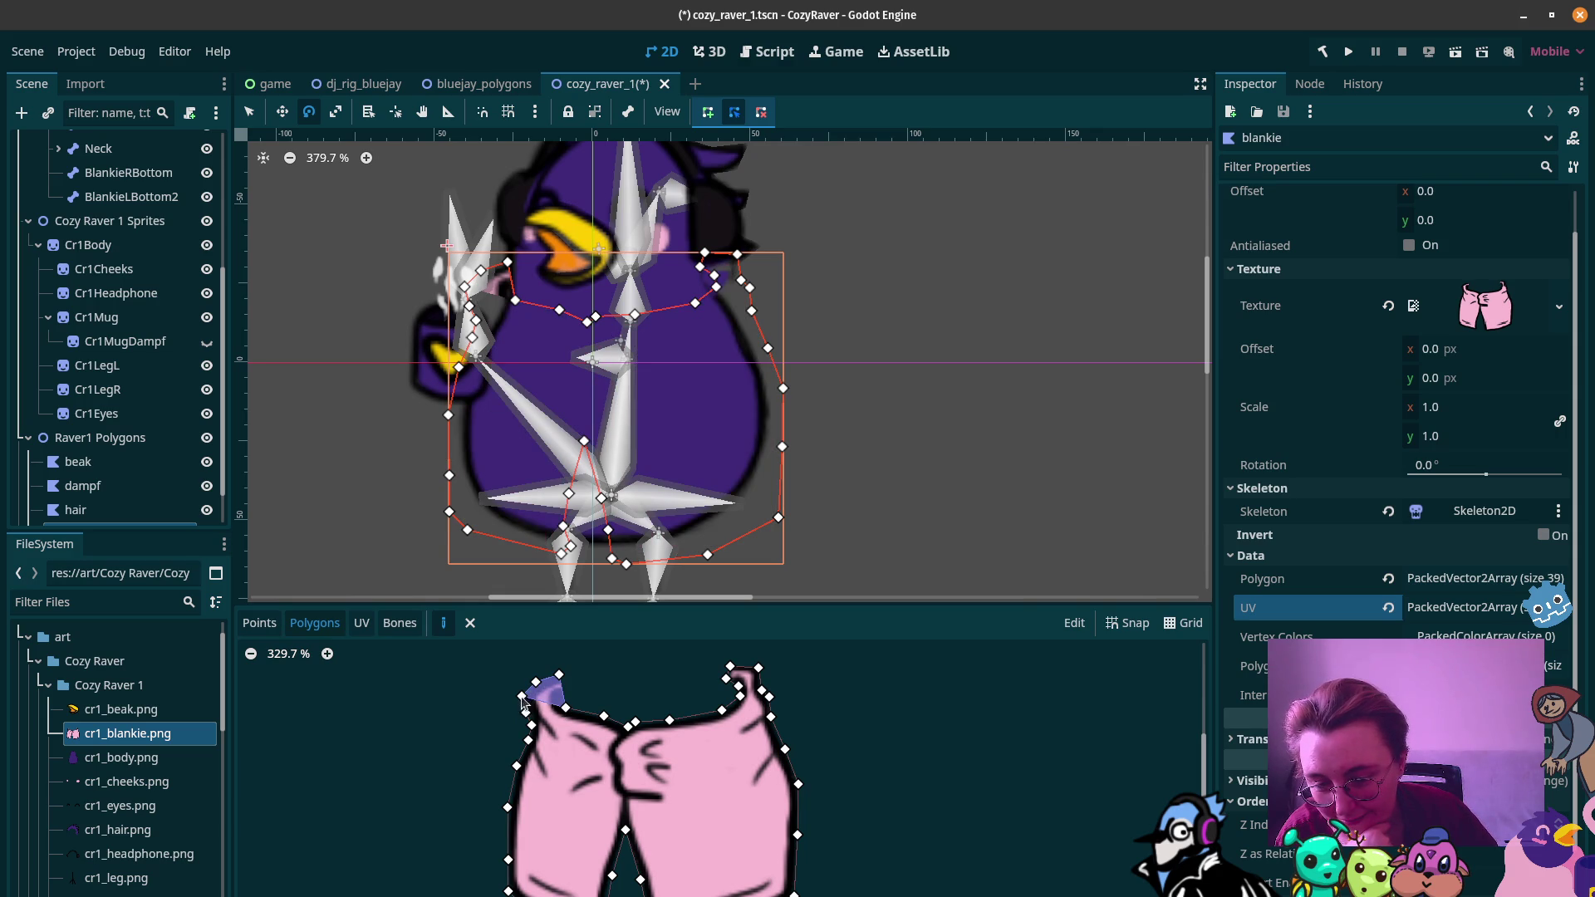
pyautogui.click(565, 708)
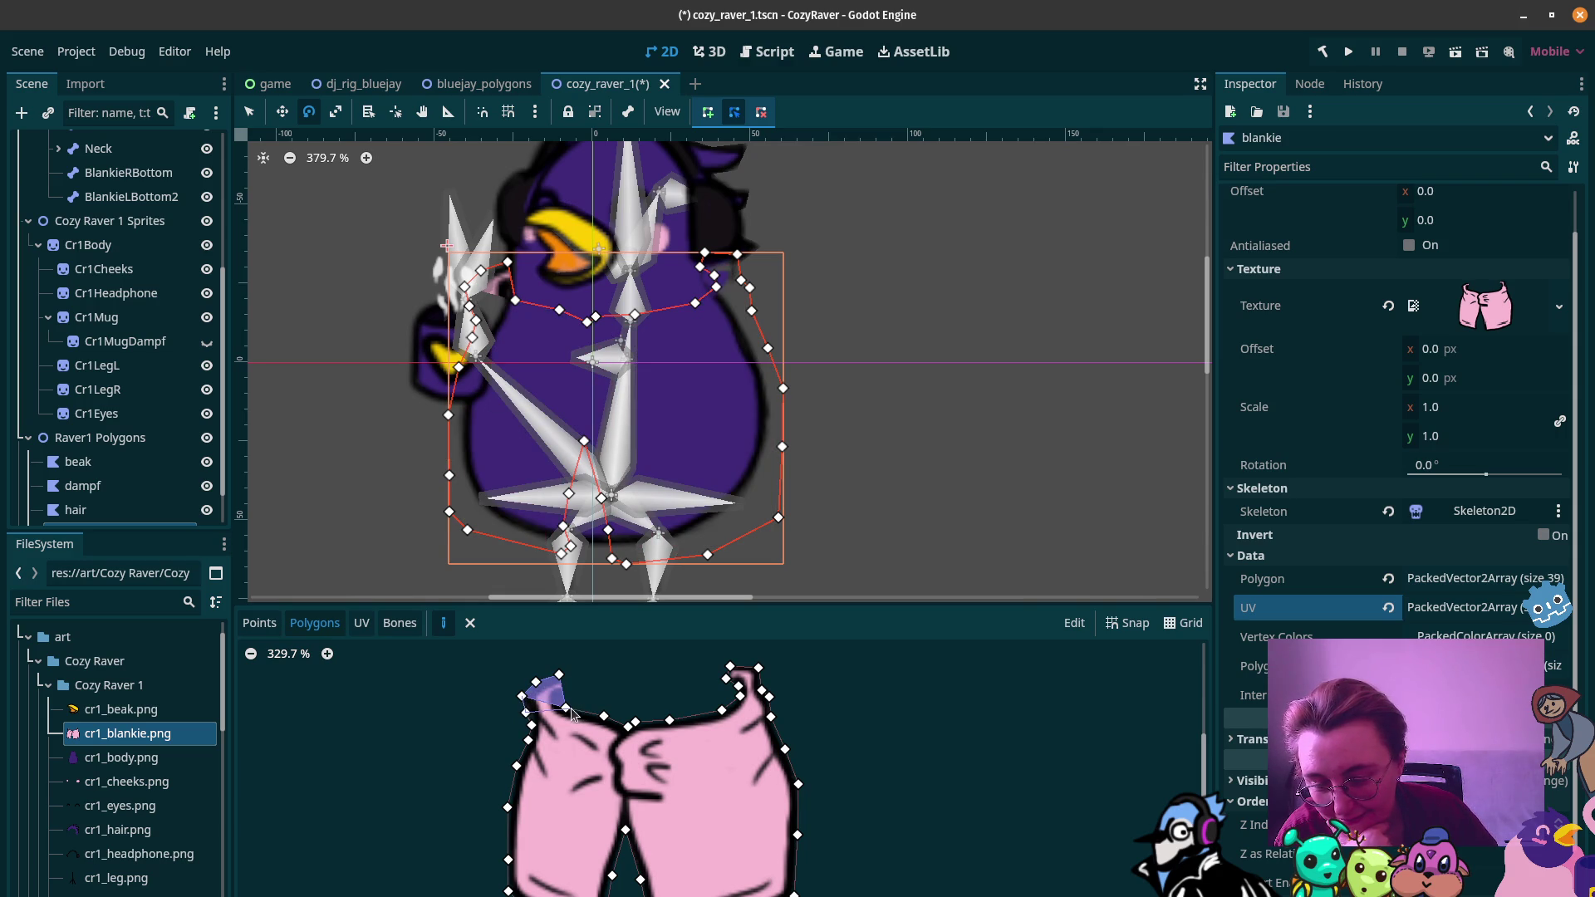
pyautogui.click(522, 695)
pyautogui.click(603, 716)
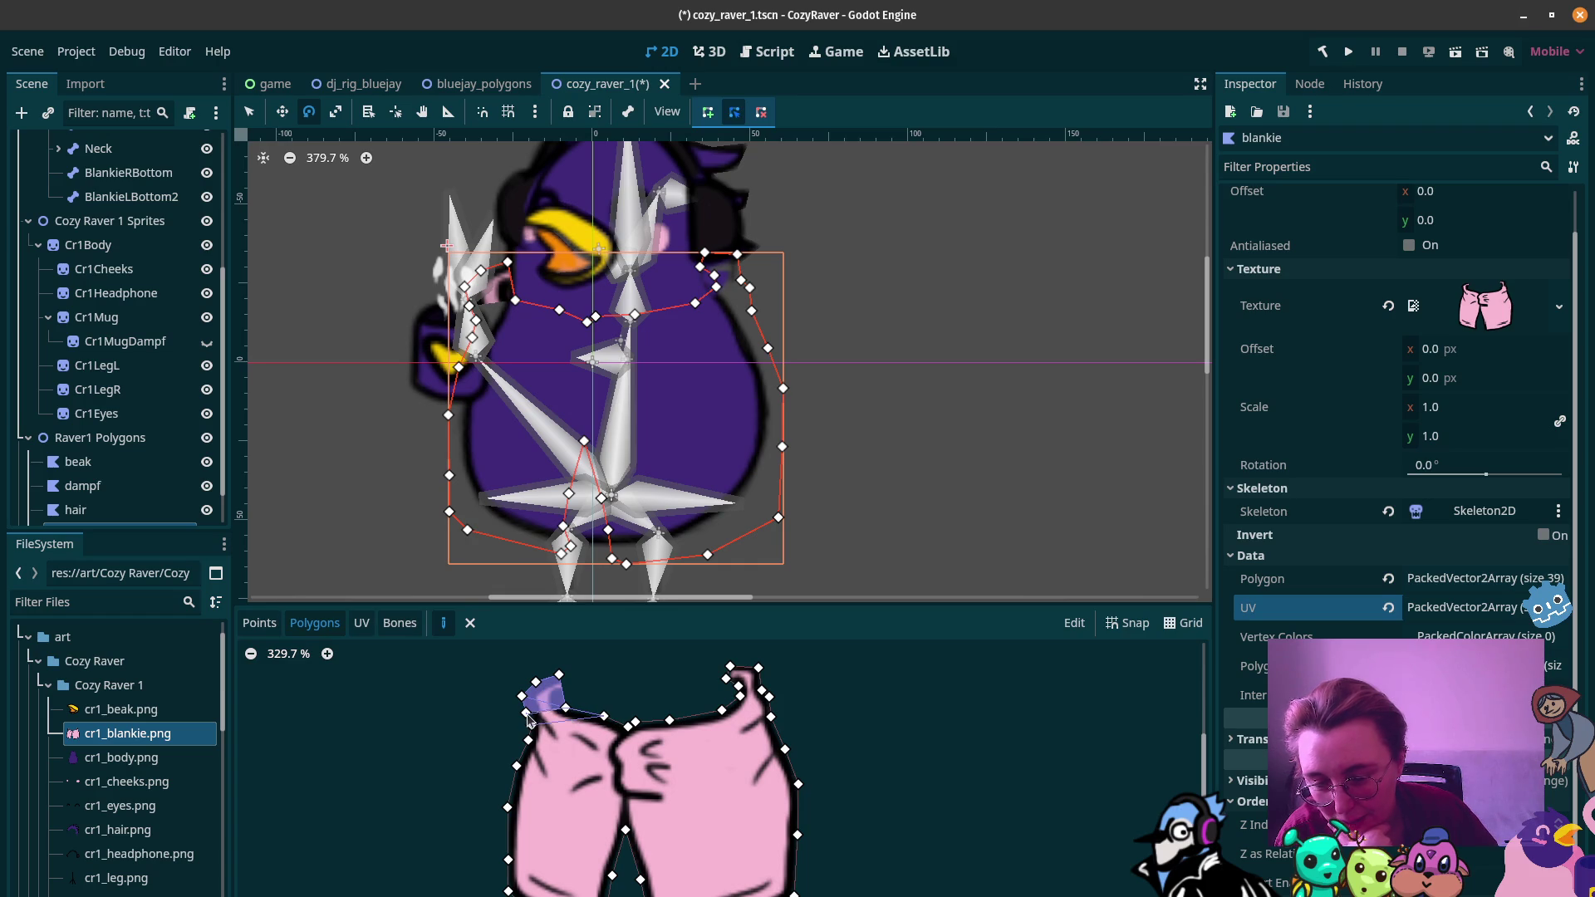
pyautogui.click(532, 725)
# Step: Add triangles joining the lower-left vertices to the top edge at the top of the left leg
pyautogui.click(530, 737)
pyautogui.click(628, 726)
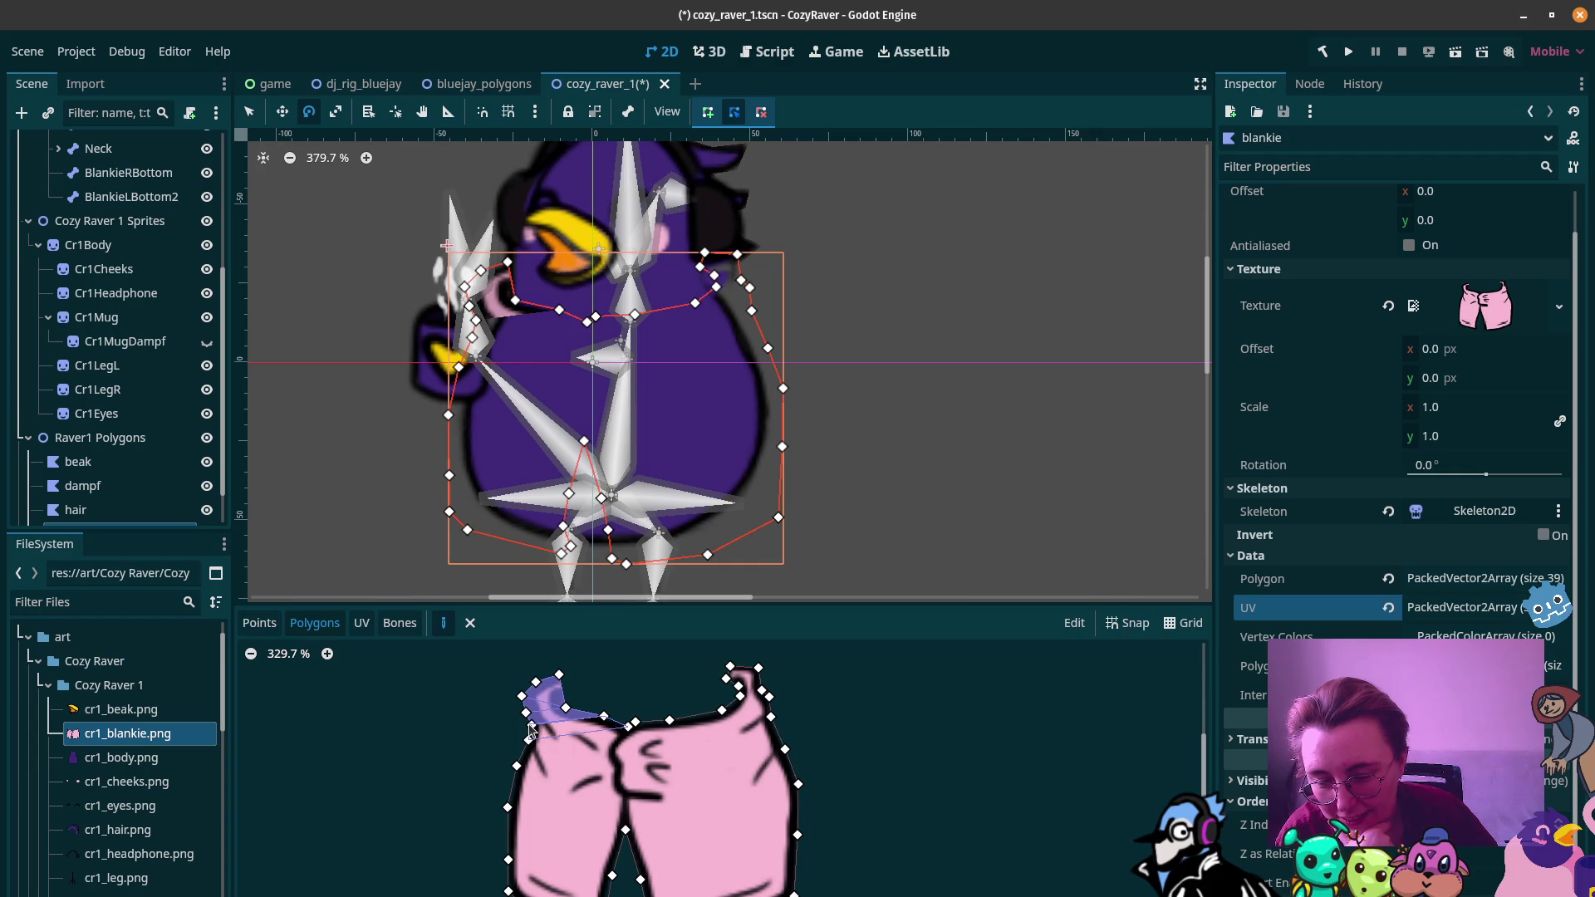
pyautogui.click(531, 728)
pyautogui.click(529, 737)
pyautogui.click(604, 716)
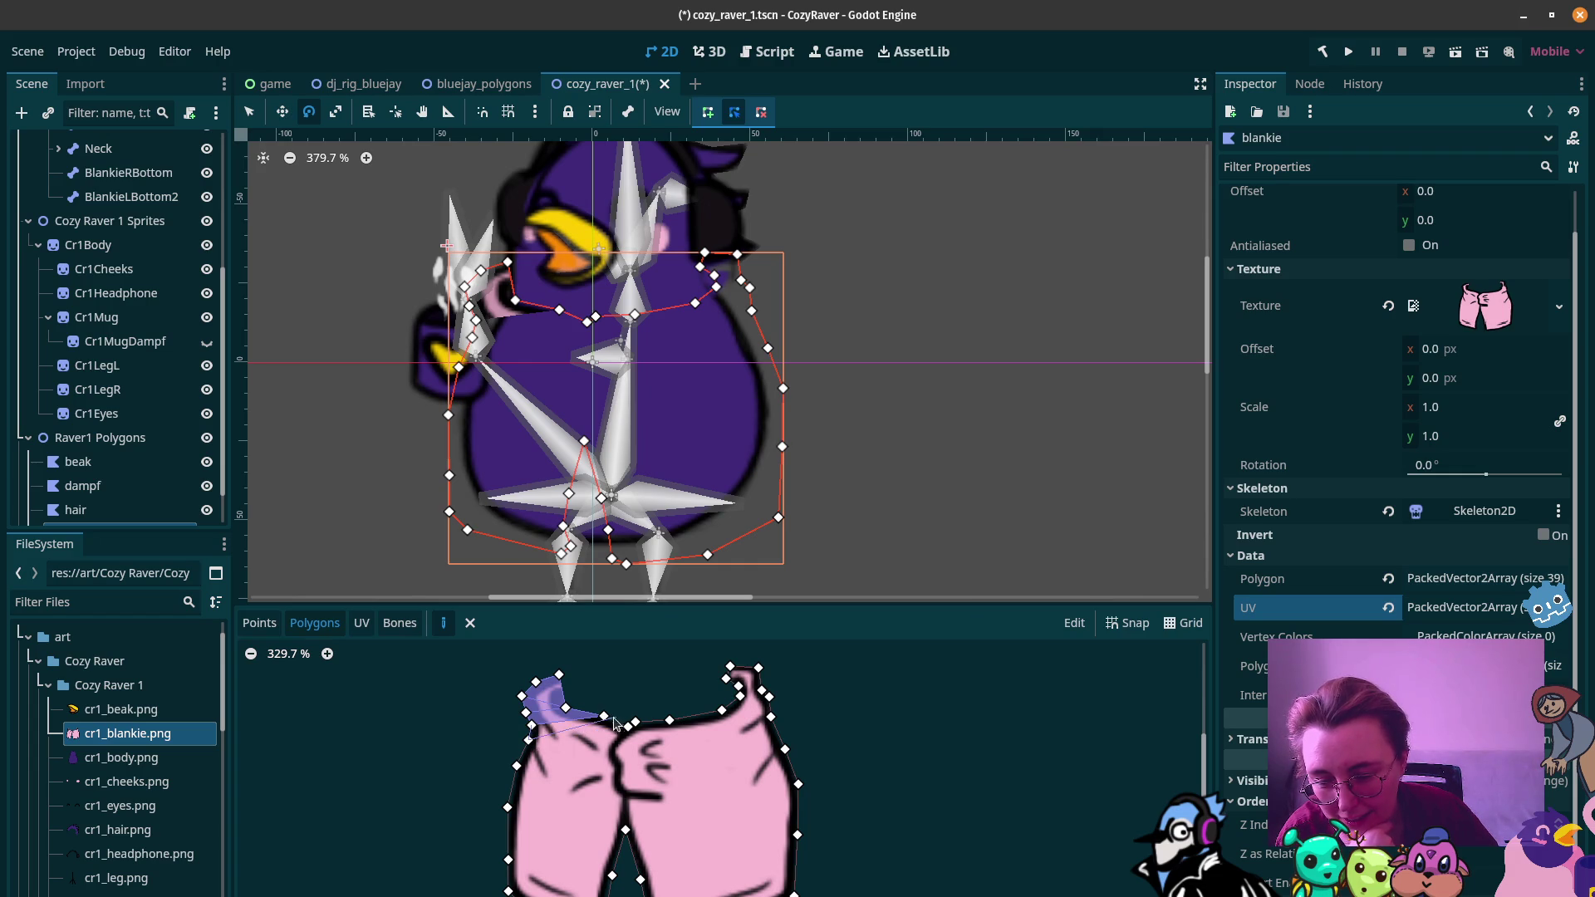
pyautogui.click(532, 729)
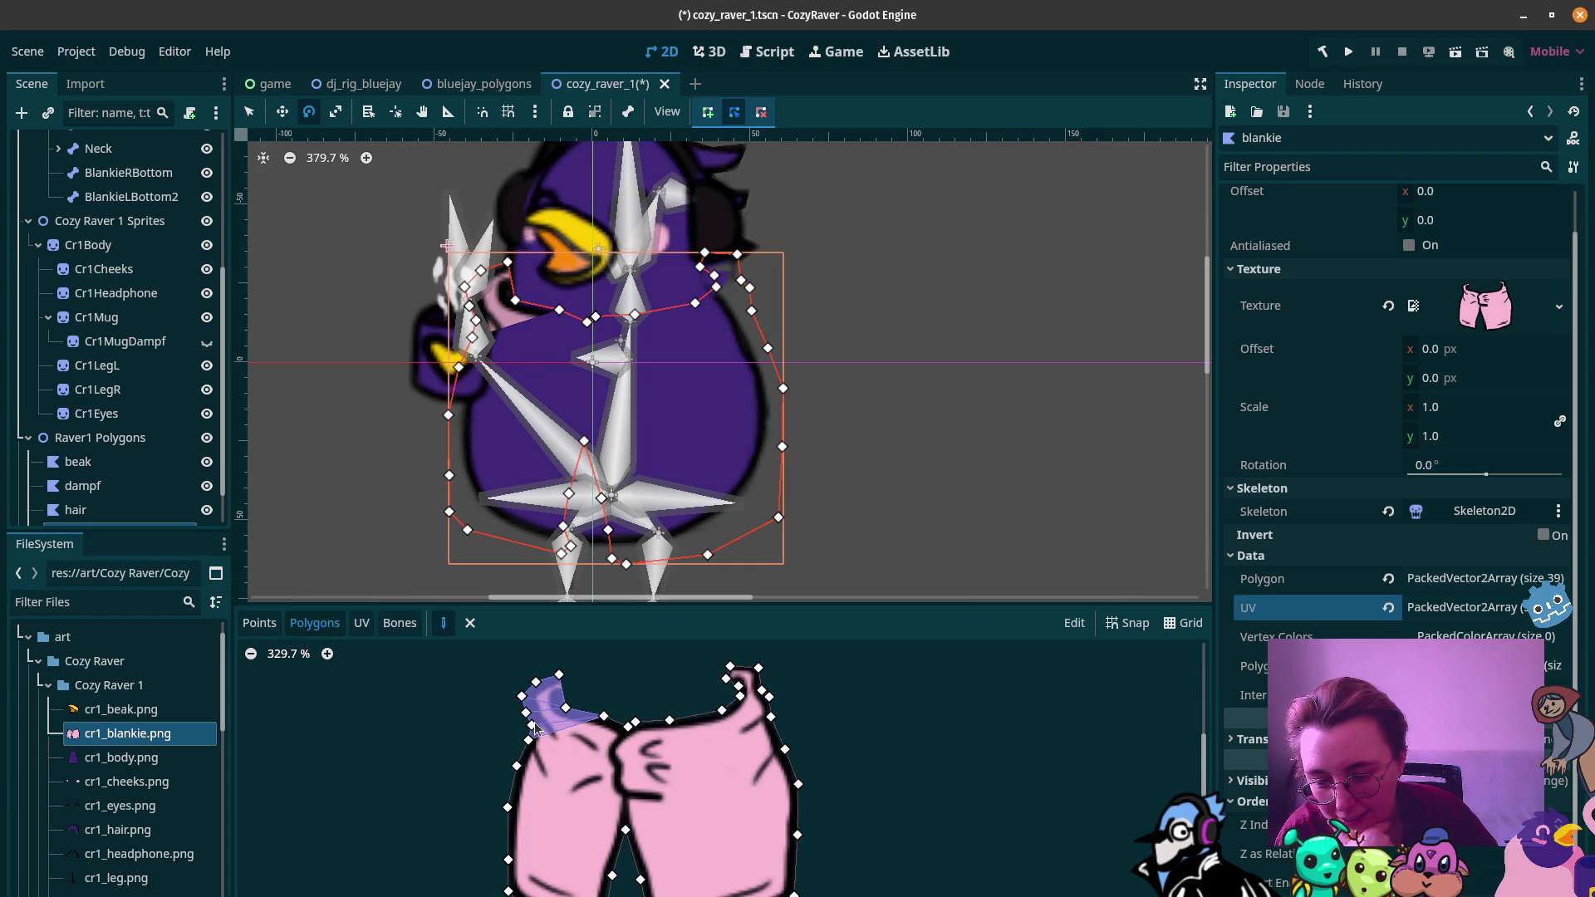
pyautogui.click(517, 765)
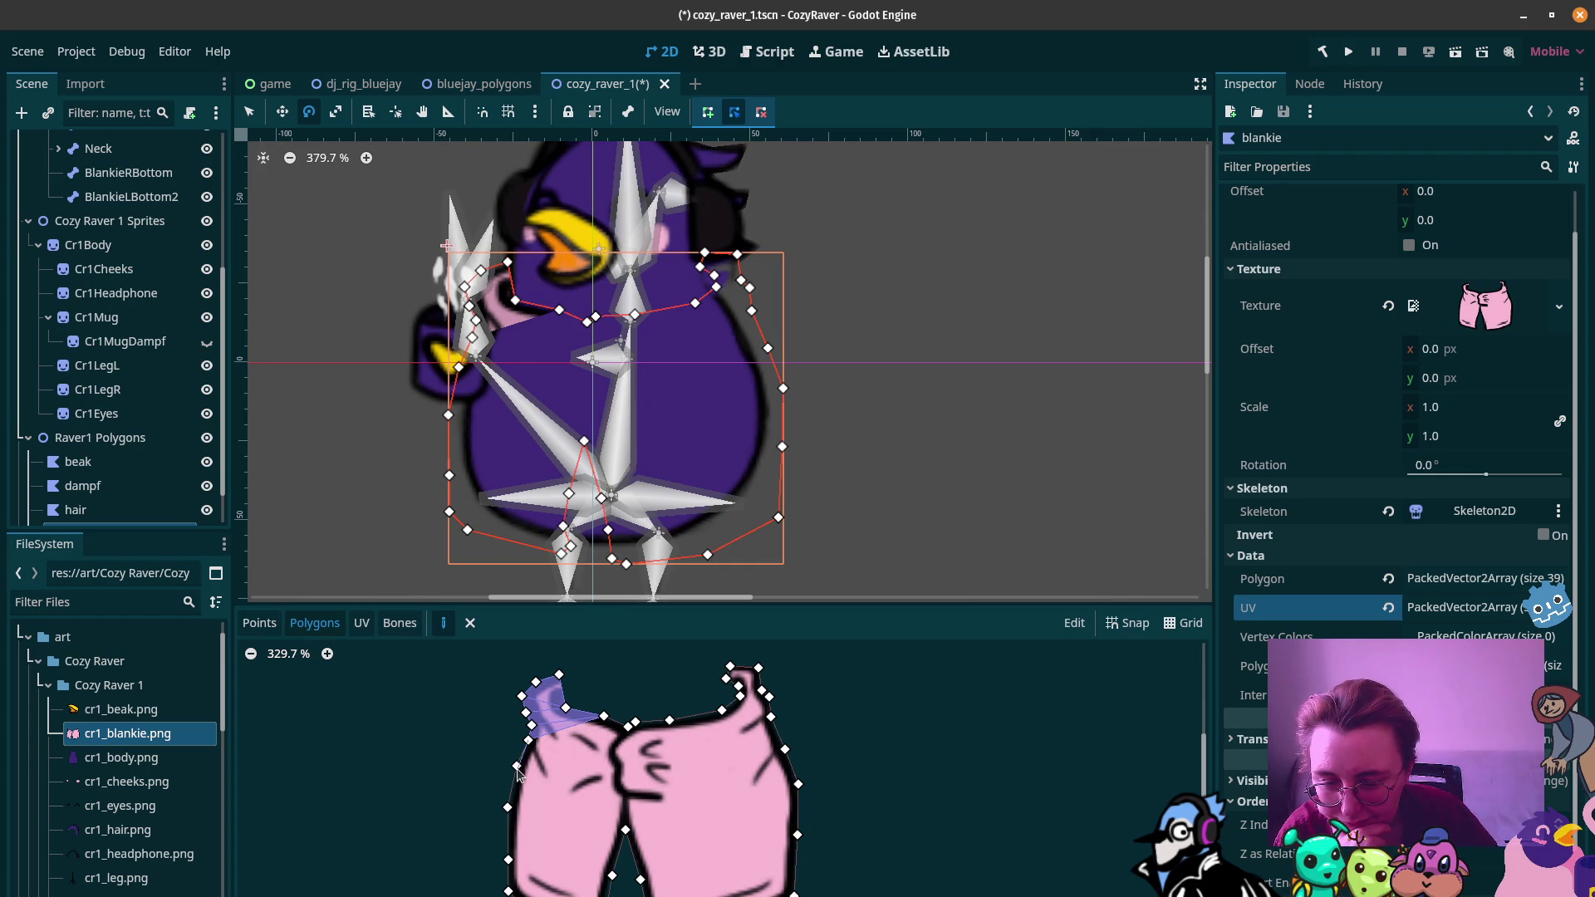
pyautogui.click(628, 727)
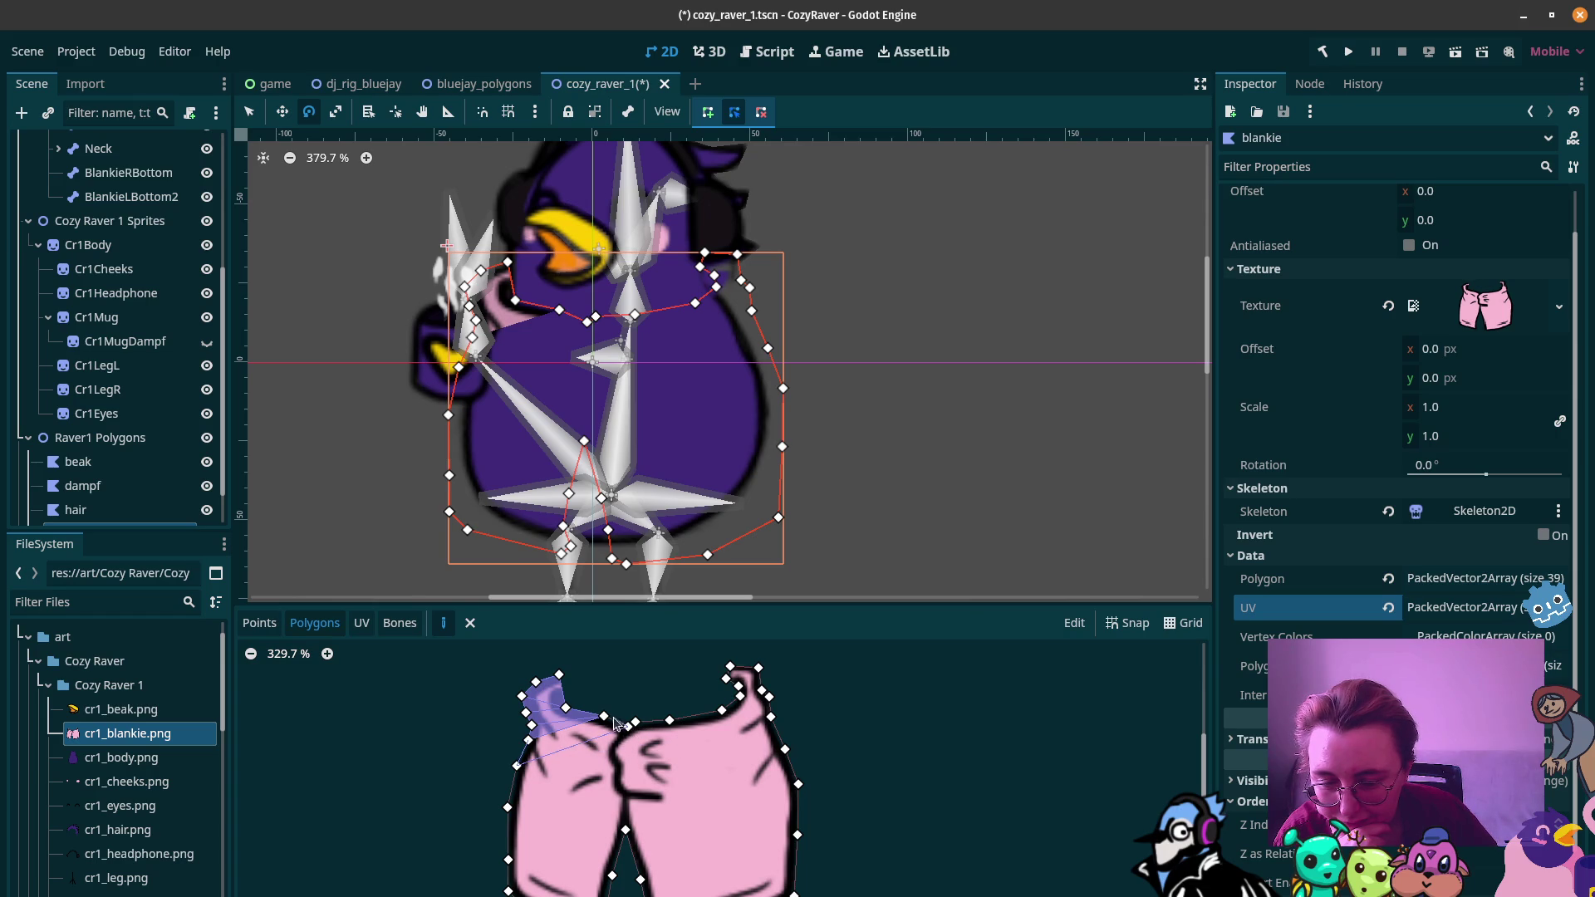
pyautogui.click(604, 718)
pyautogui.click(529, 740)
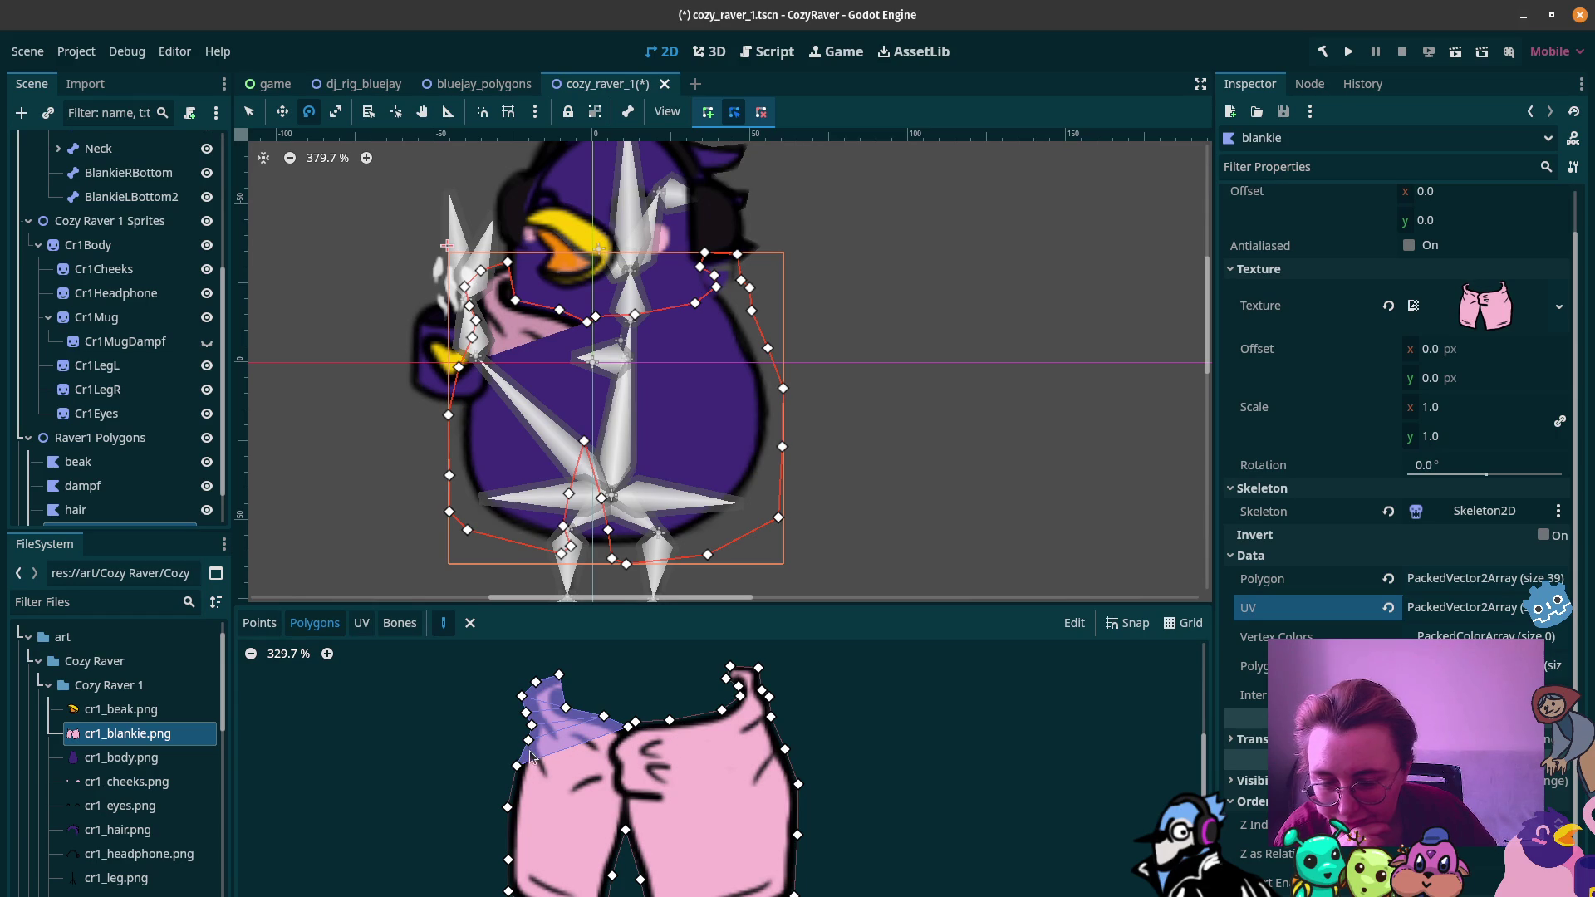
# Step: Fill the middle and bottom of the left leg with internal polygons
pyautogui.click(516, 765)
pyautogui.click(624, 829)
pyautogui.click(629, 727)
pyautogui.click(517, 765)
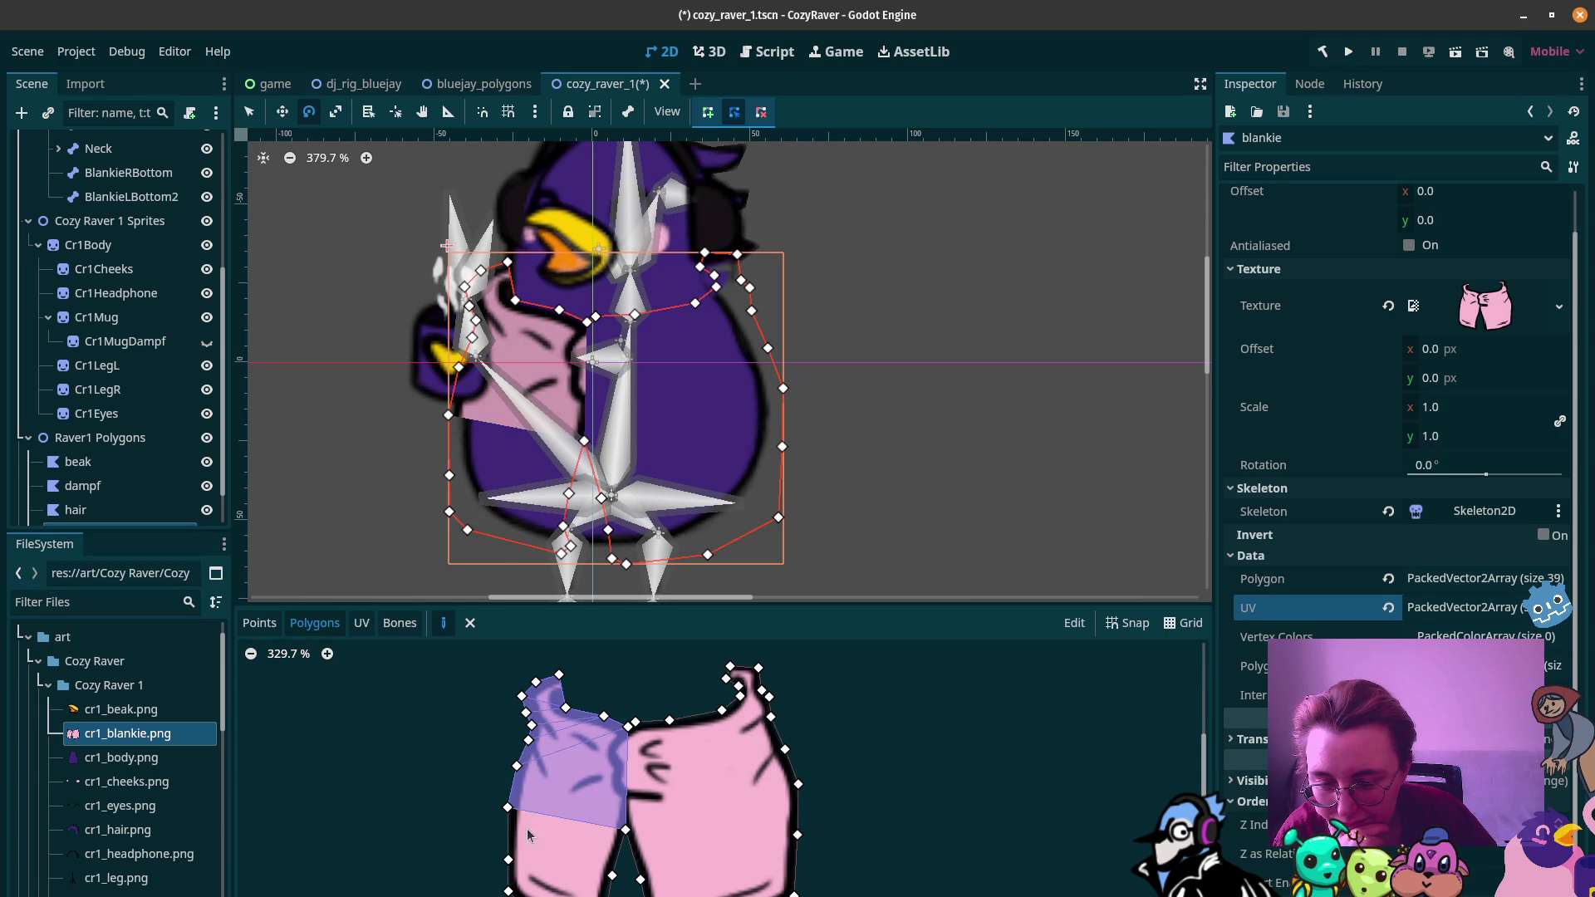
pyautogui.click(508, 859)
pyautogui.click(611, 875)
pyautogui.click(626, 829)
pyautogui.click(508, 807)
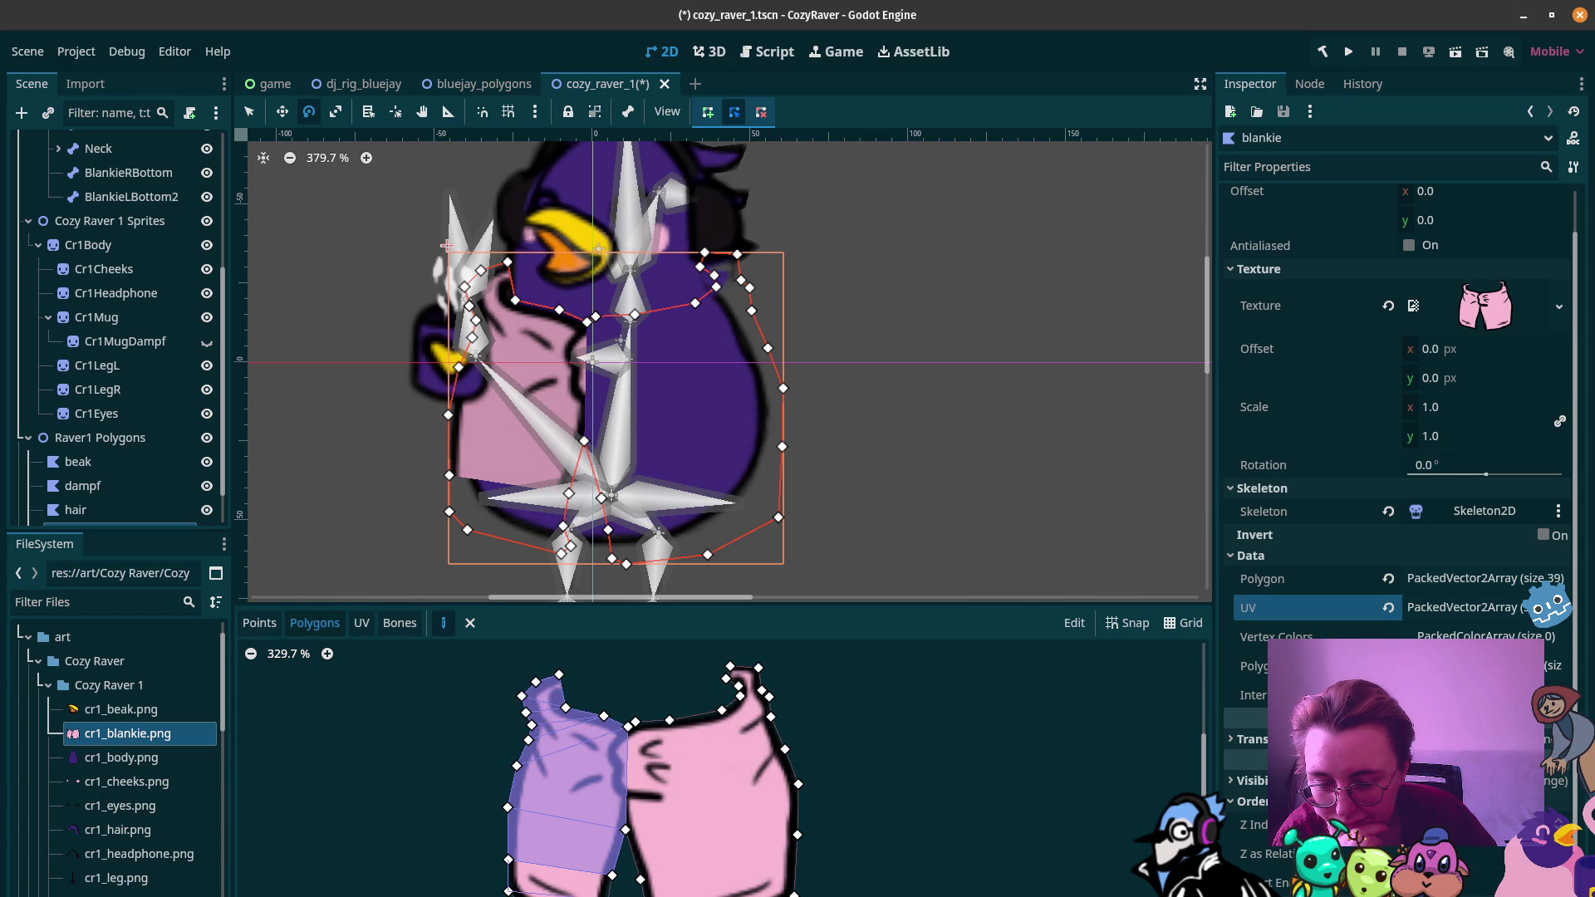
pyautogui.click(508, 860)
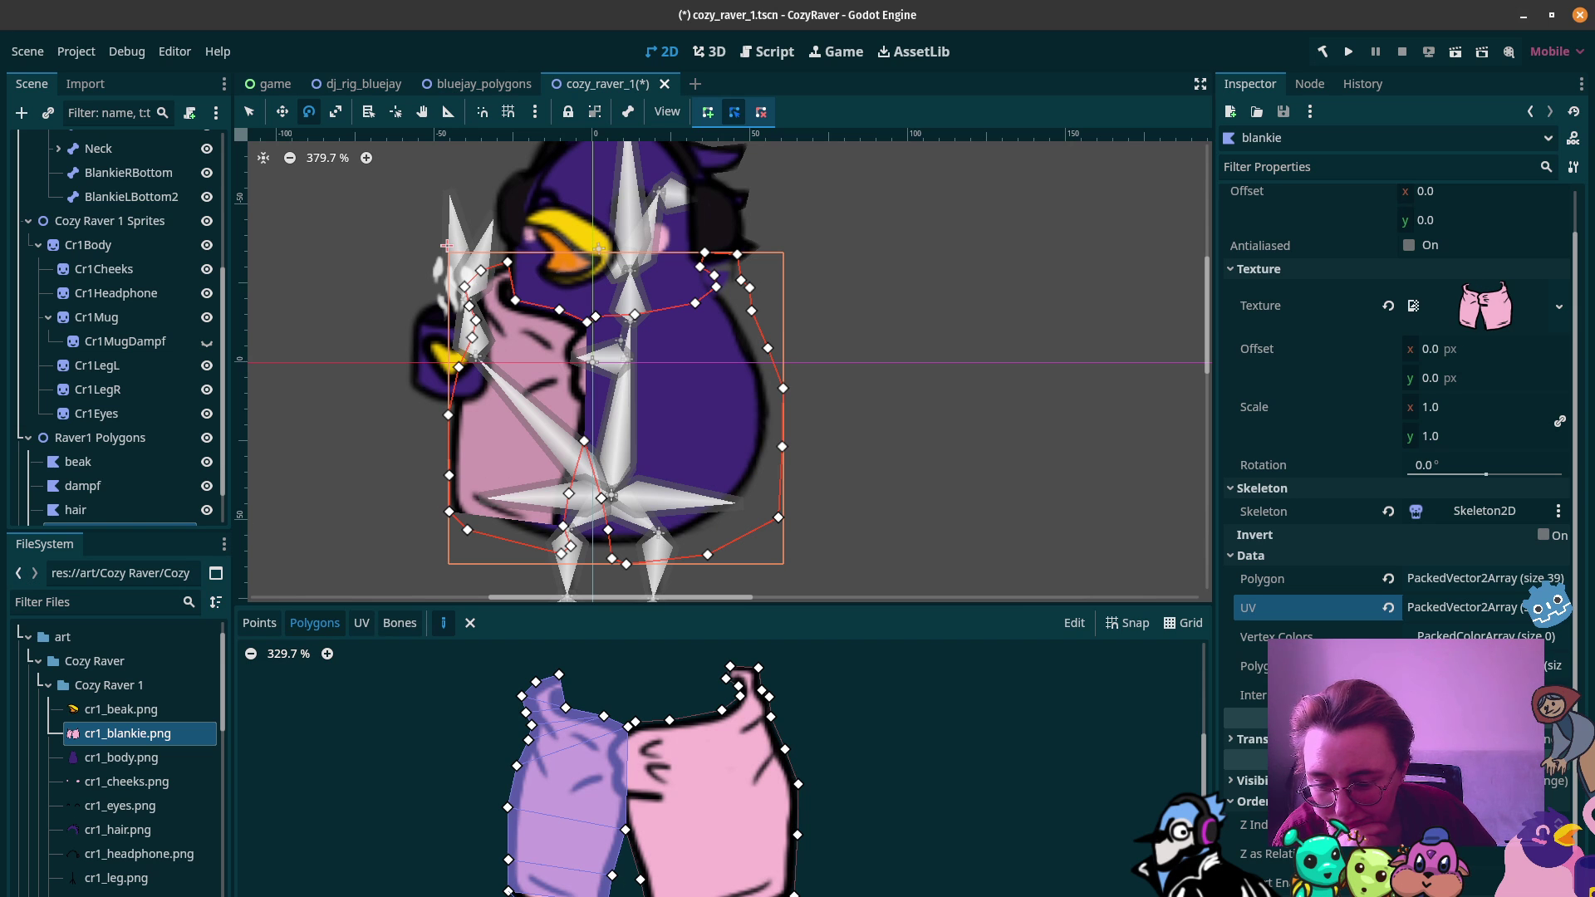
# Step: Close the bottom-left polygon and add triangles from the centre vertex up to the waistband
pyautogui.click(509, 891)
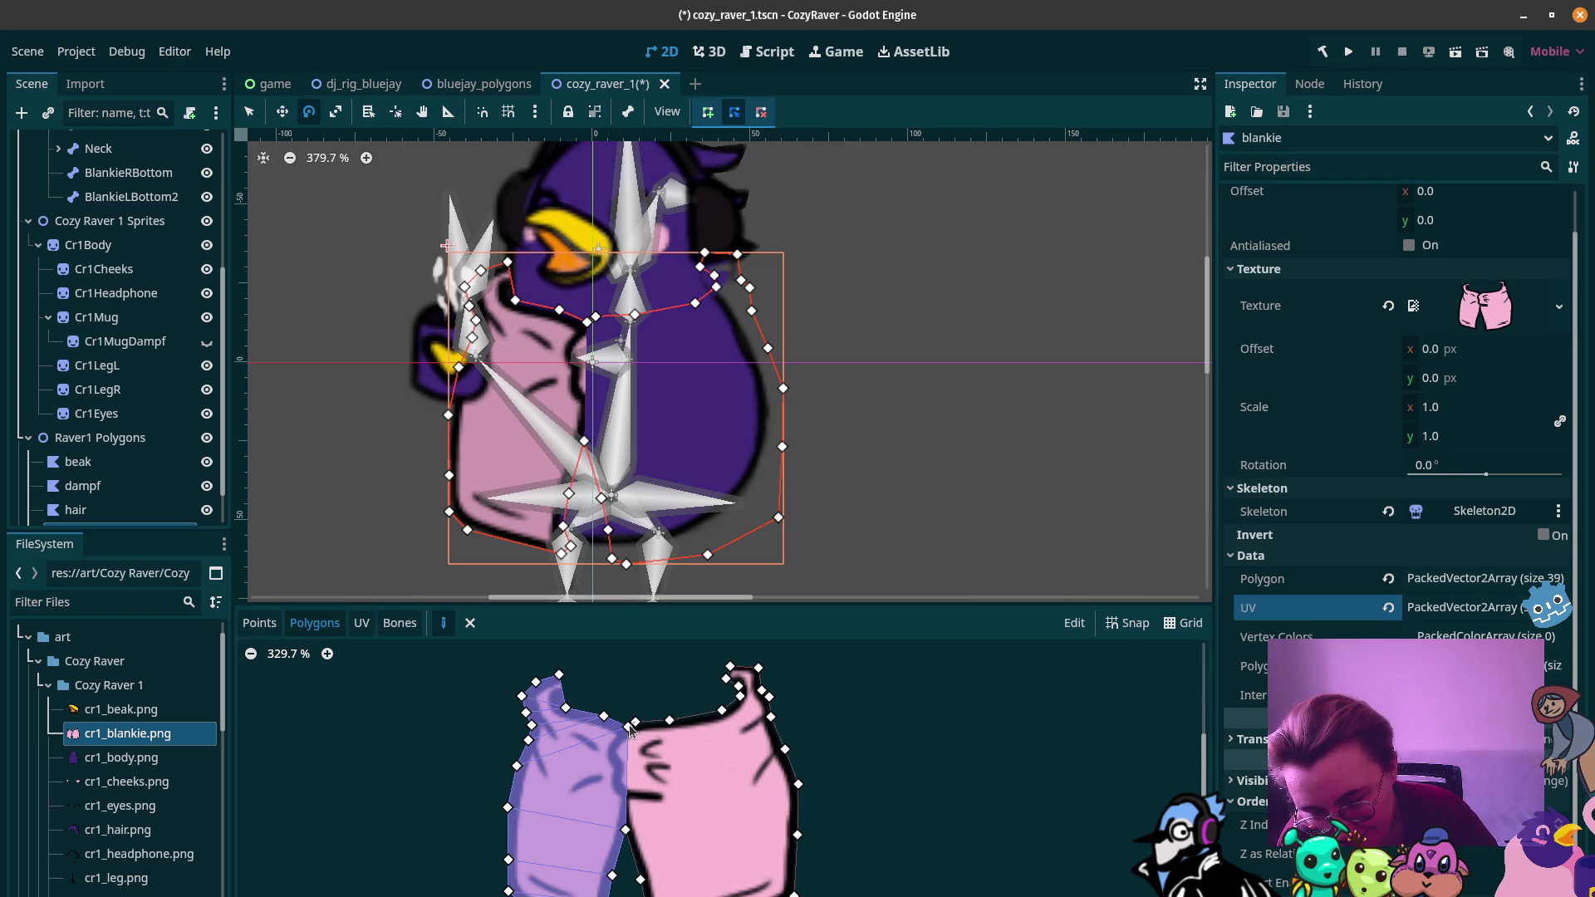
pyautogui.click(626, 828)
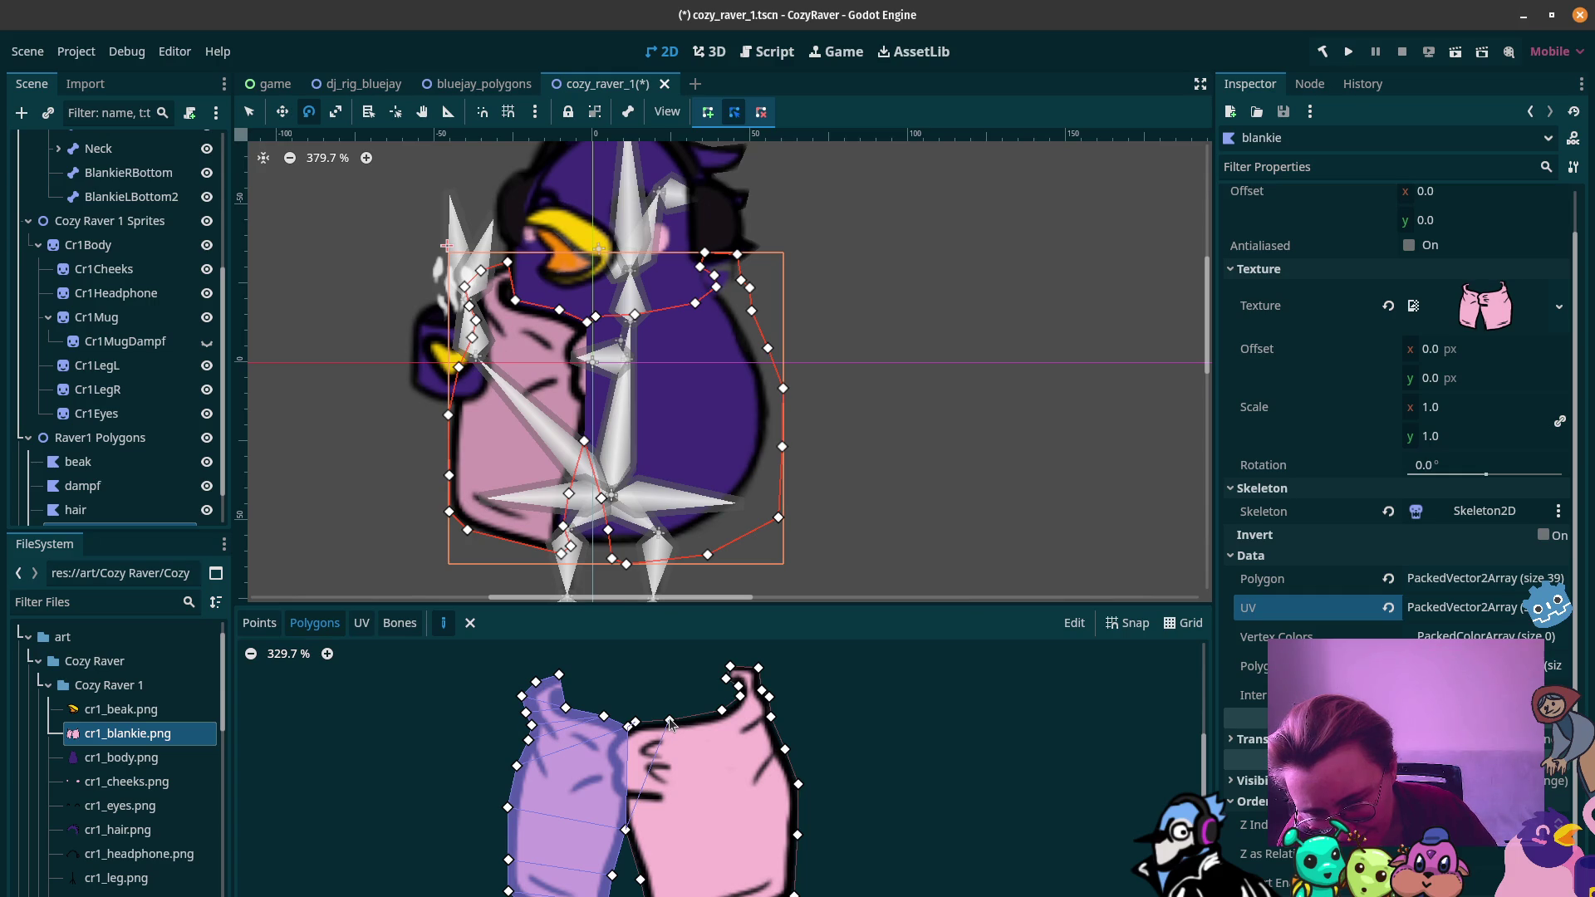
pyautogui.click(635, 722)
pyautogui.click(670, 721)
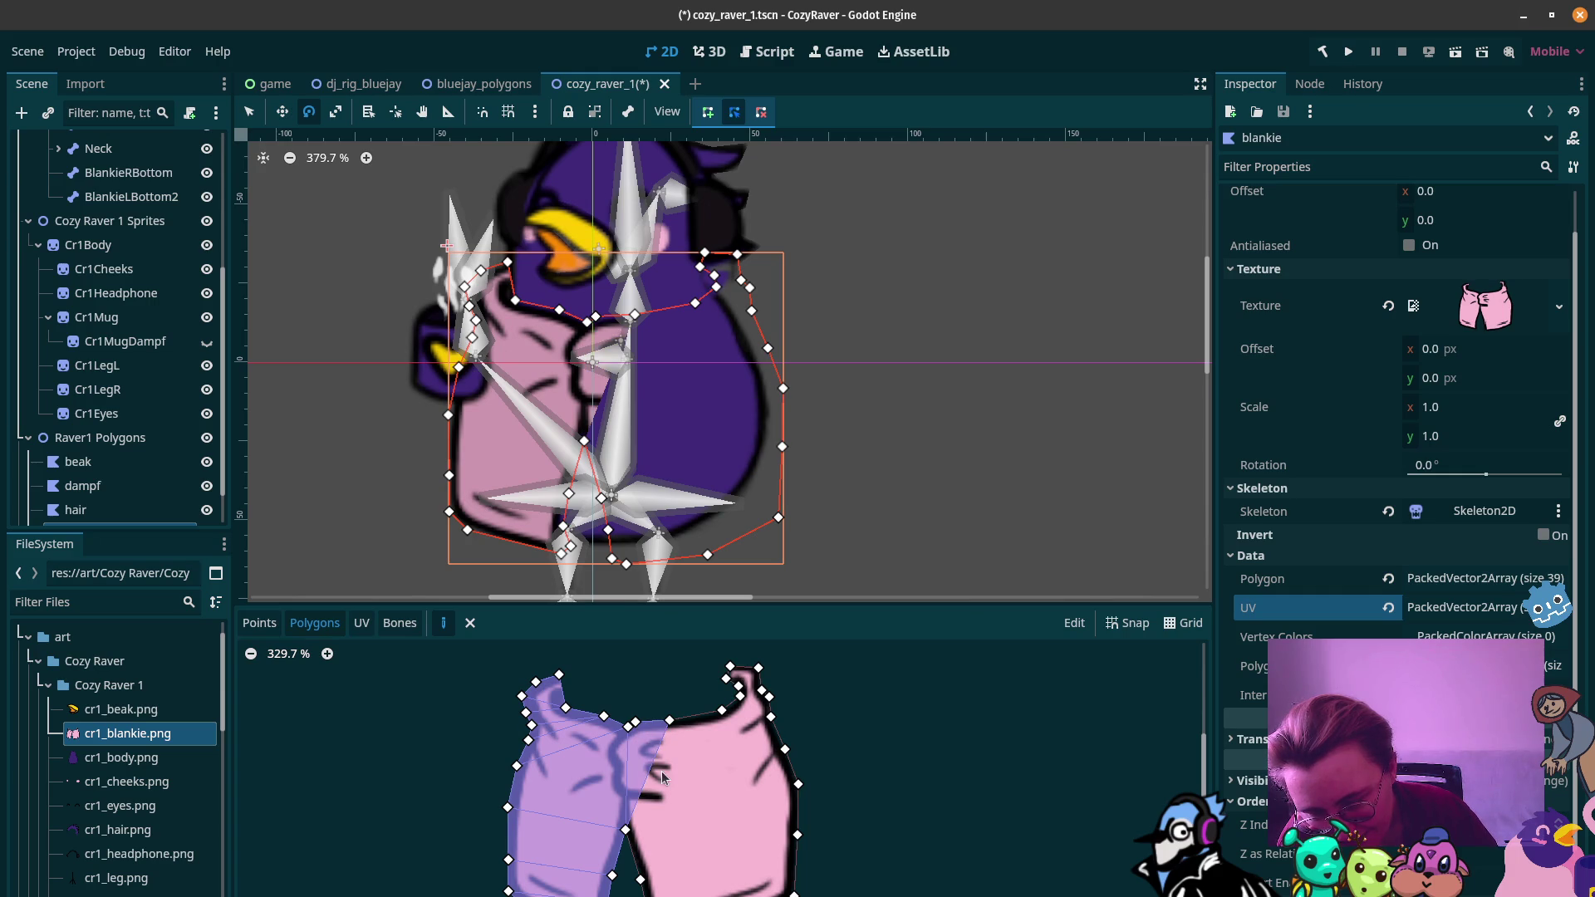
pyautogui.click(625, 829)
pyautogui.click(722, 710)
pyautogui.click(669, 720)
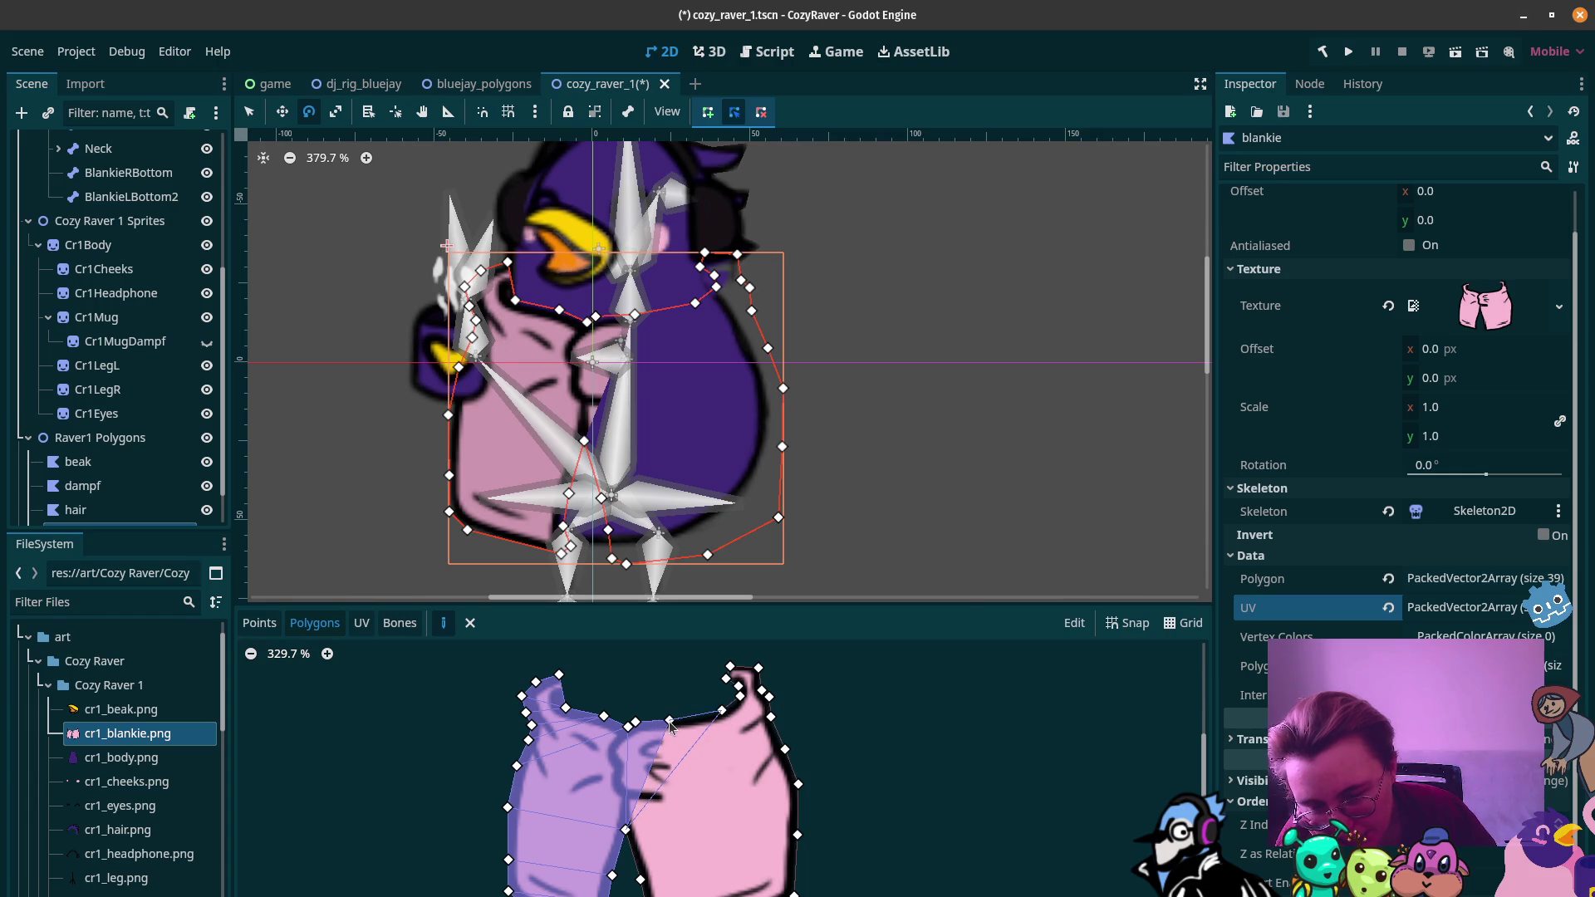
pyautogui.click(626, 829)
# Step: Add a triangle spanning the blankie's middle and a small polygon at its top-right corner
pyautogui.click(641, 879)
pyautogui.click(740, 695)
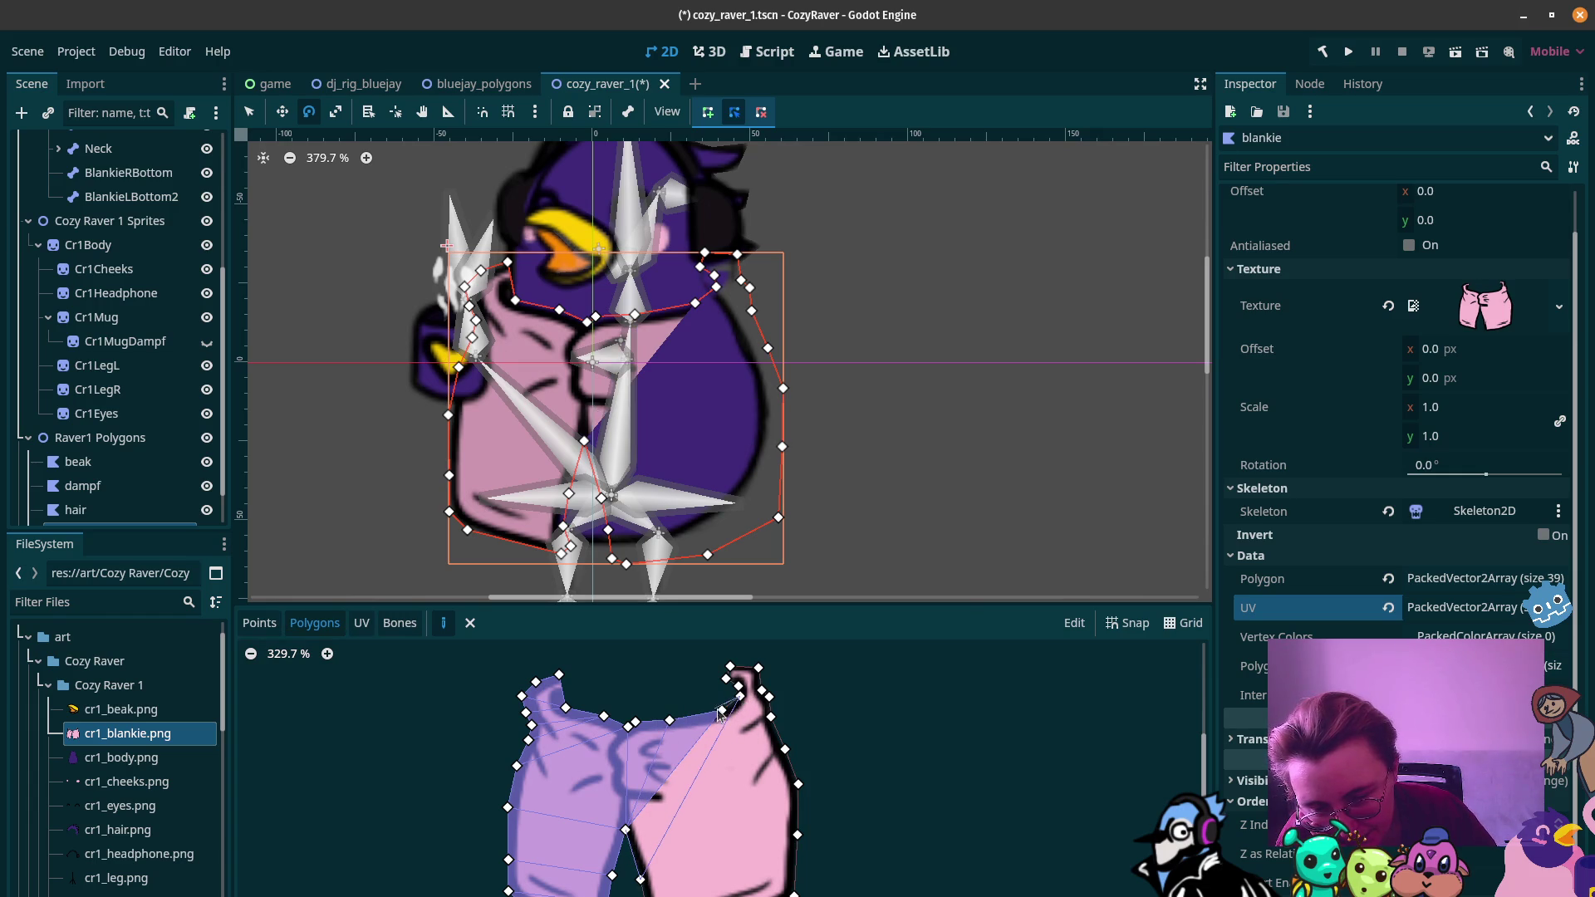
pyautogui.click(625, 829)
pyautogui.click(640, 879)
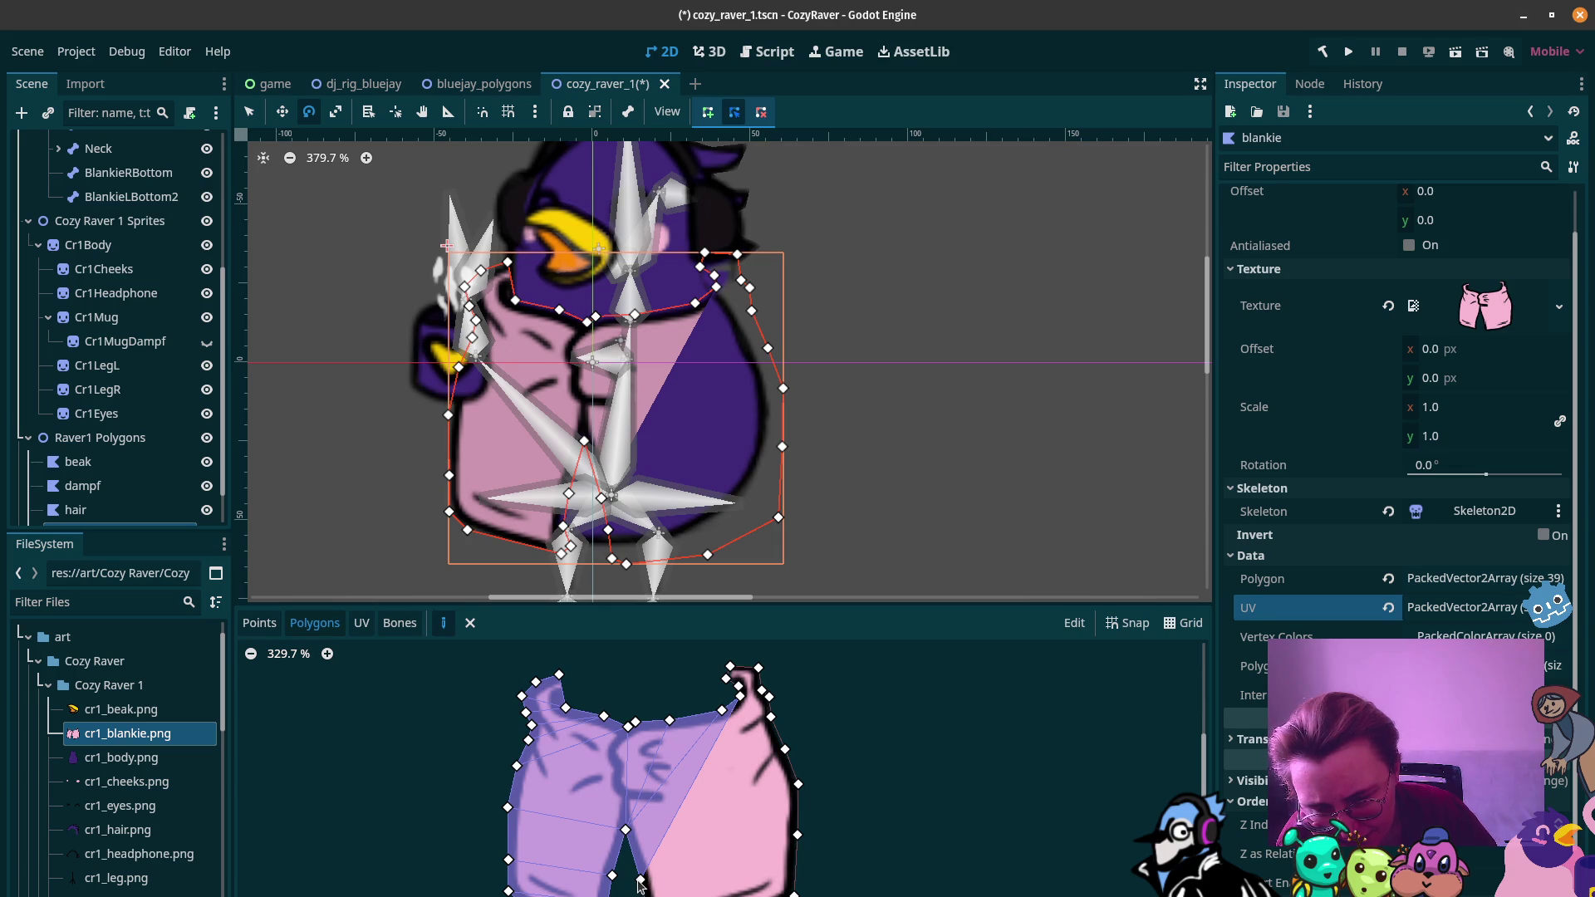
pyautogui.click(730, 666)
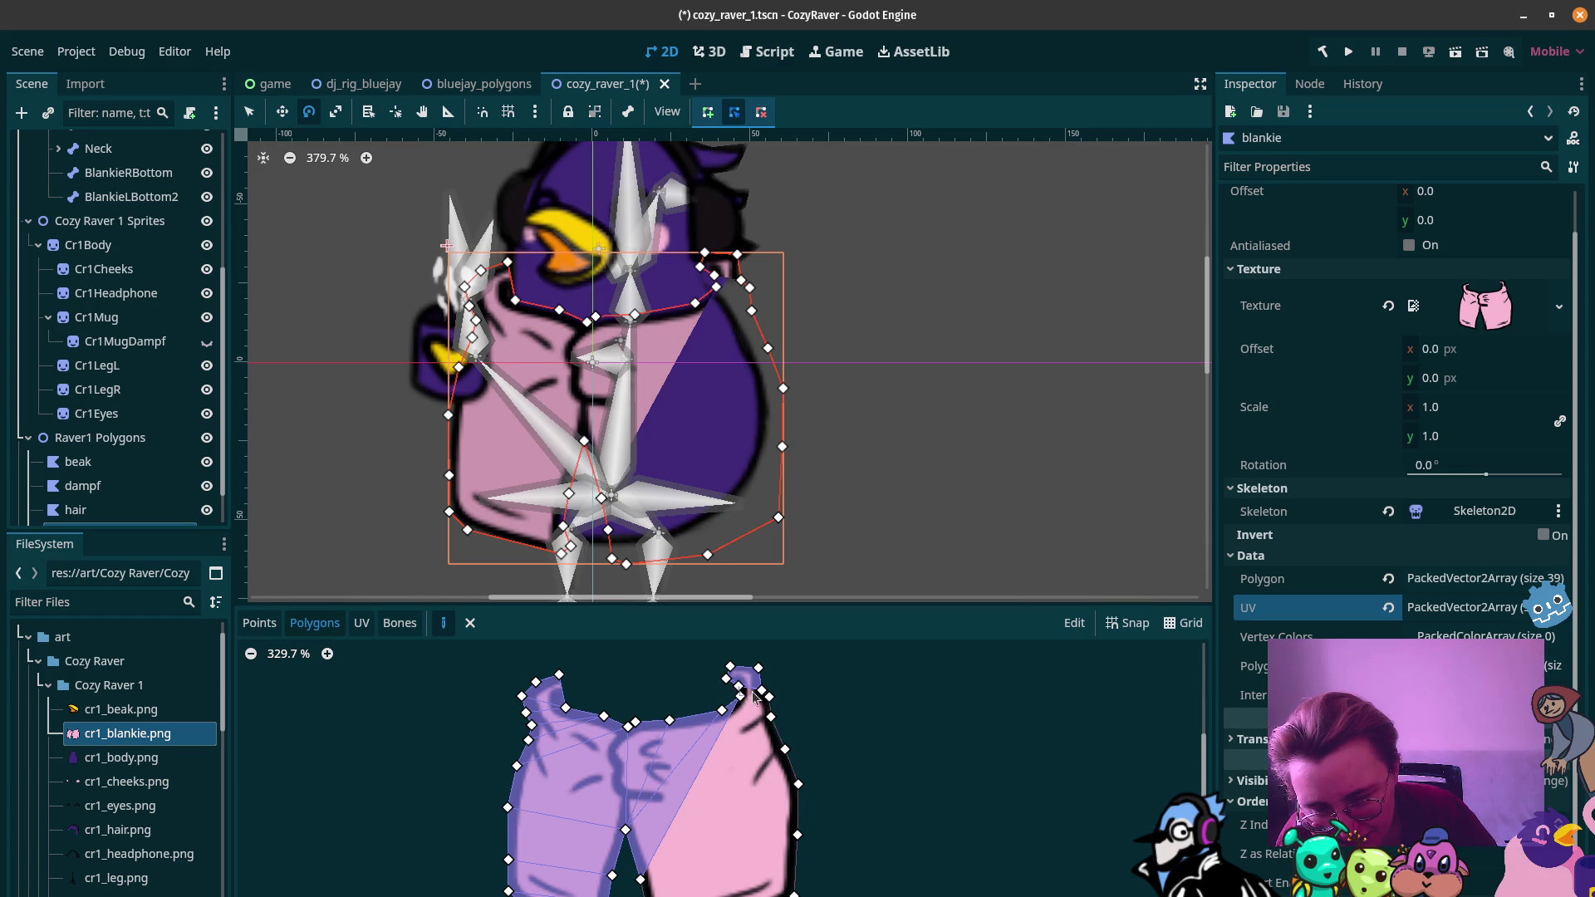
pyautogui.click(738, 688)
pyautogui.click(739, 698)
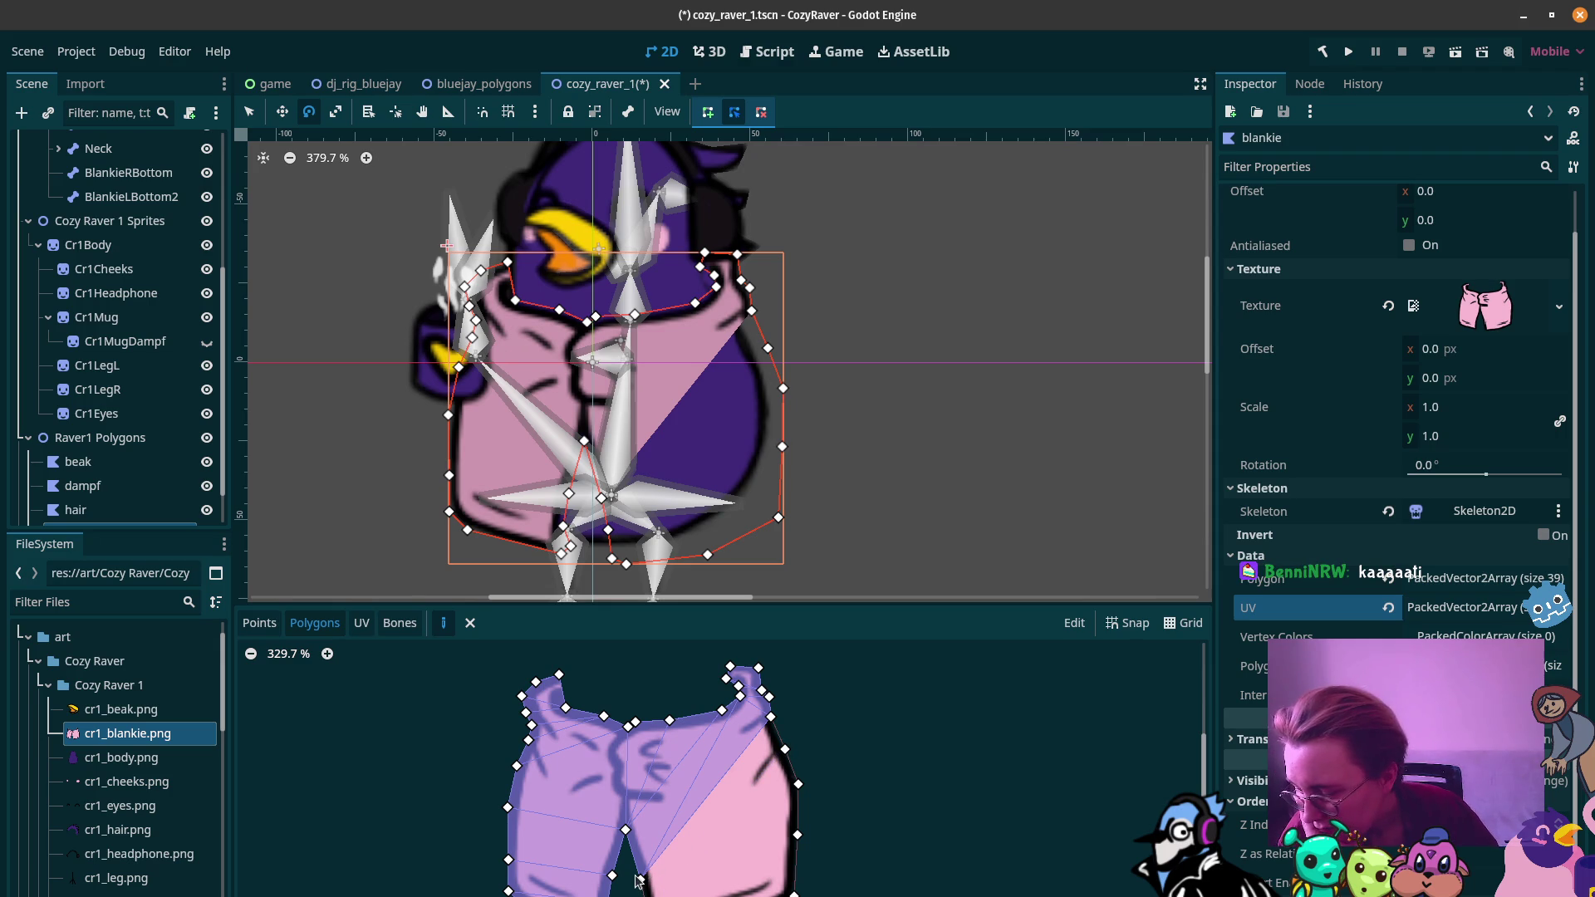
# Step: Fill triangles from the bottom centre vertex out to the right-edge vertices
pyautogui.click(785, 750)
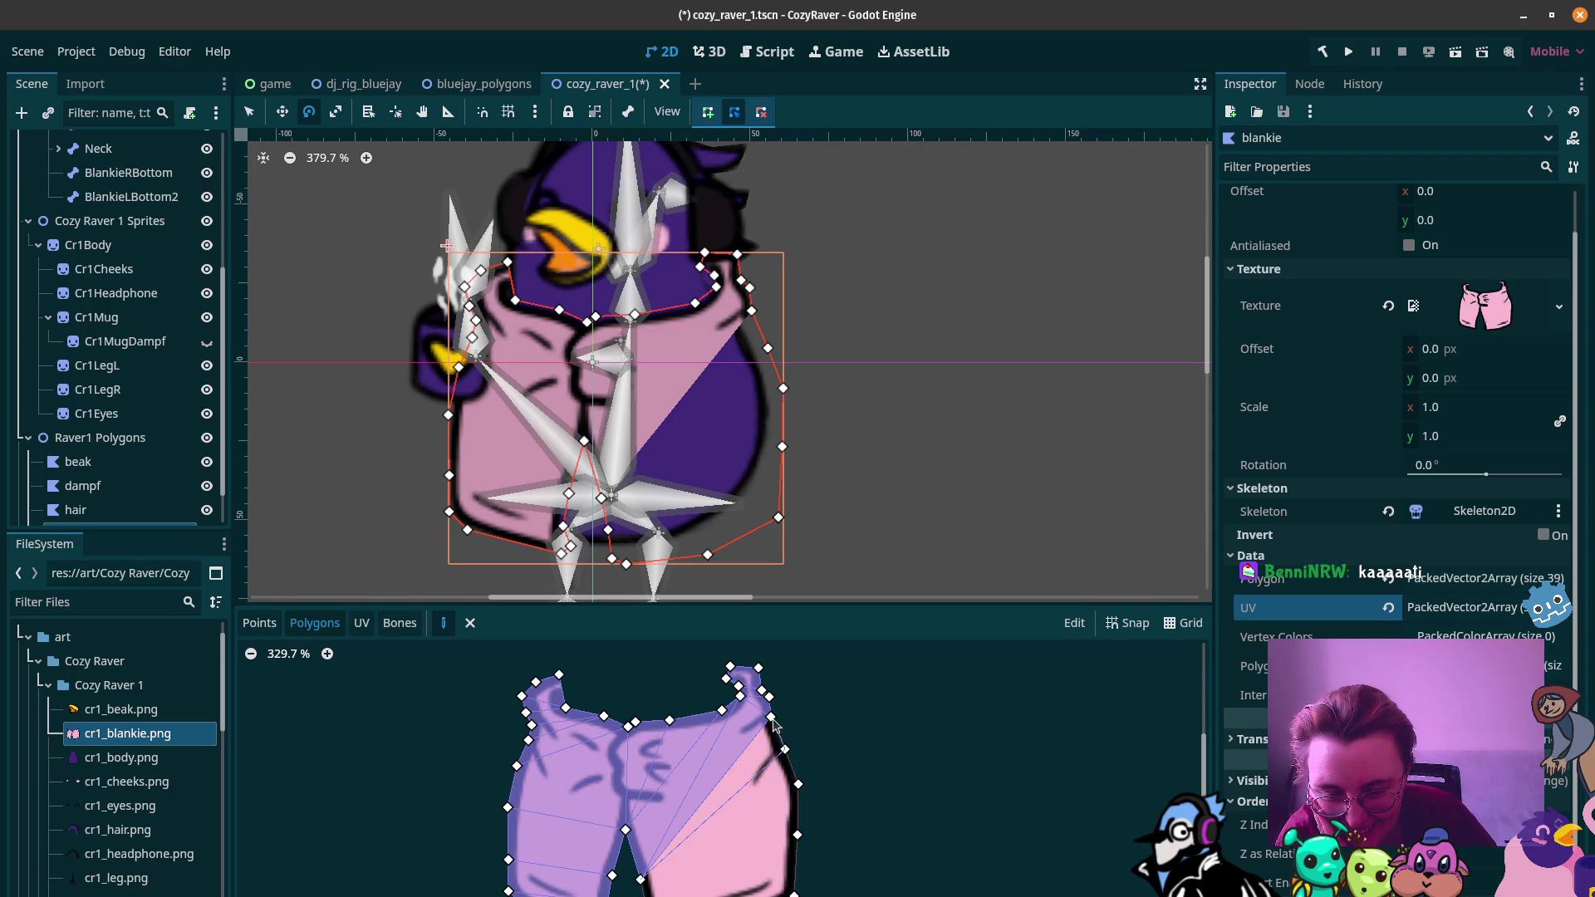
pyautogui.click(641, 881)
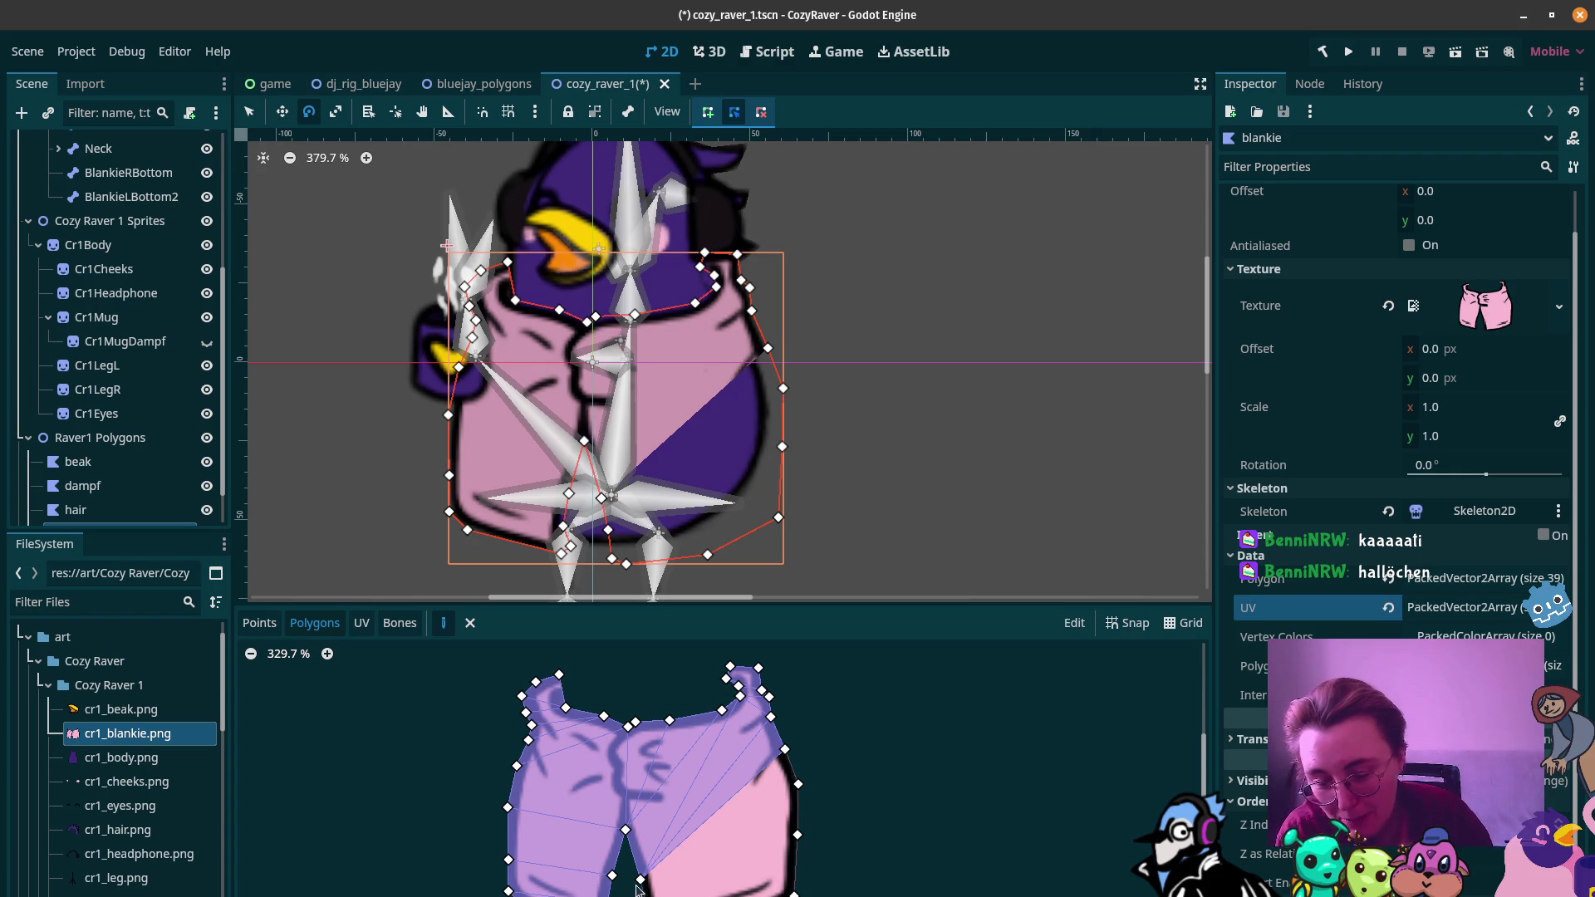
pyautogui.click(641, 879)
pyautogui.click(797, 784)
pyautogui.click(785, 750)
pyautogui.click(641, 880)
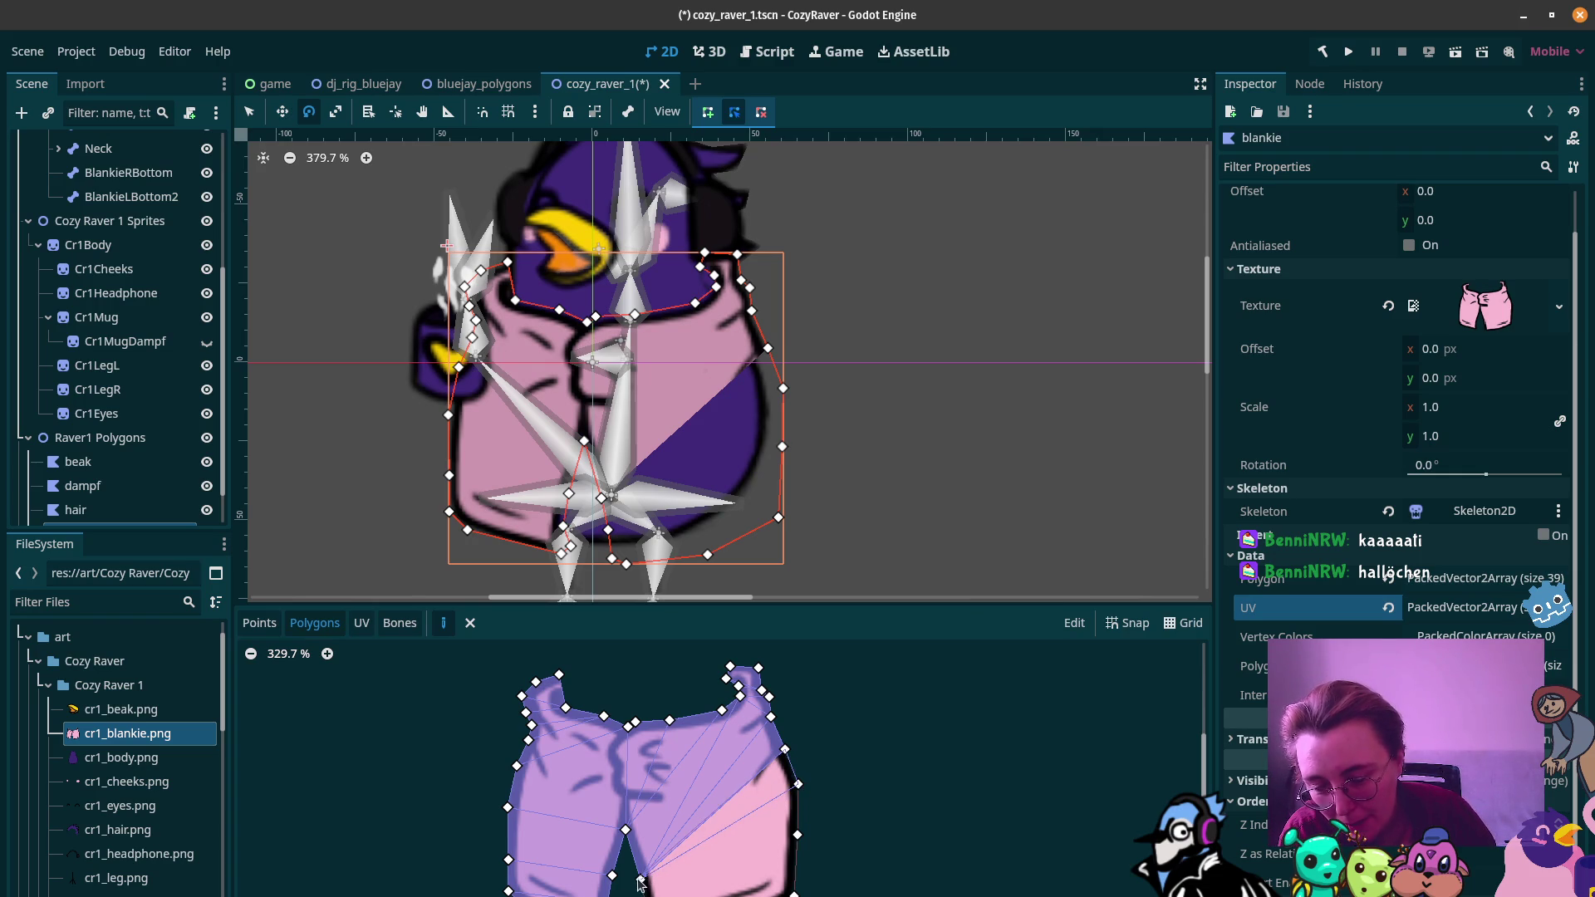
pyautogui.click(642, 880)
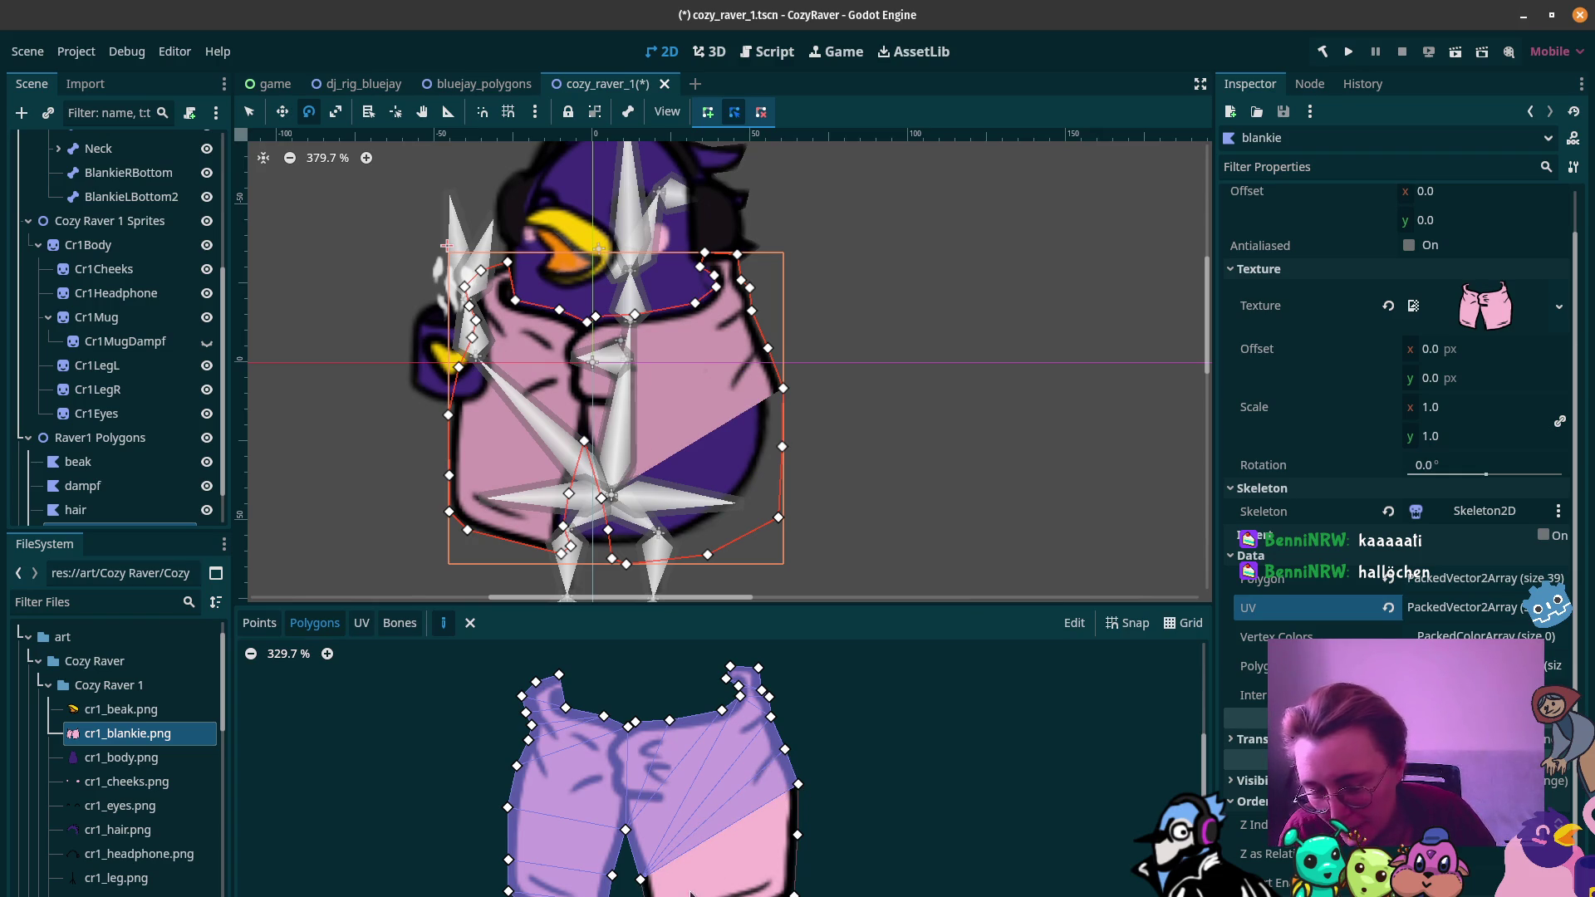
# Step: Add the final wedge polygon down to the right leg's lower-right vertex
pyautogui.click(641, 879)
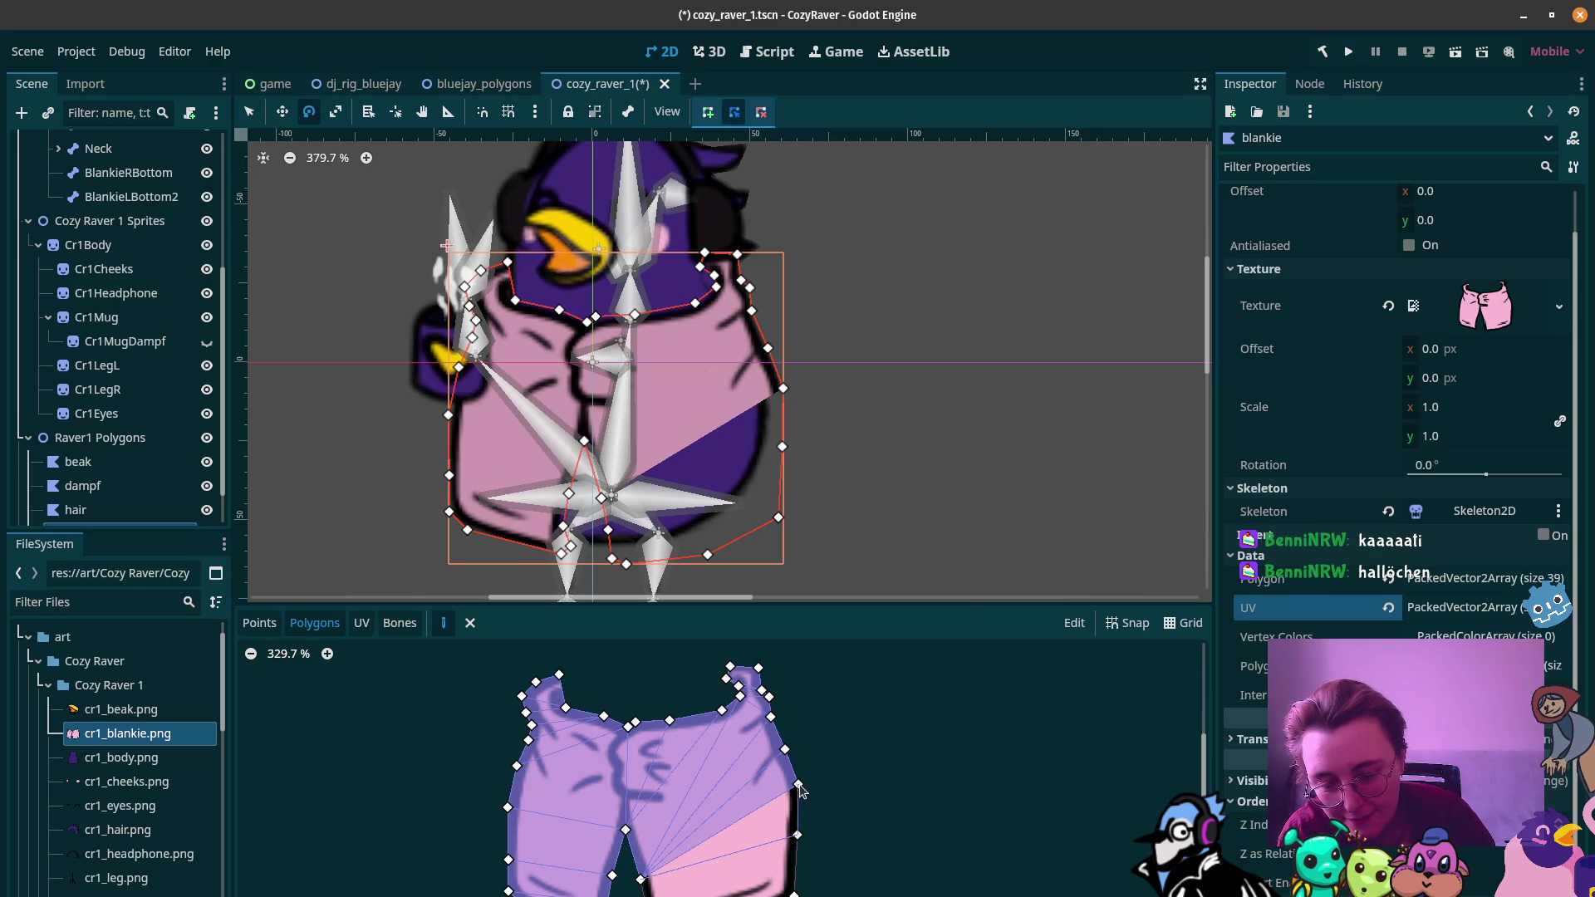
pyautogui.click(646, 880)
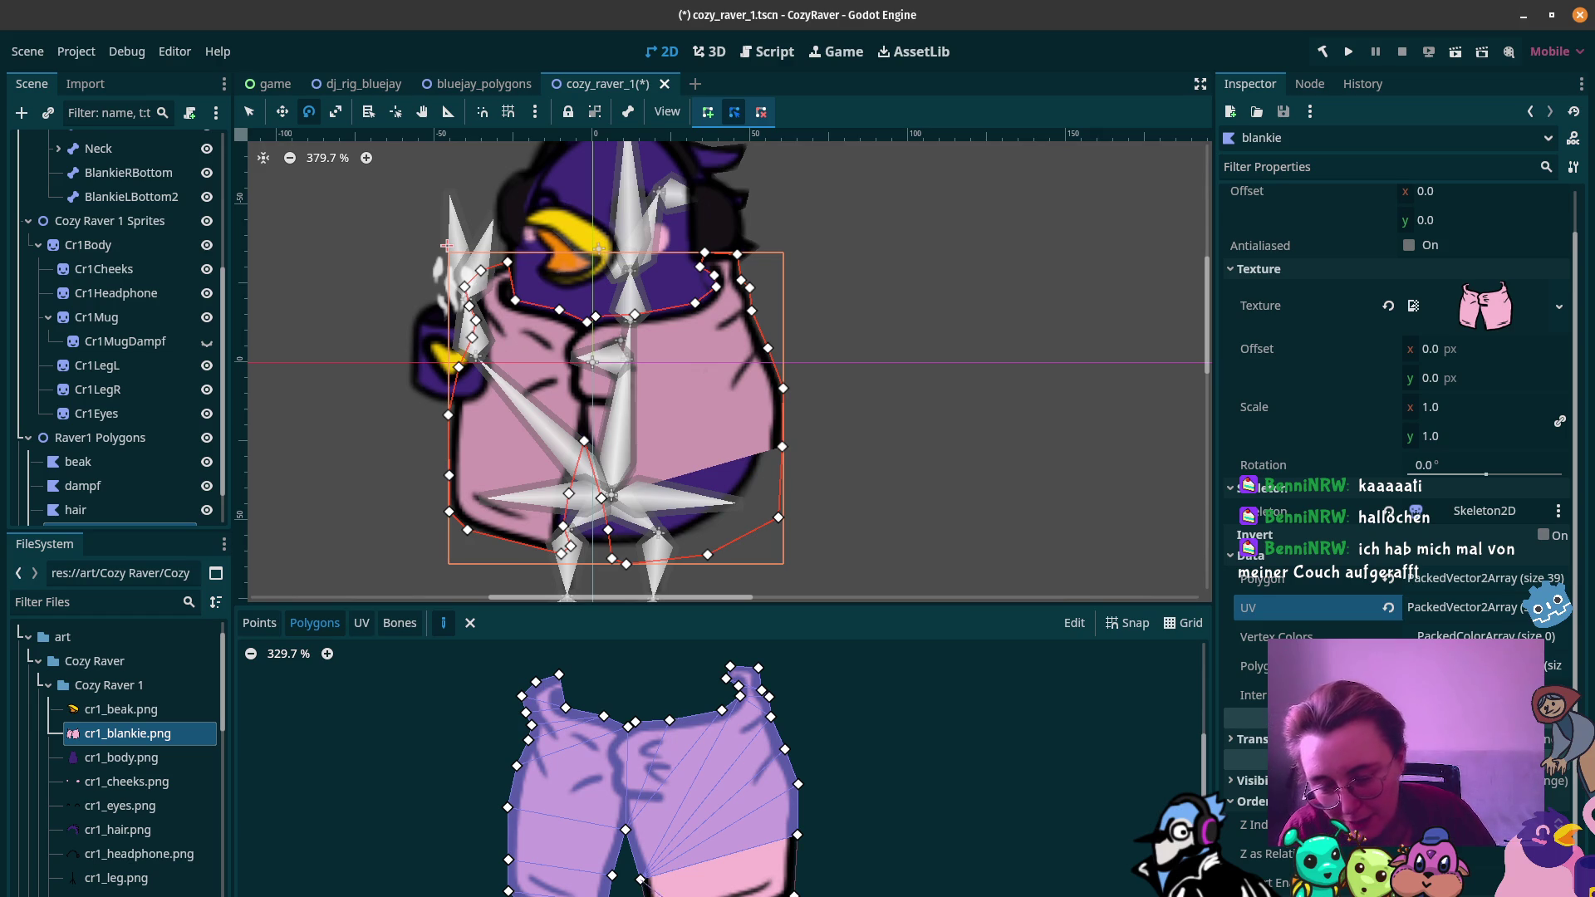
pyautogui.click(797, 834)
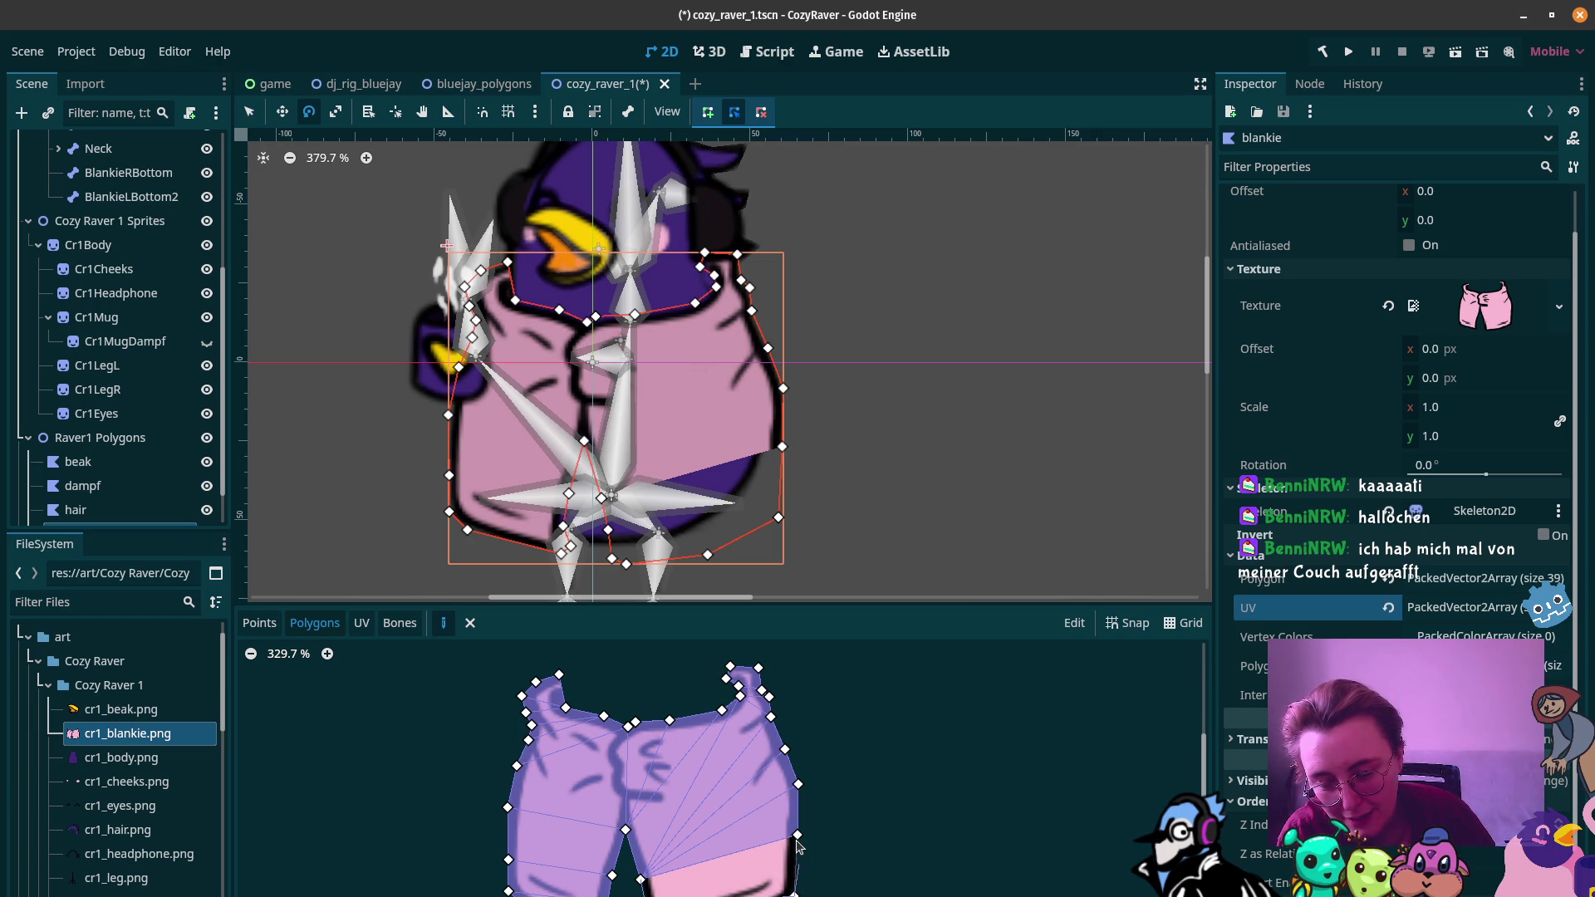
pyautogui.click(640, 879)
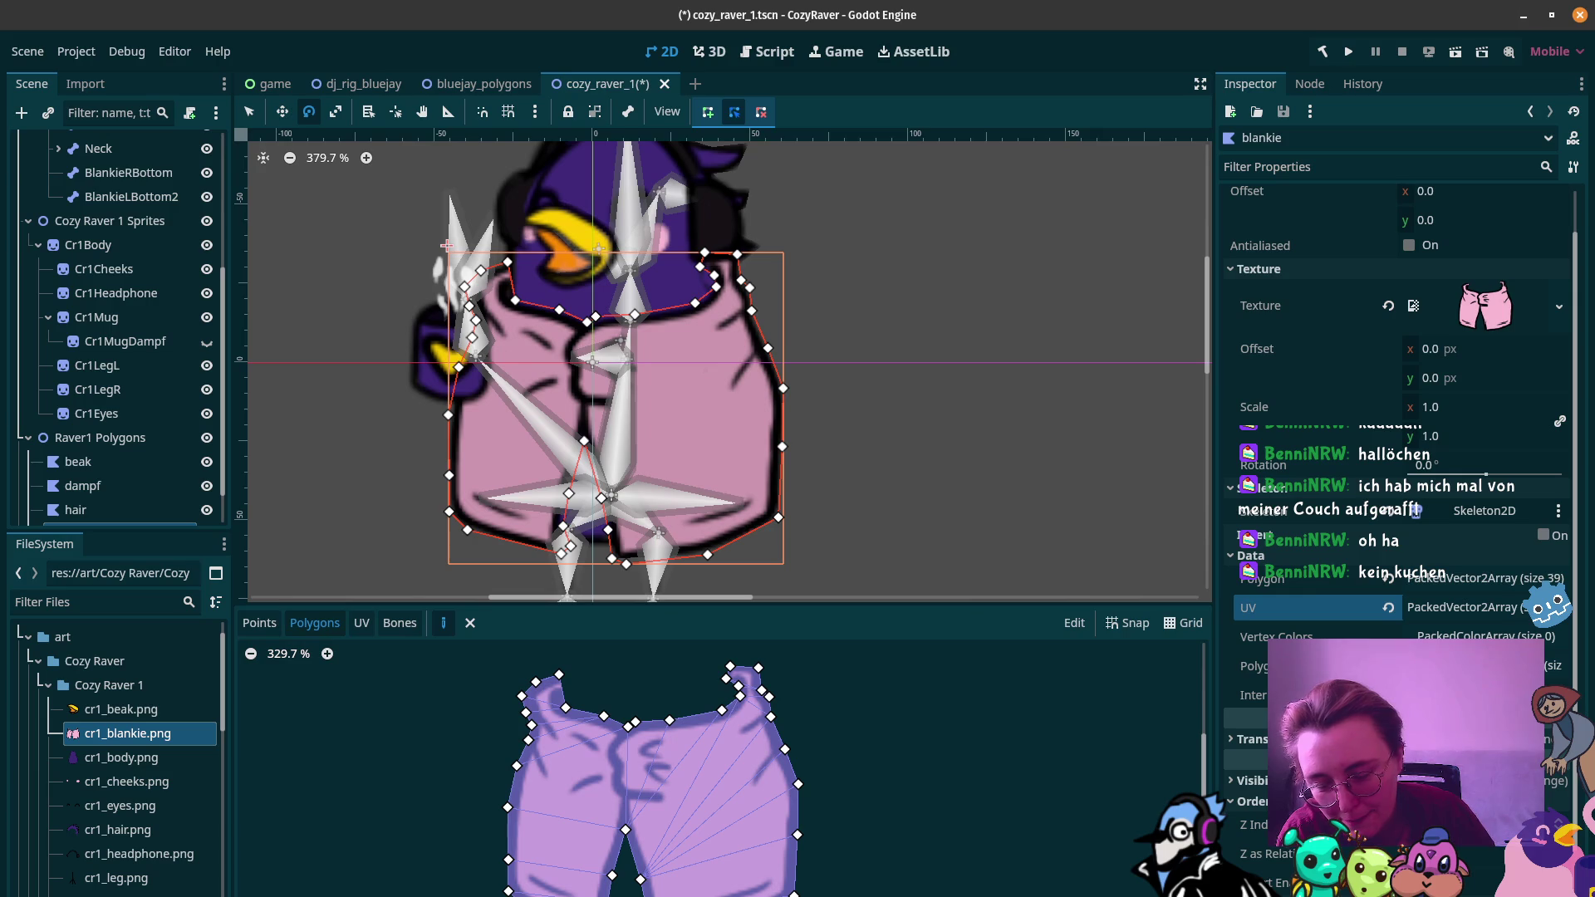
pyautogui.scroll(-5, 713, 764)
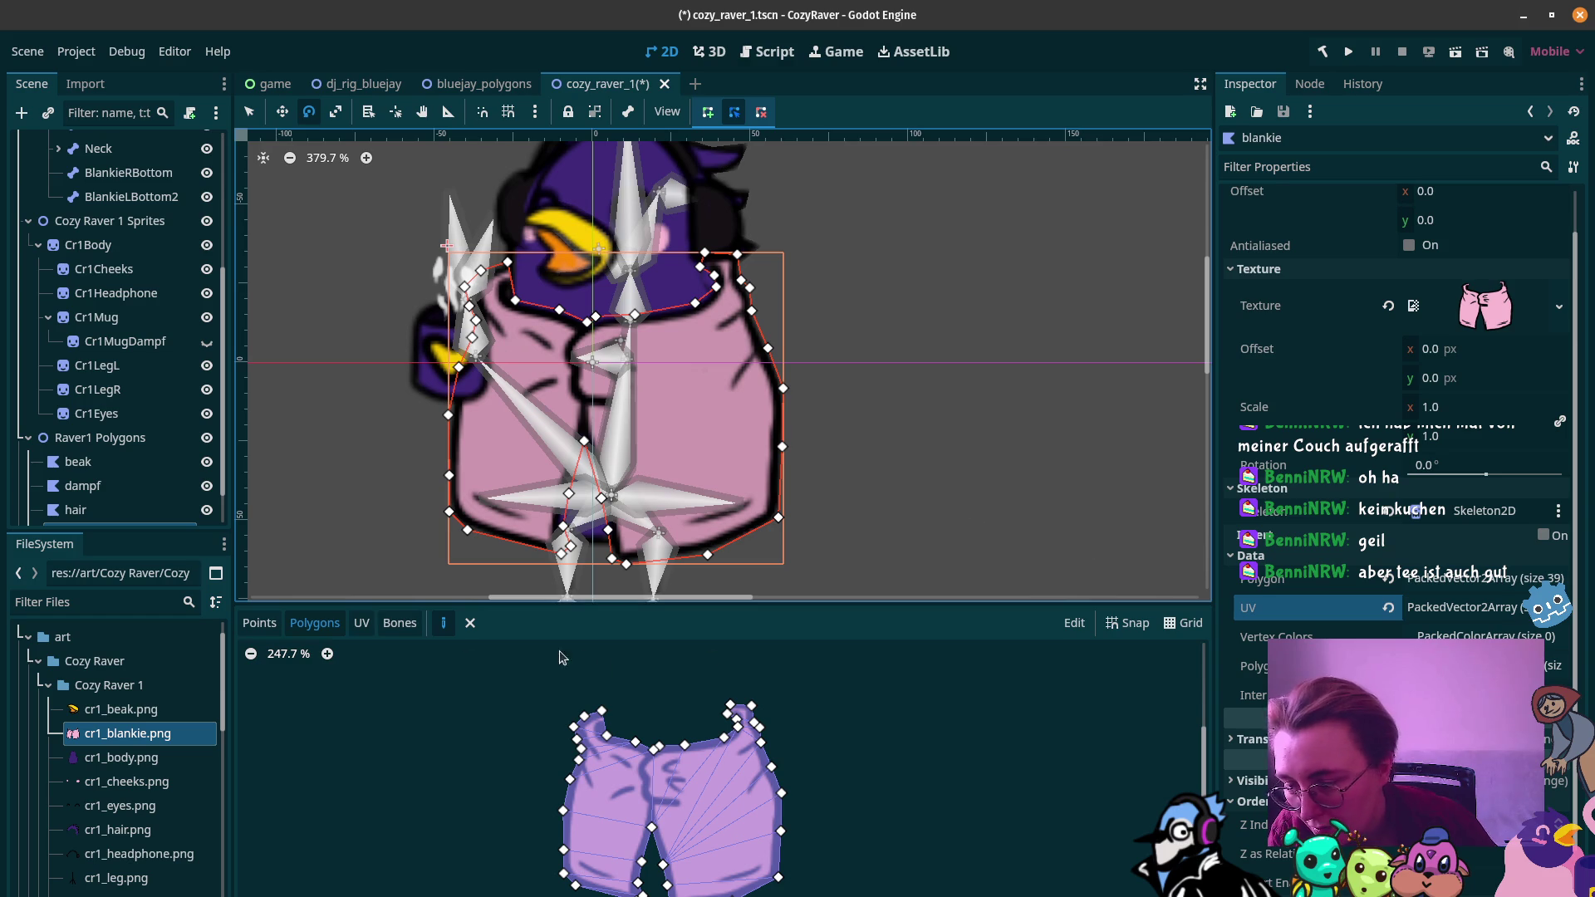
pyautogui.scroll(-2, 127, 440)
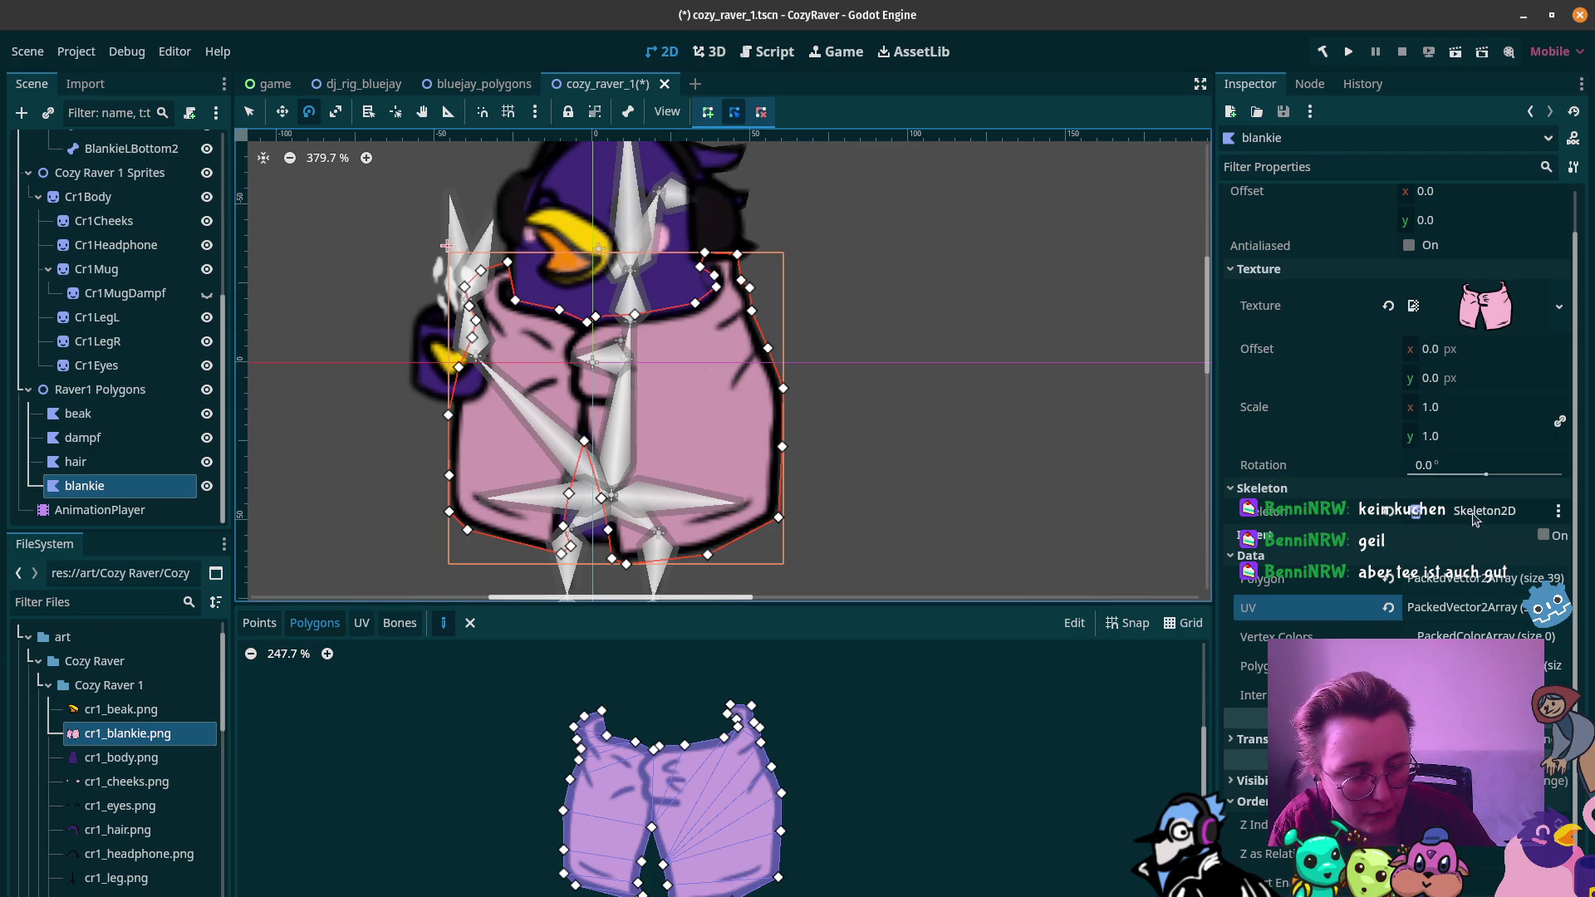
# Step: Sync the skeleton's bones to the blankie and paint hip weight along its top and left edges
pyautogui.click(399, 623)
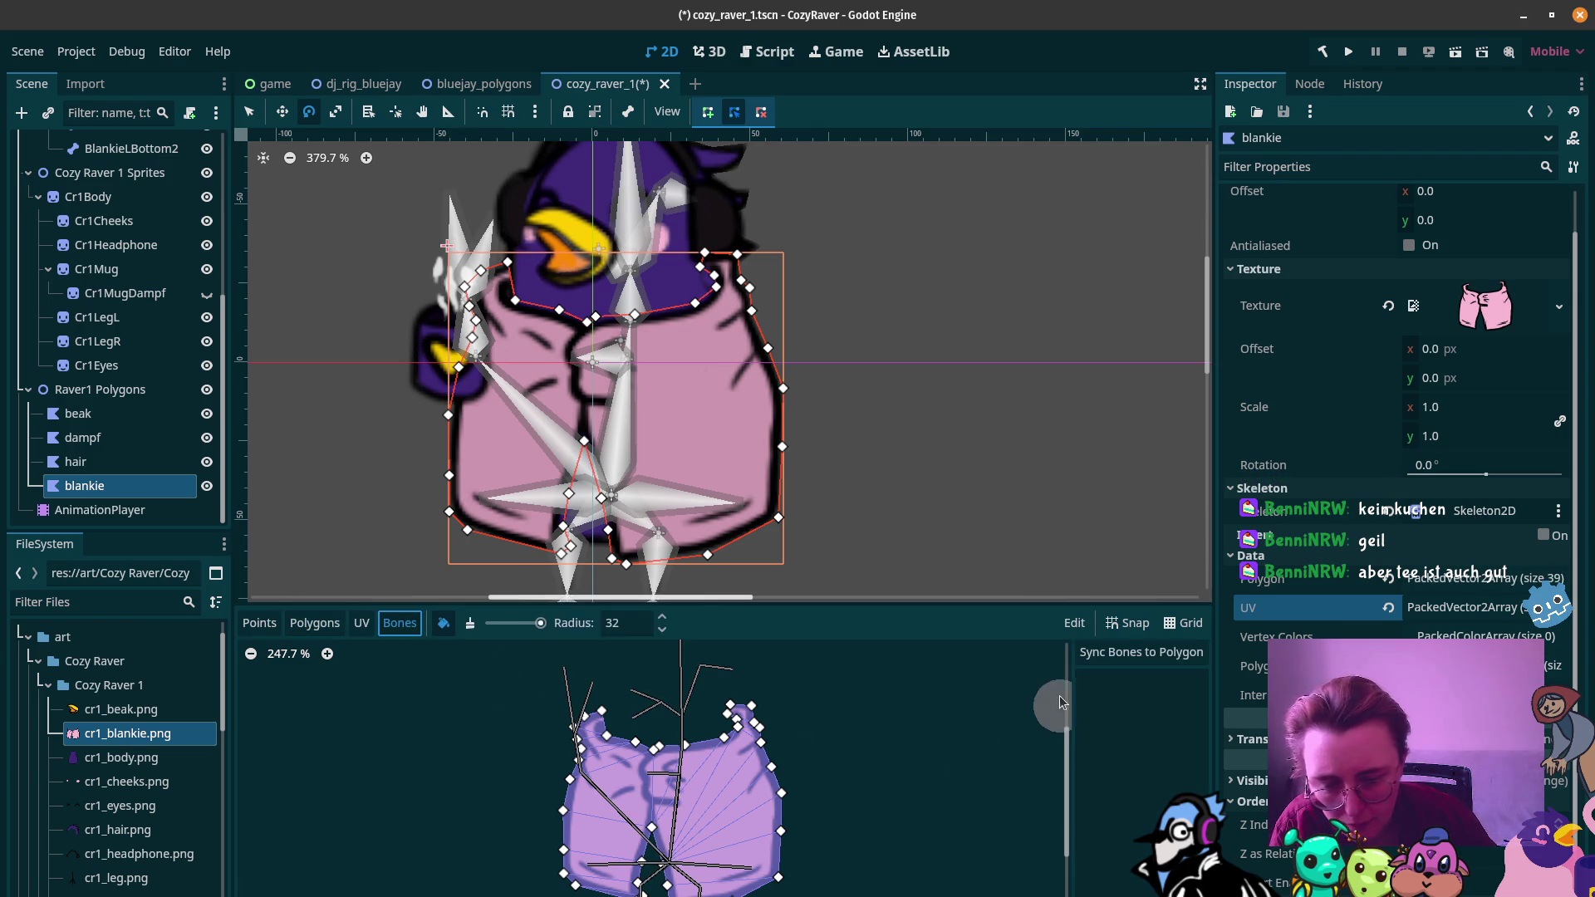
pyautogui.click(1166, 660)
pyautogui.scroll(3, 780, 870)
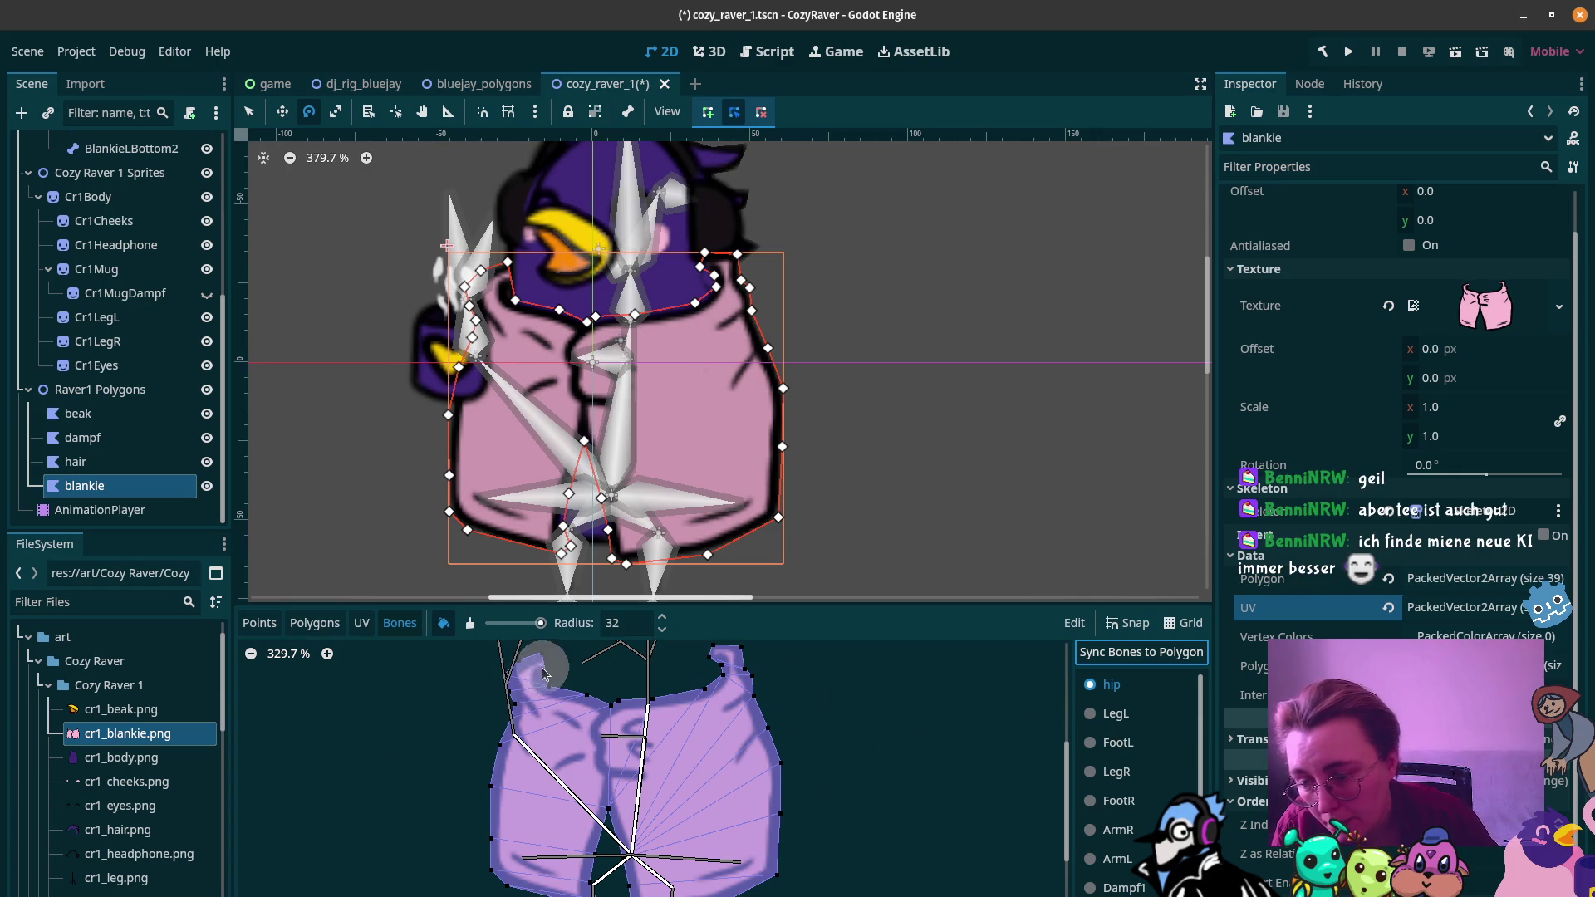
pyautogui.moveTo(540, 671)
pyautogui.mouseDown()
pyautogui.moveTo(519, 696)
pyautogui.moveTo(596, 702)
pyautogui.moveTo(733, 671)
pyautogui.moveTo(785, 767)
pyautogui.moveTo(763, 854)
pyautogui.moveTo(579, 865)
pyautogui.mouseUp()
pyautogui.moveTo(465, 743)
pyautogui.mouseDown()
pyautogui.moveTo(471, 876)
pyautogui.moveTo(499, 882)
pyautogui.mouseUp()
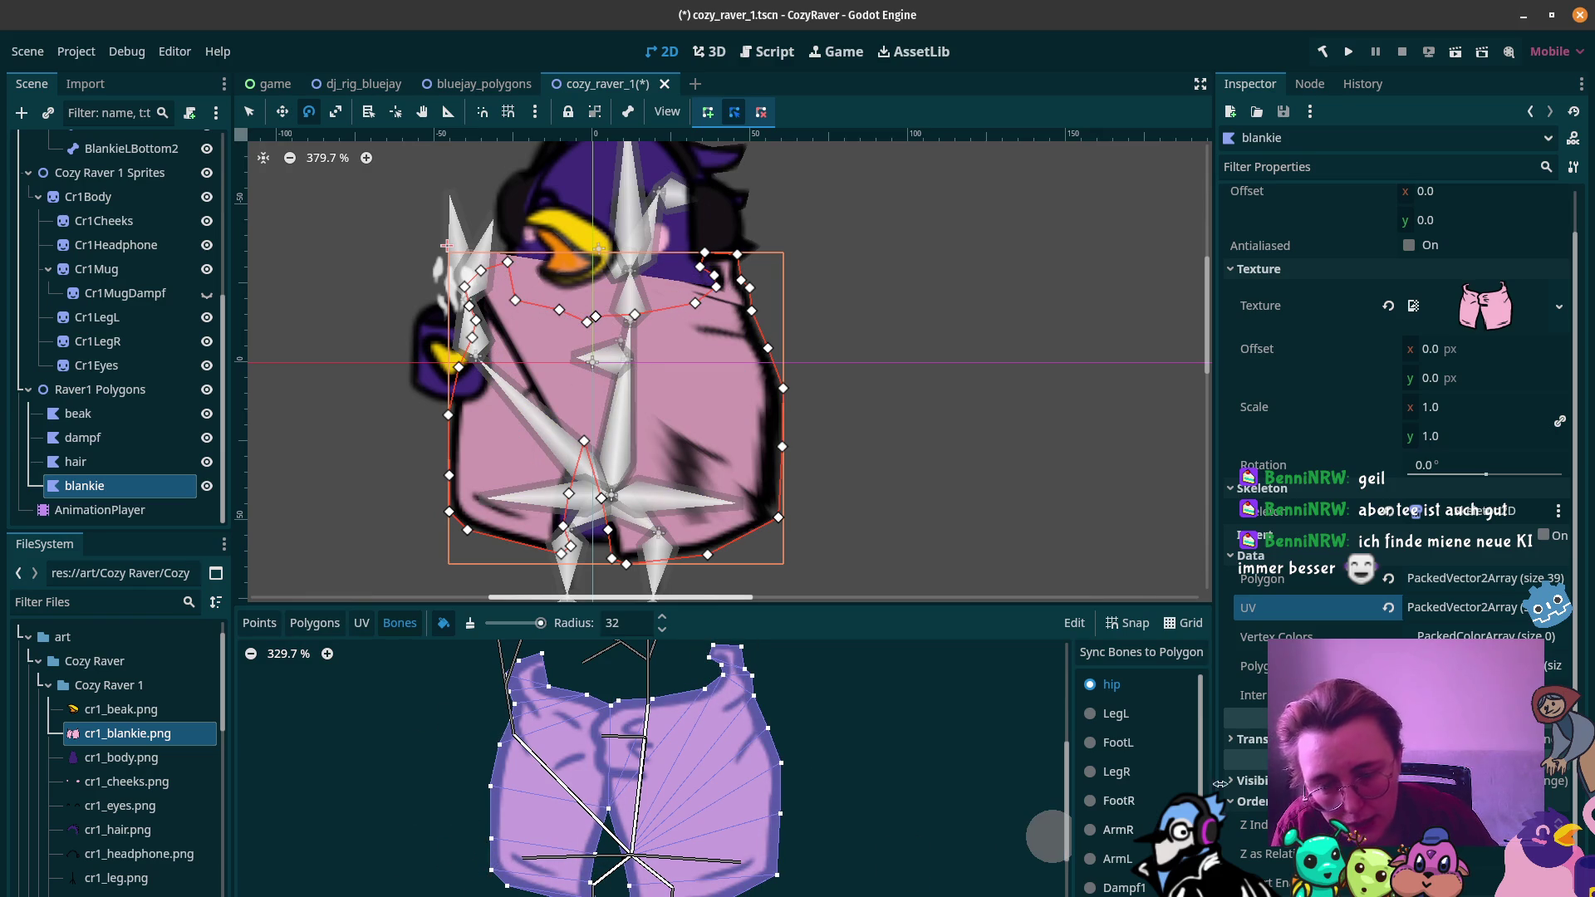
pyautogui.click(1089, 713)
pyautogui.moveTo(581, 851); pyautogui.dragTo(615, 780)
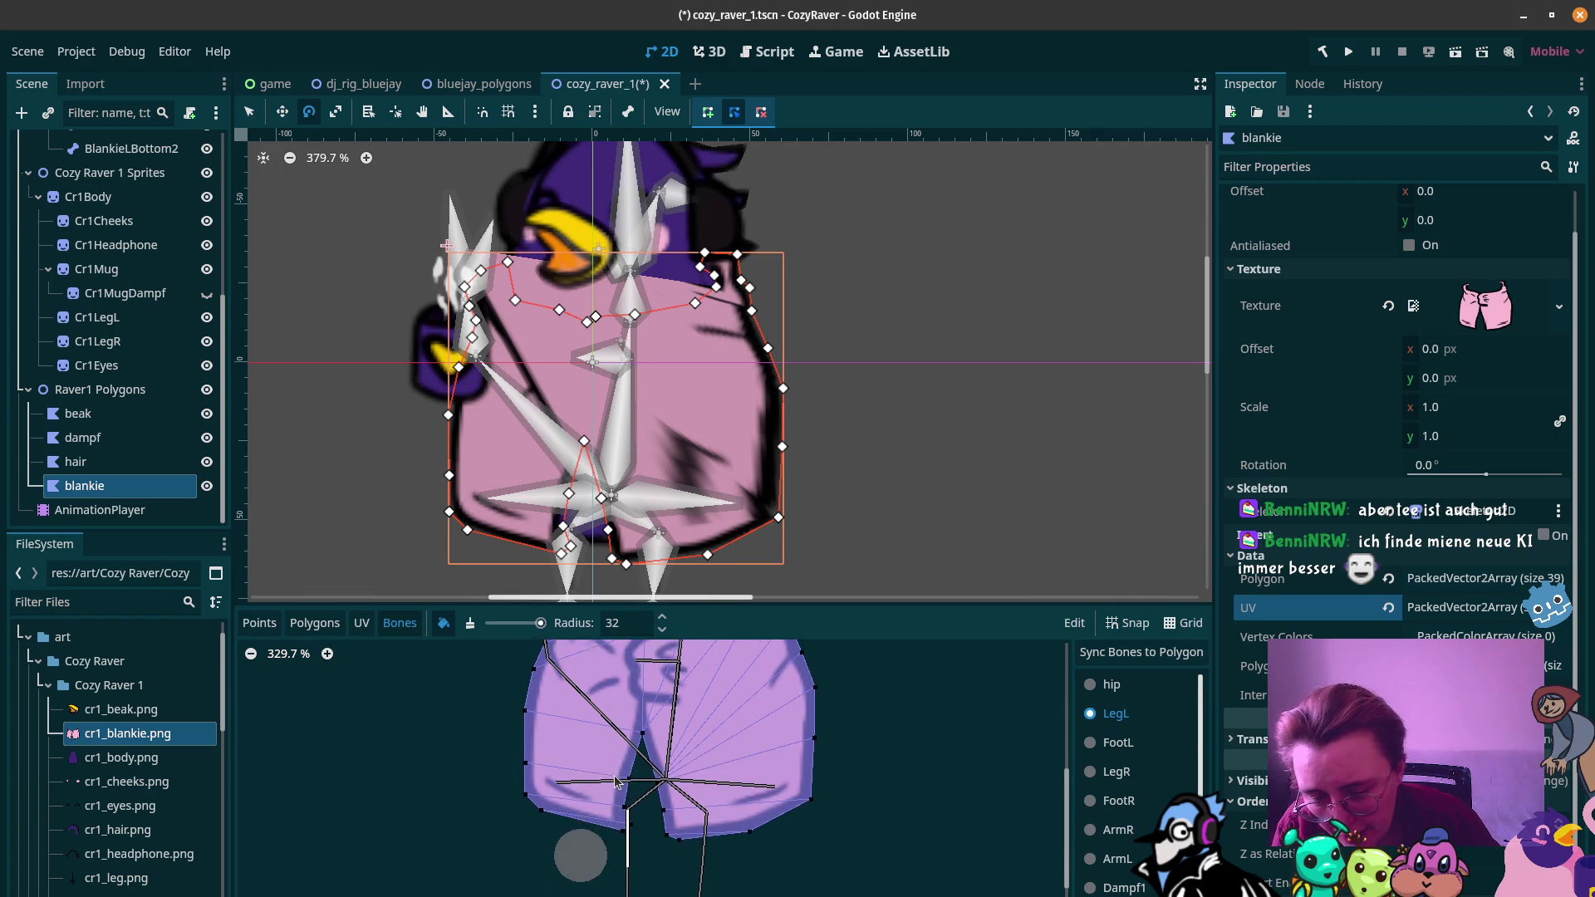
pyautogui.scroll(4, 616, 782)
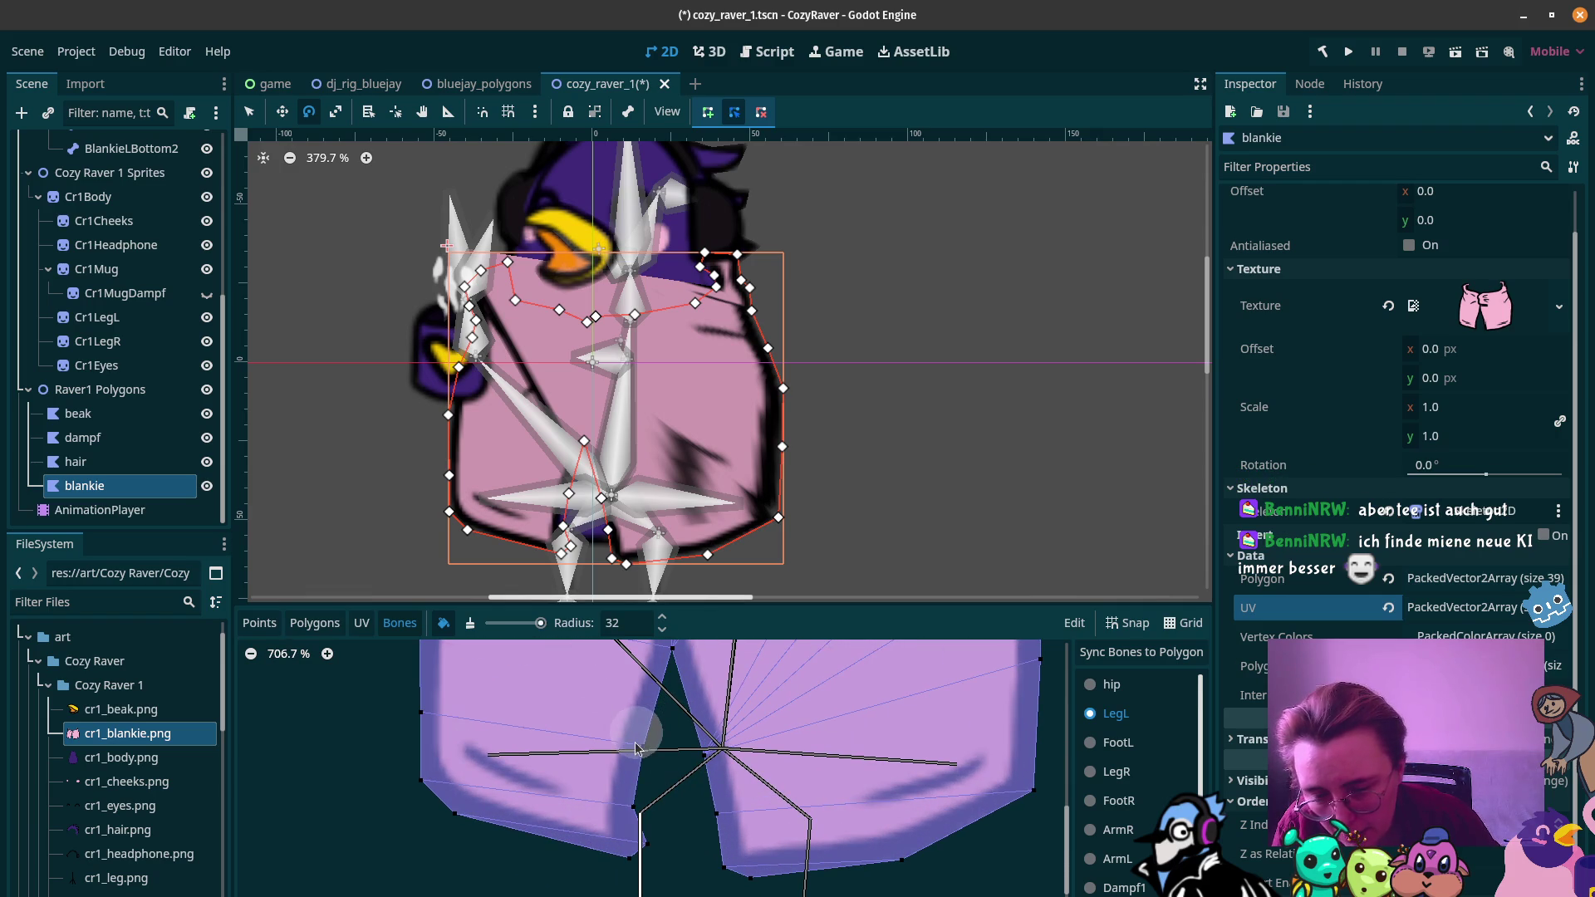
pyautogui.moveTo(633, 757)
pyautogui.mouseDown()
pyautogui.moveTo(638, 823)
pyautogui.moveTo(615, 855)
pyautogui.moveTo(465, 797)
pyautogui.moveTo(414, 723)
pyautogui.mouseUp()
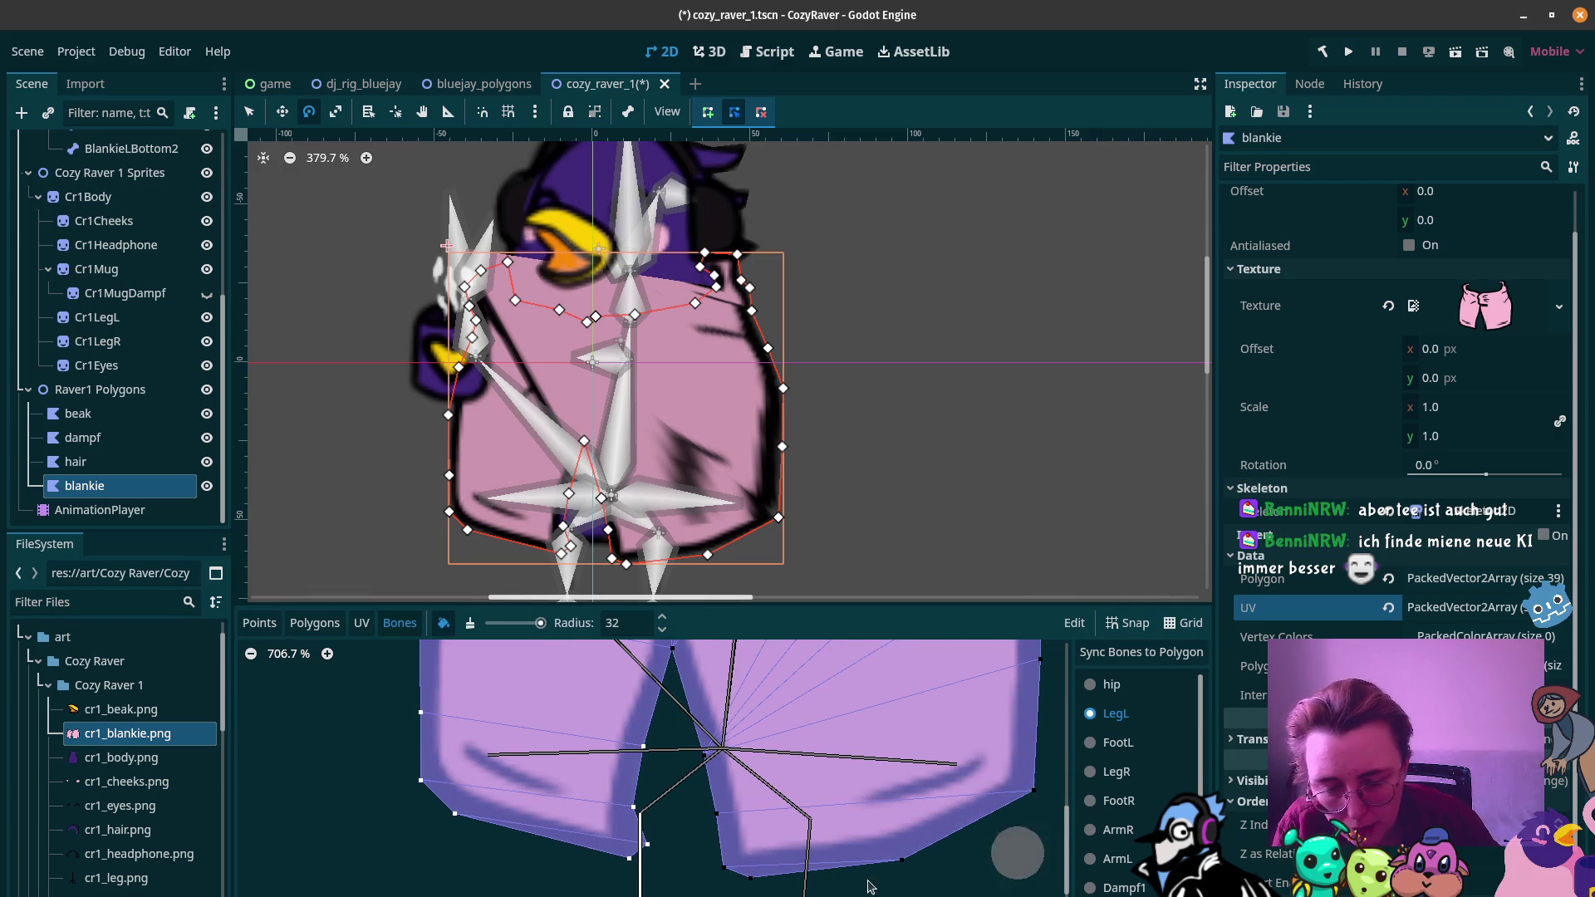
pyautogui.click(1092, 774)
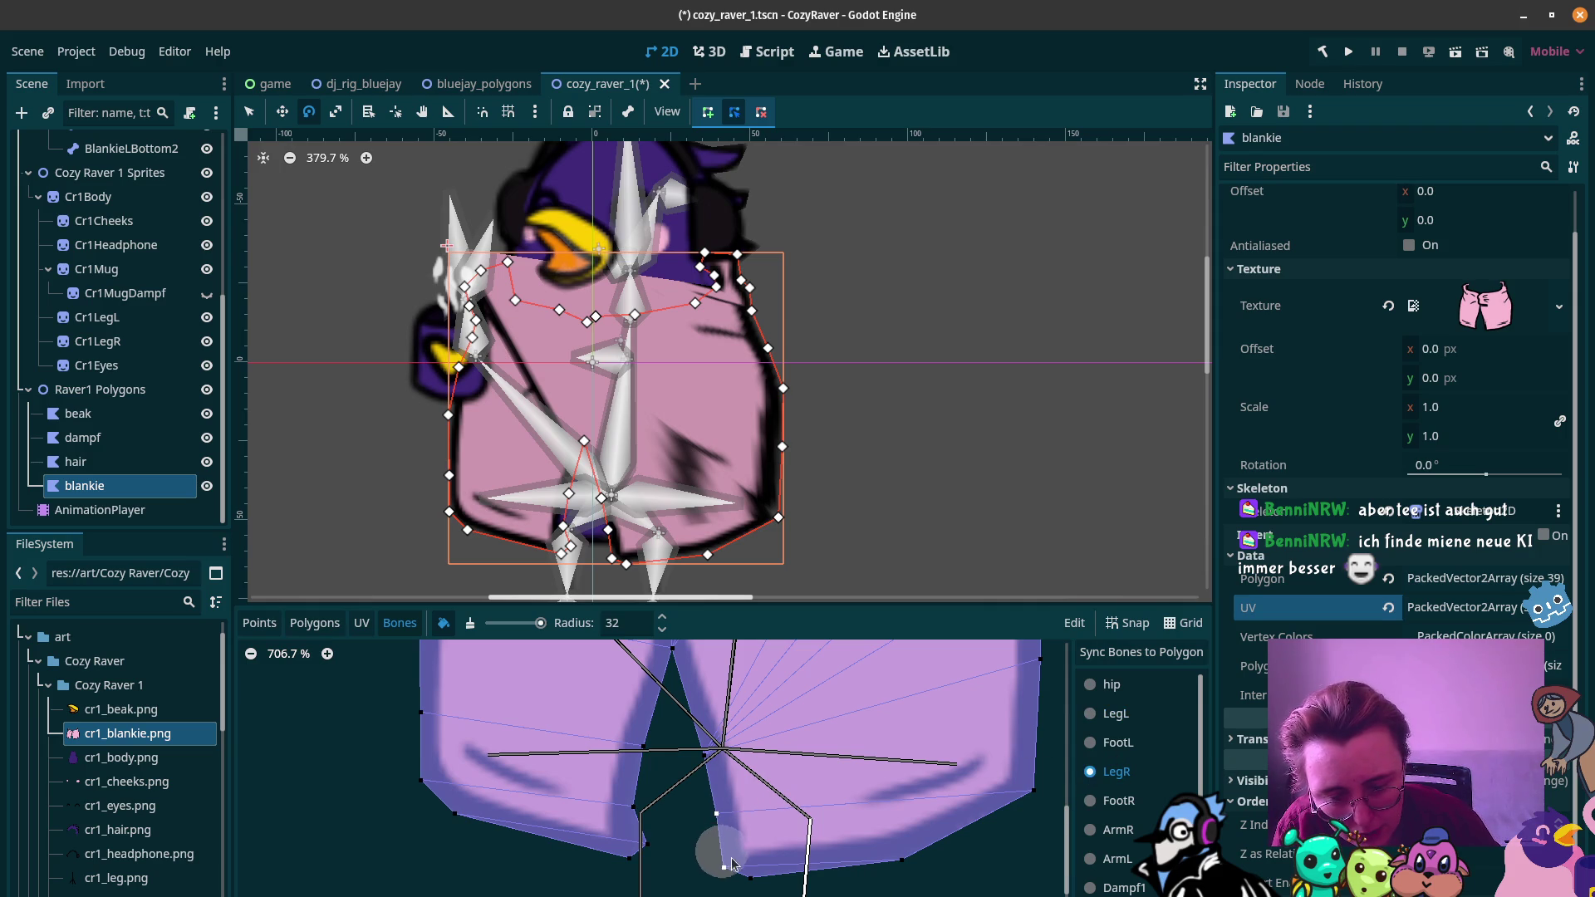
pyautogui.moveTo(814, 870); pyautogui.dragTo(1032, 793)
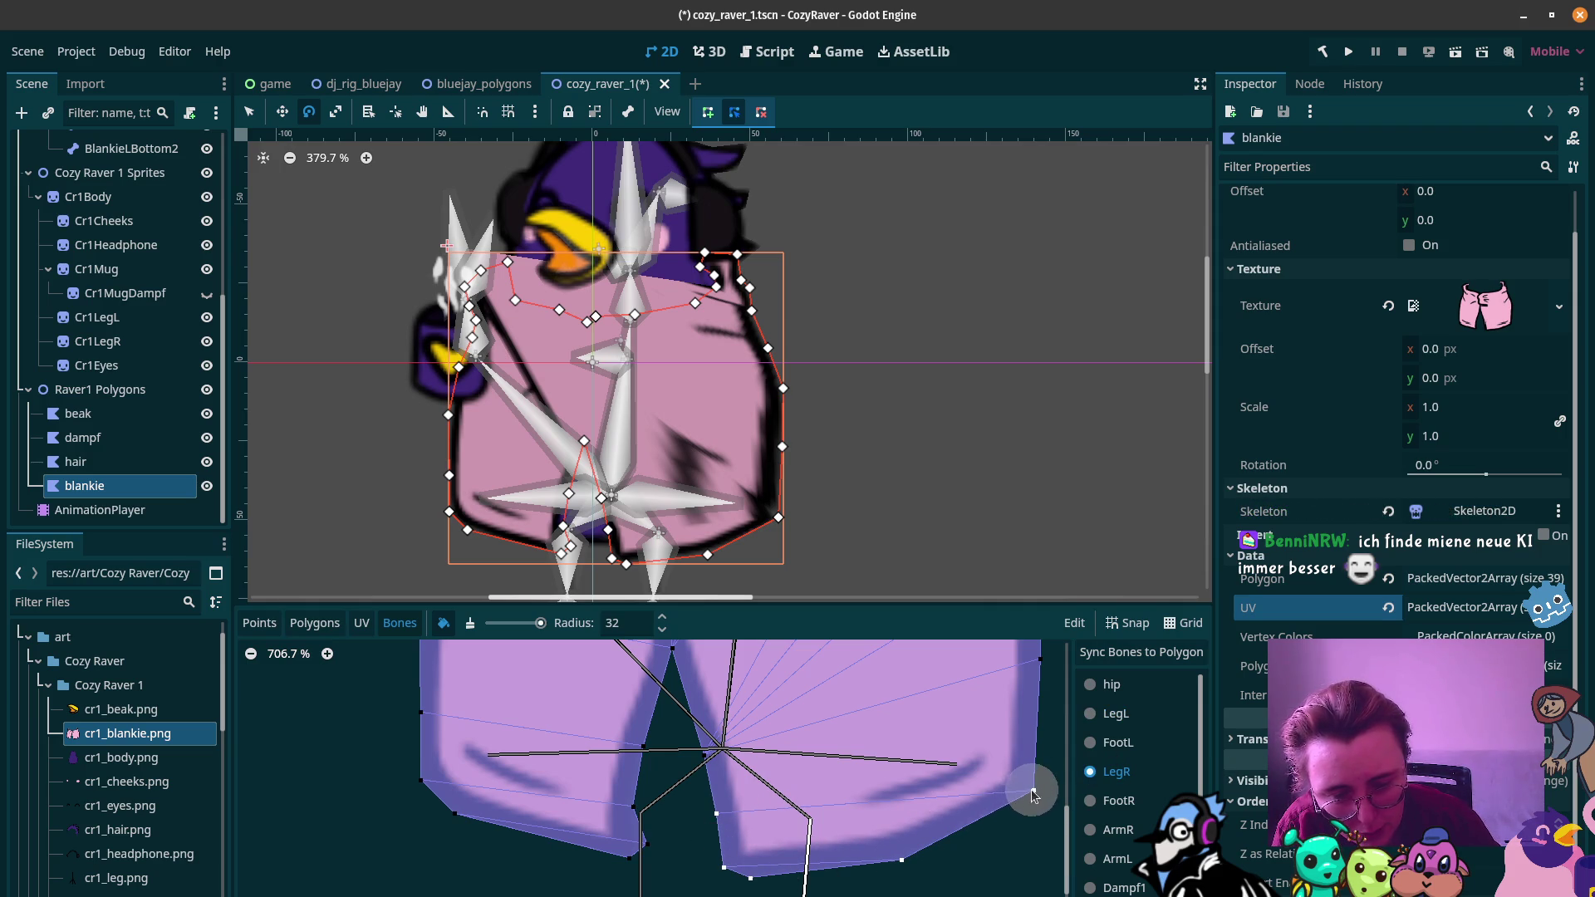
pyautogui.click(706, 776)
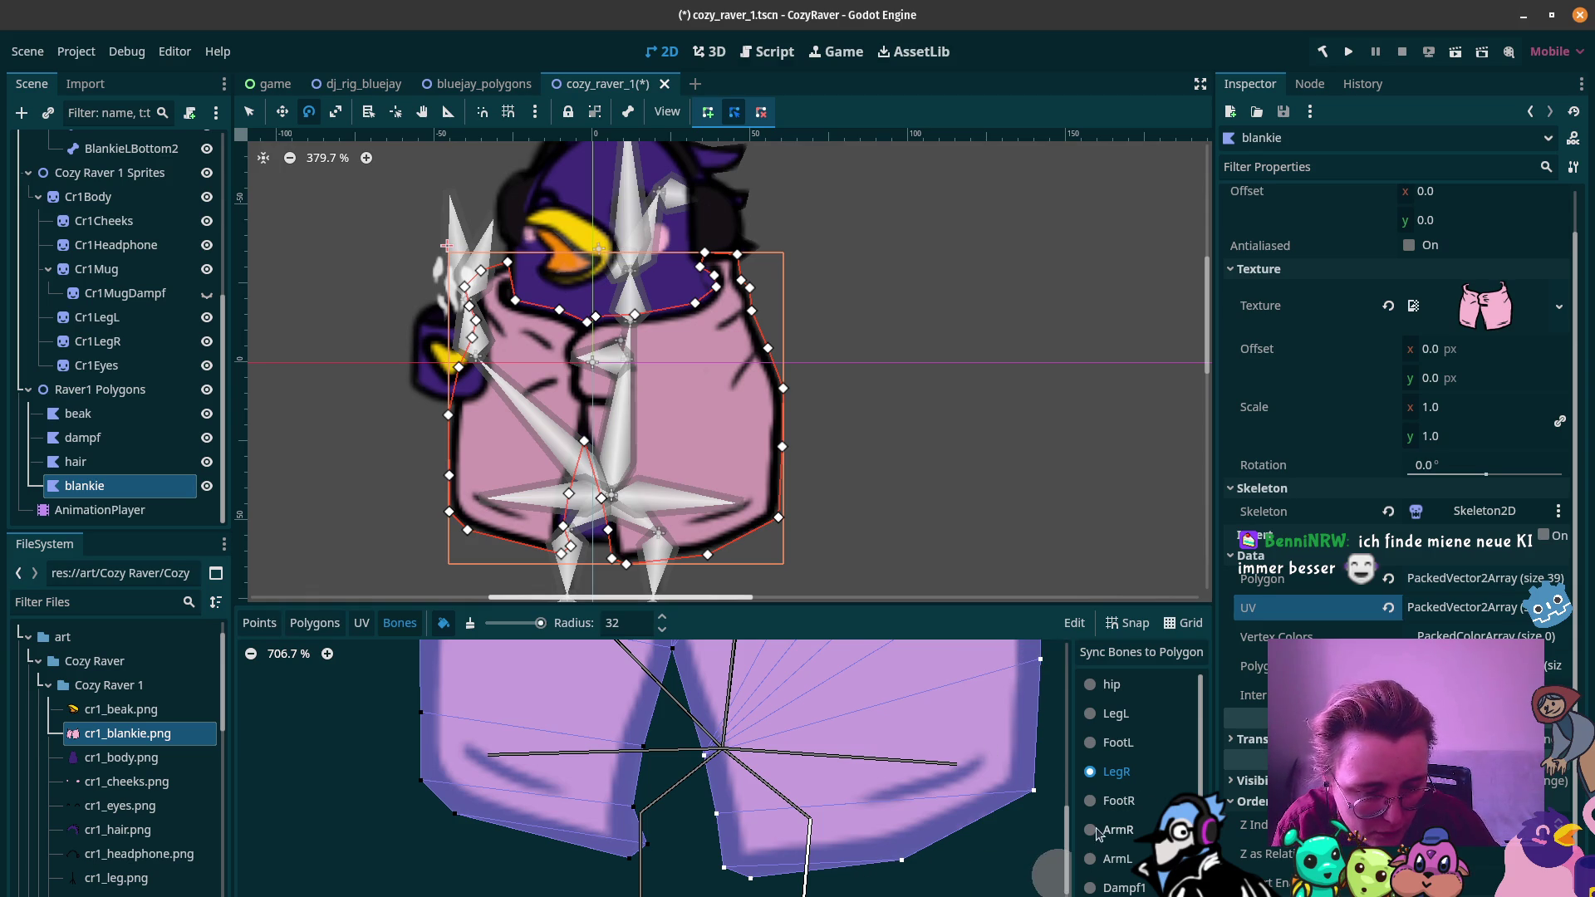
pyautogui.scroll(-5, 918, 755)
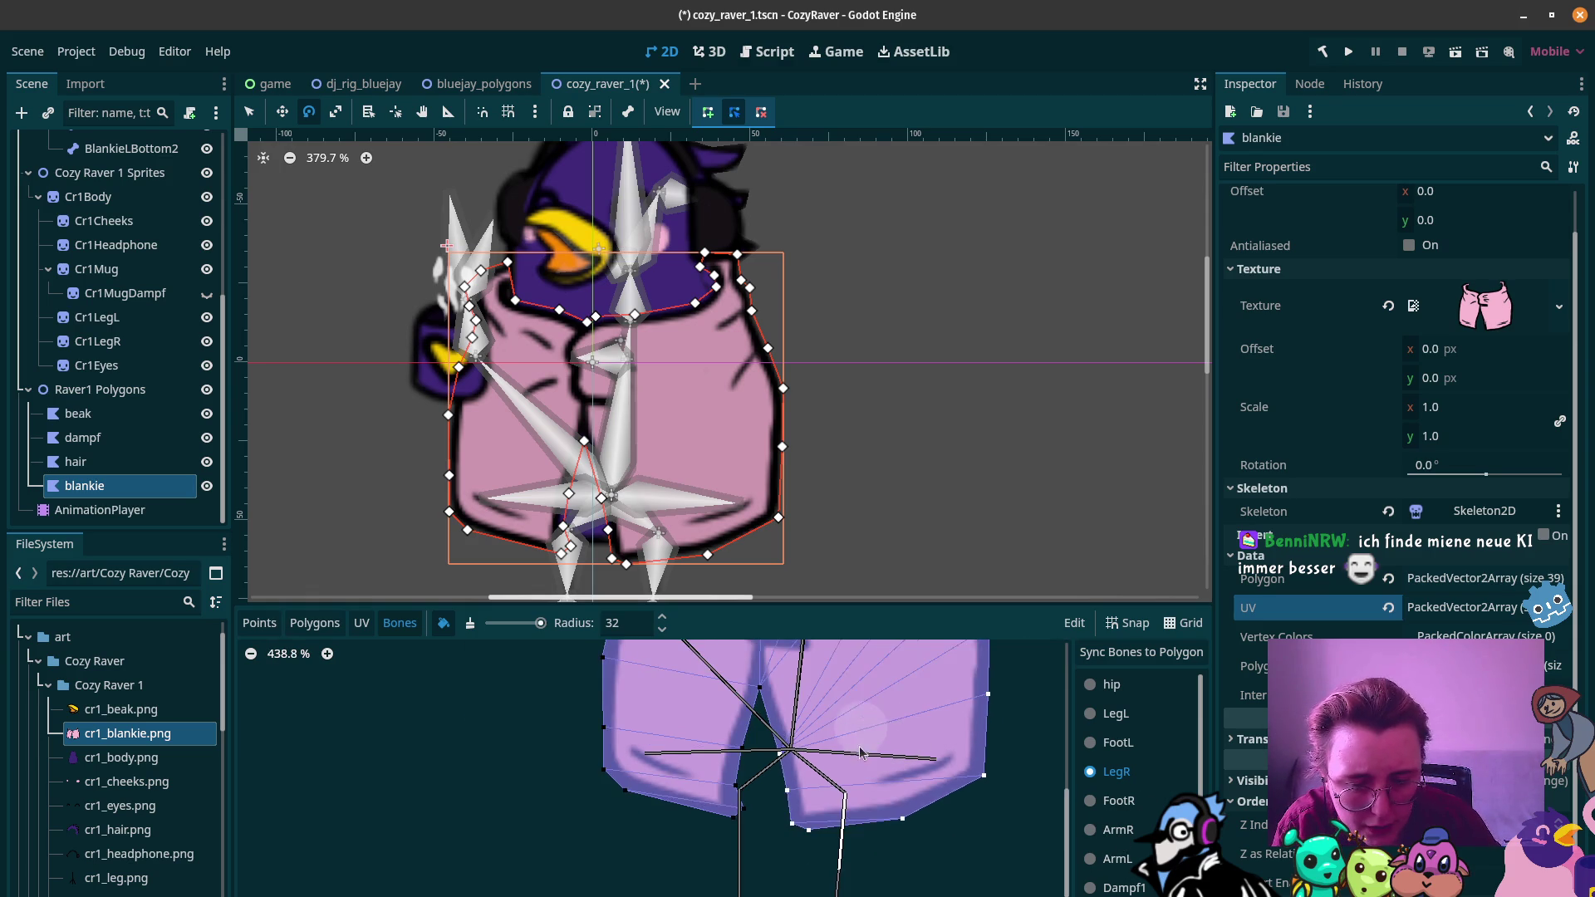
pyautogui.scroll(3, 922, 765)
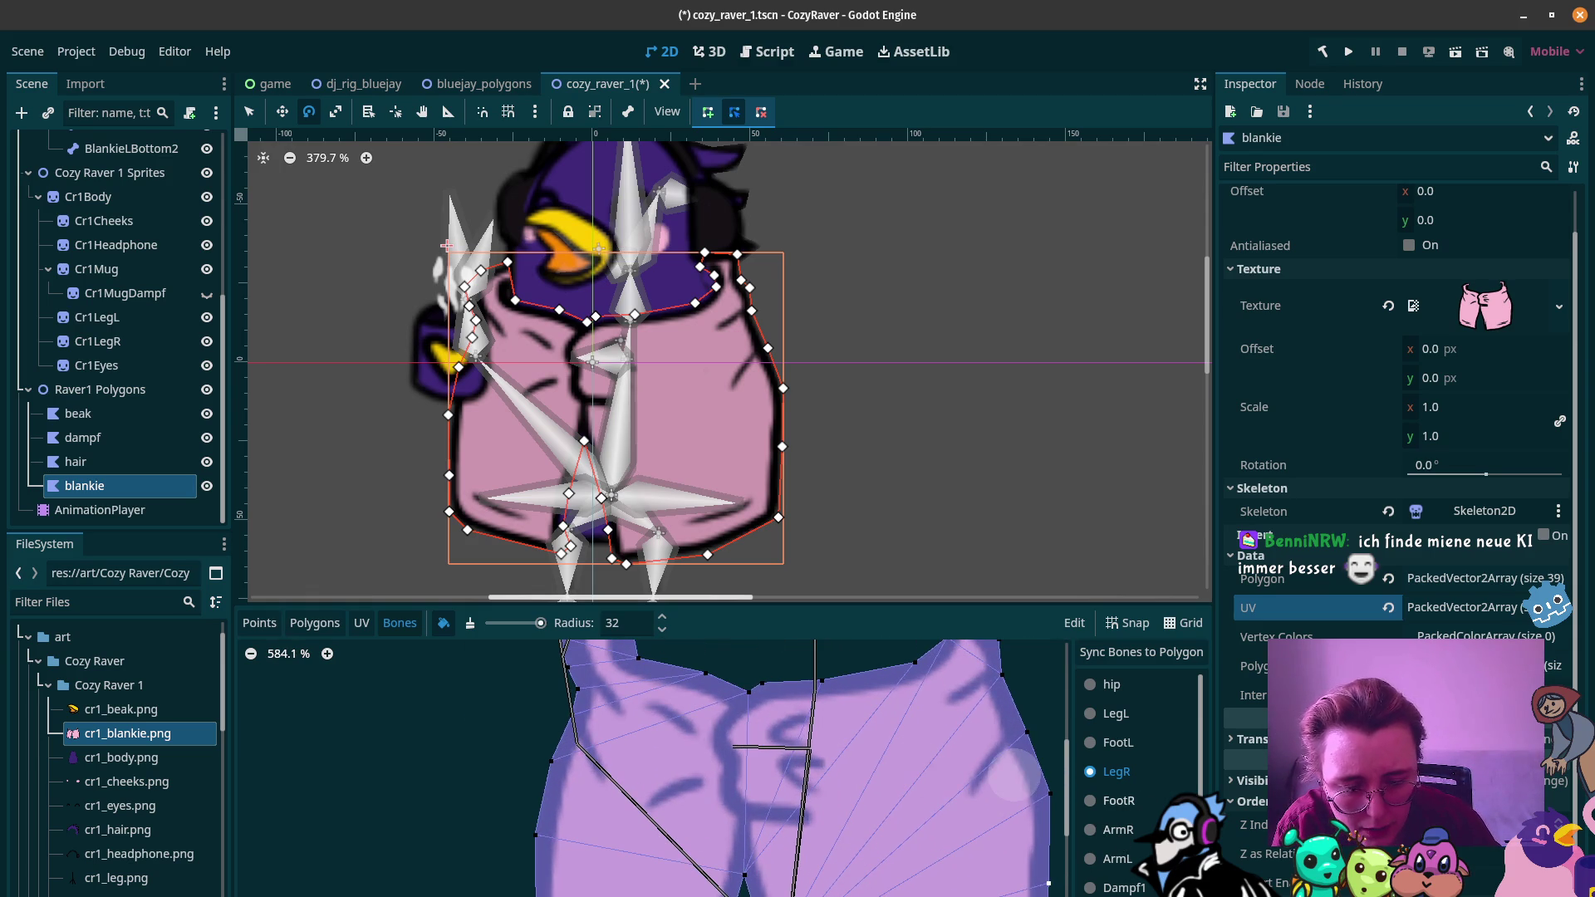
pyautogui.click(1113, 829)
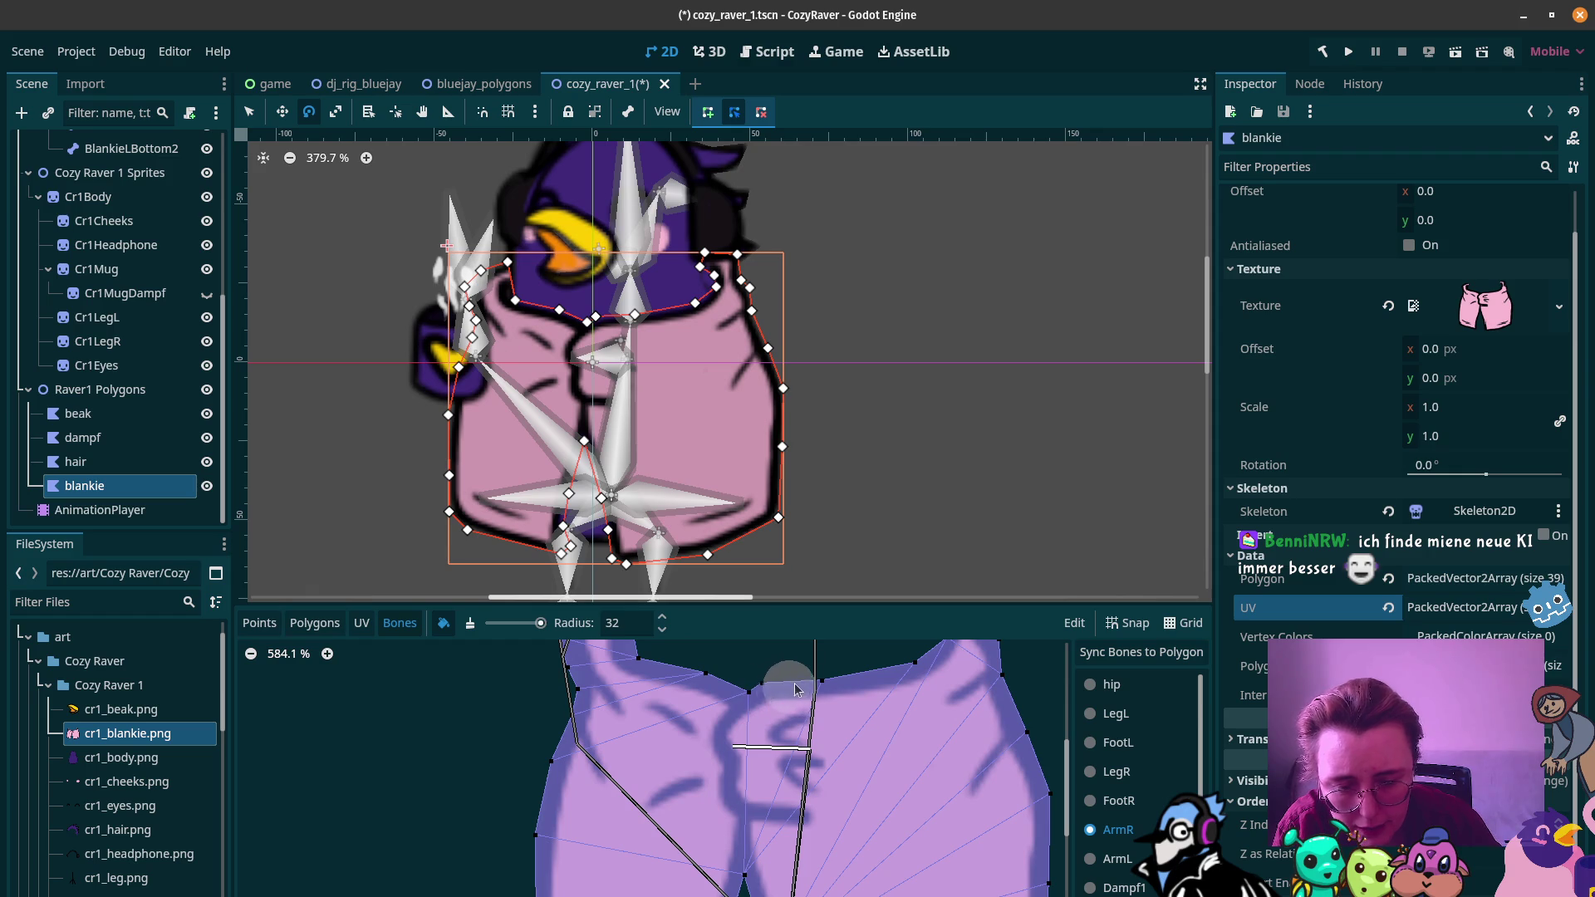
# Step: Paint ArmR weight on the upper-right vertices and ArmL weight up to the flap's top
pyautogui.moveTo(826, 678); pyautogui.dragTo(751, 696)
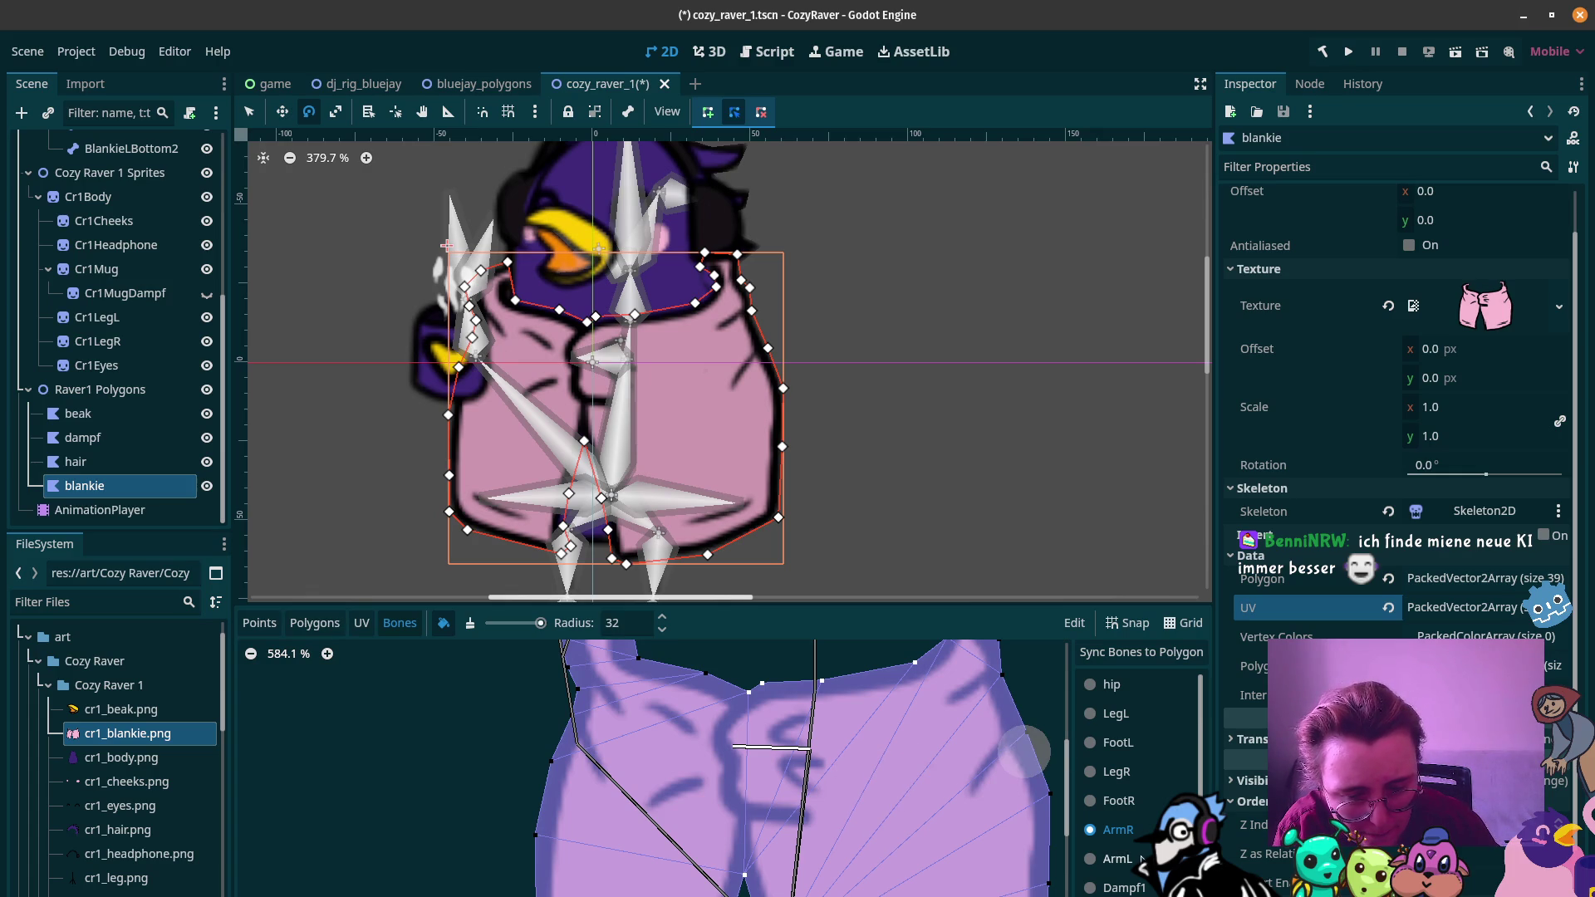
pyautogui.click(1090, 859)
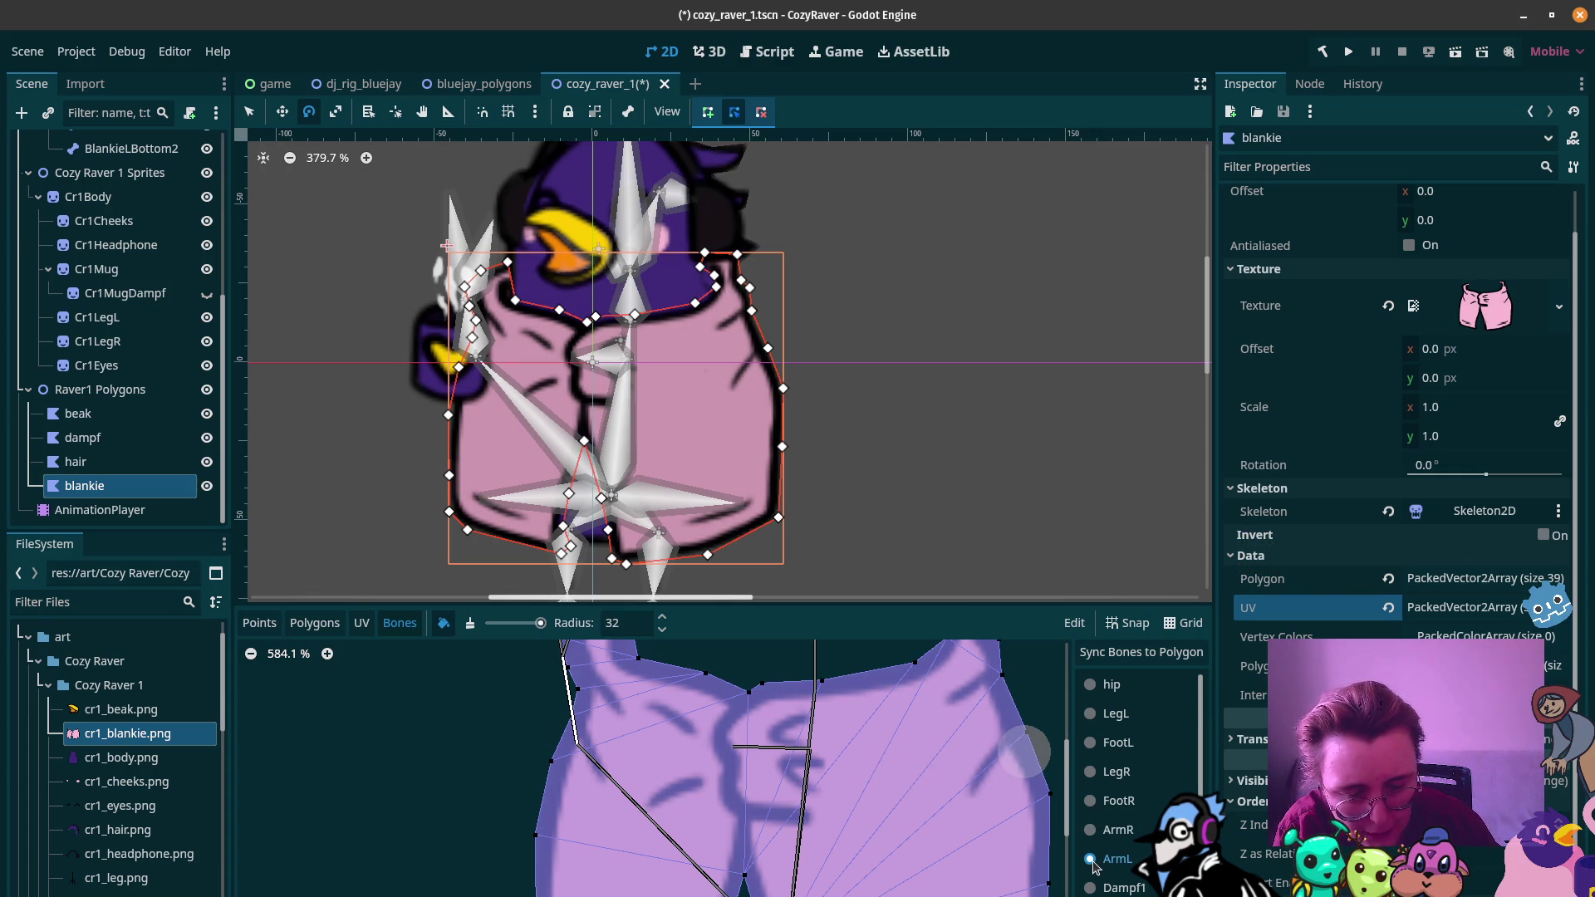
pyautogui.moveTo(598, 732); pyautogui.dragTo(672, 799)
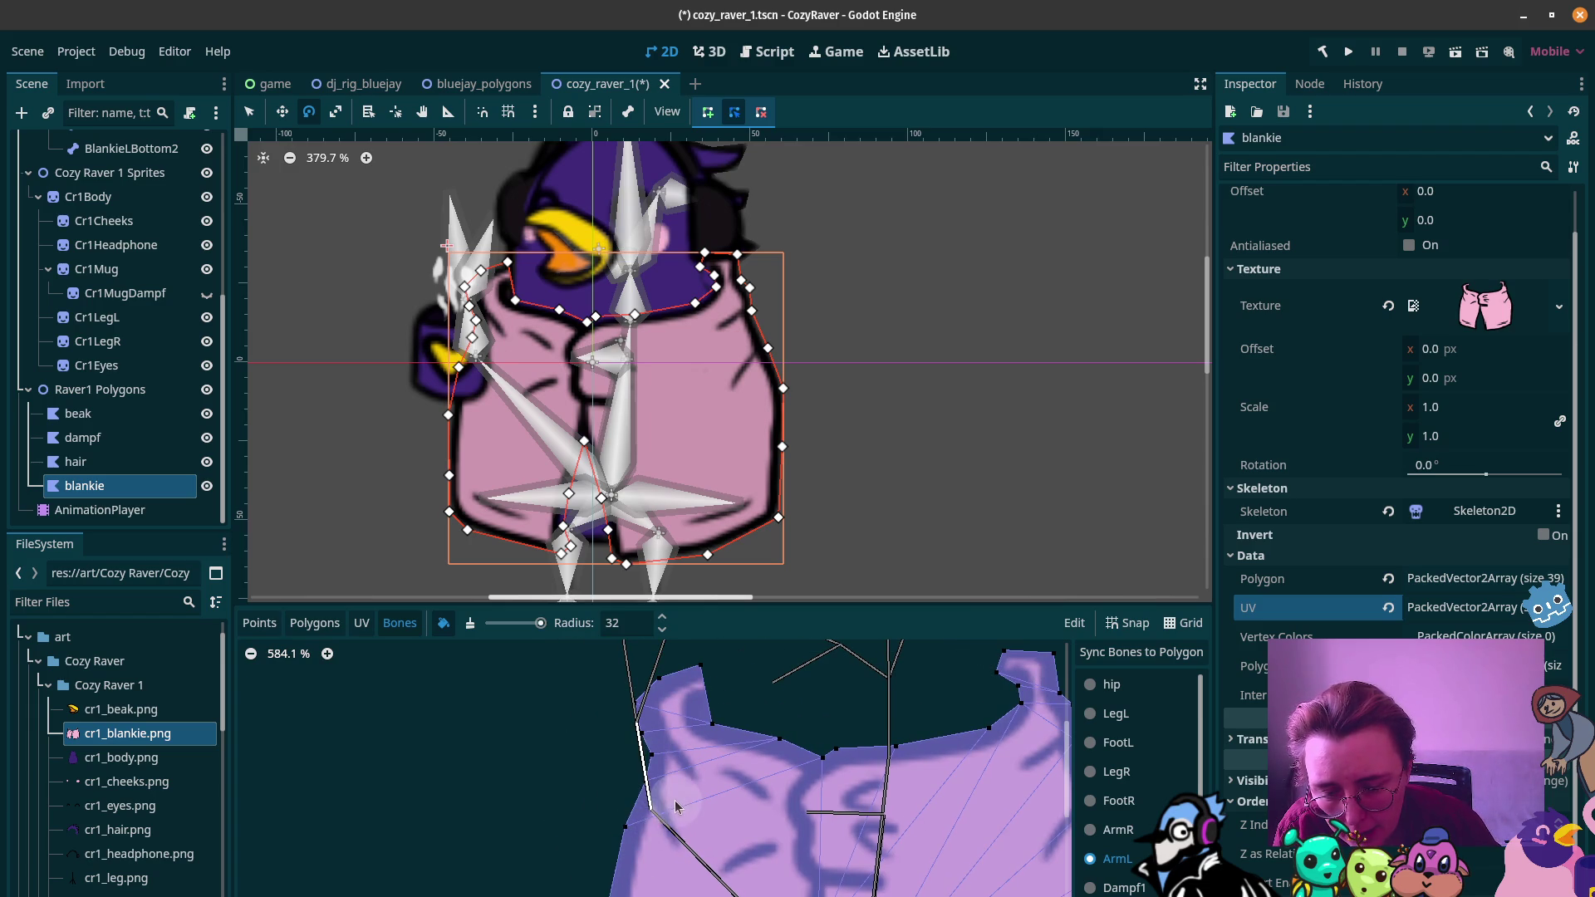
pyautogui.scroll(-2, 664, 793)
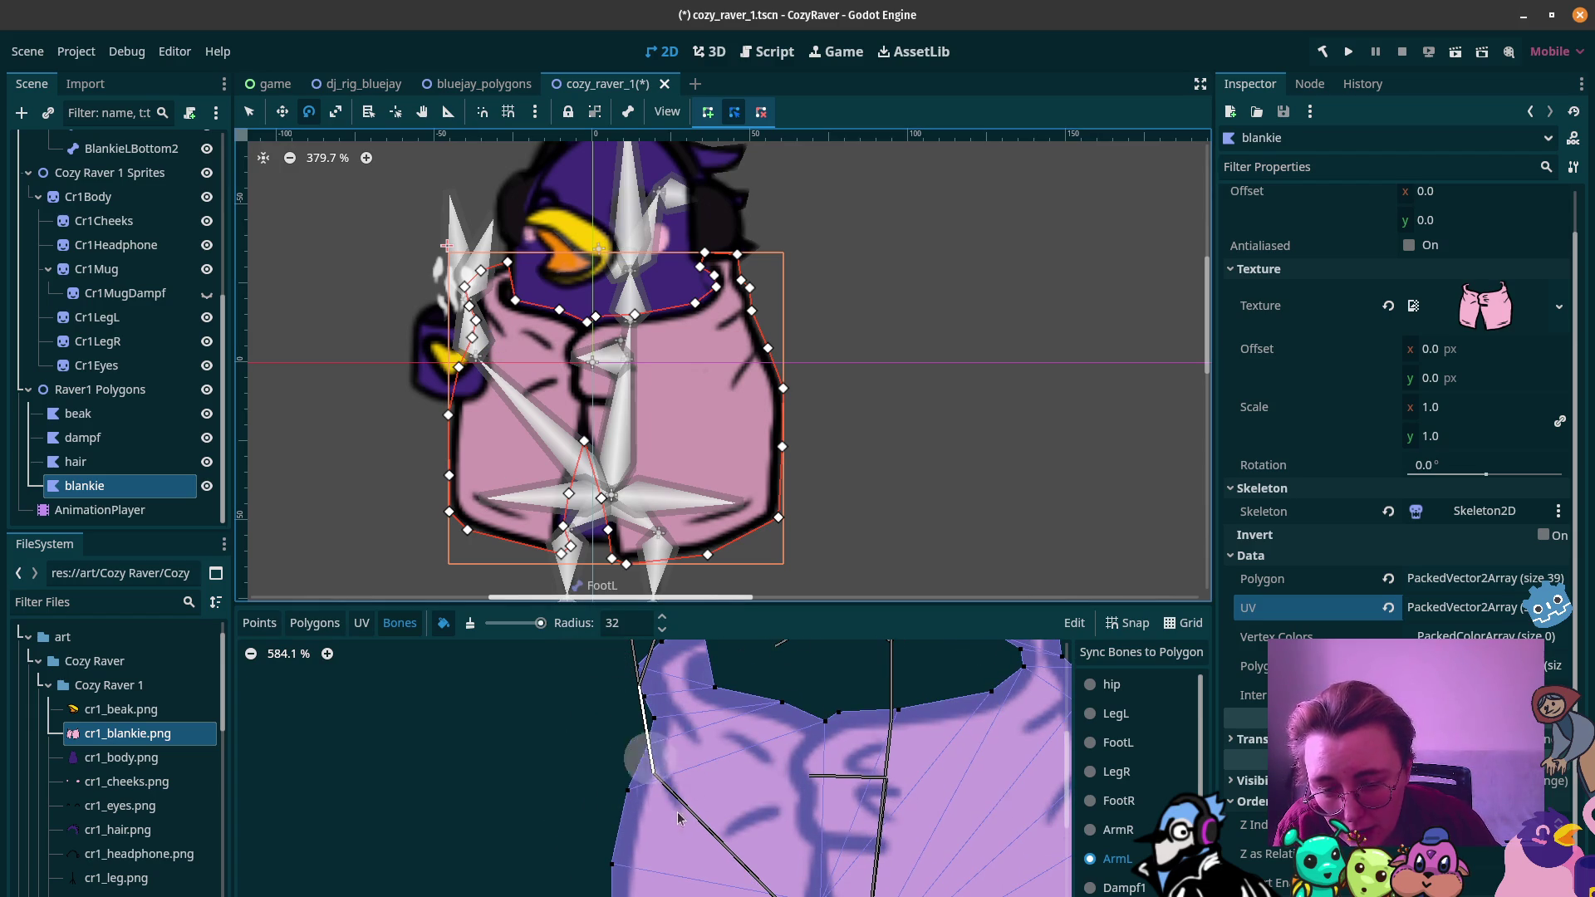
pyautogui.scroll(-2, 663, 673)
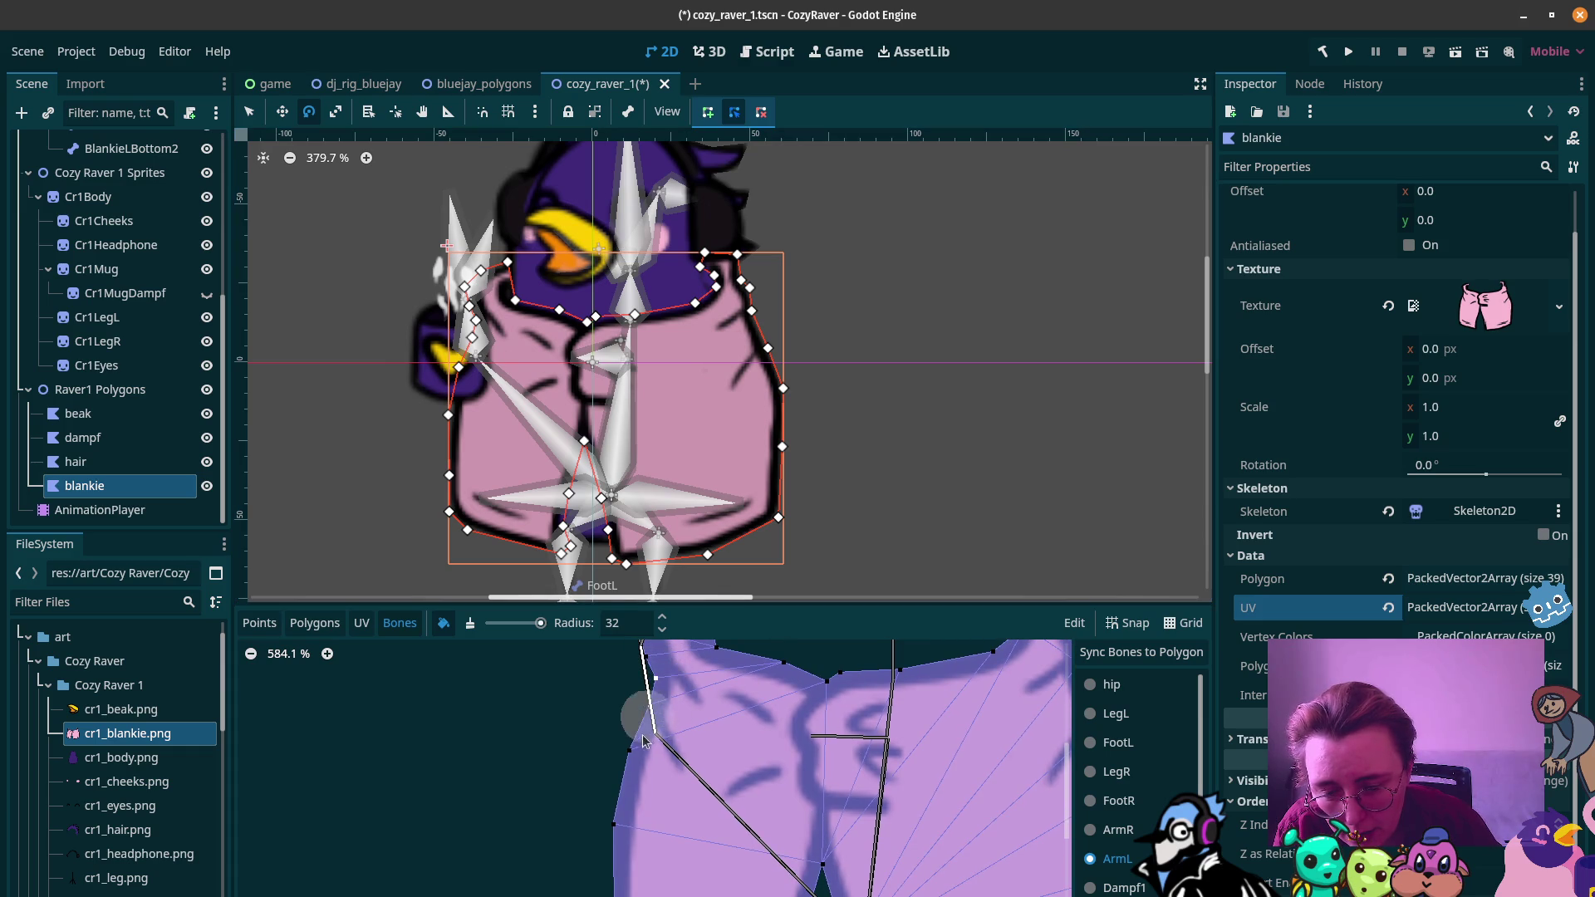
pyautogui.scroll(-2, 622, 835)
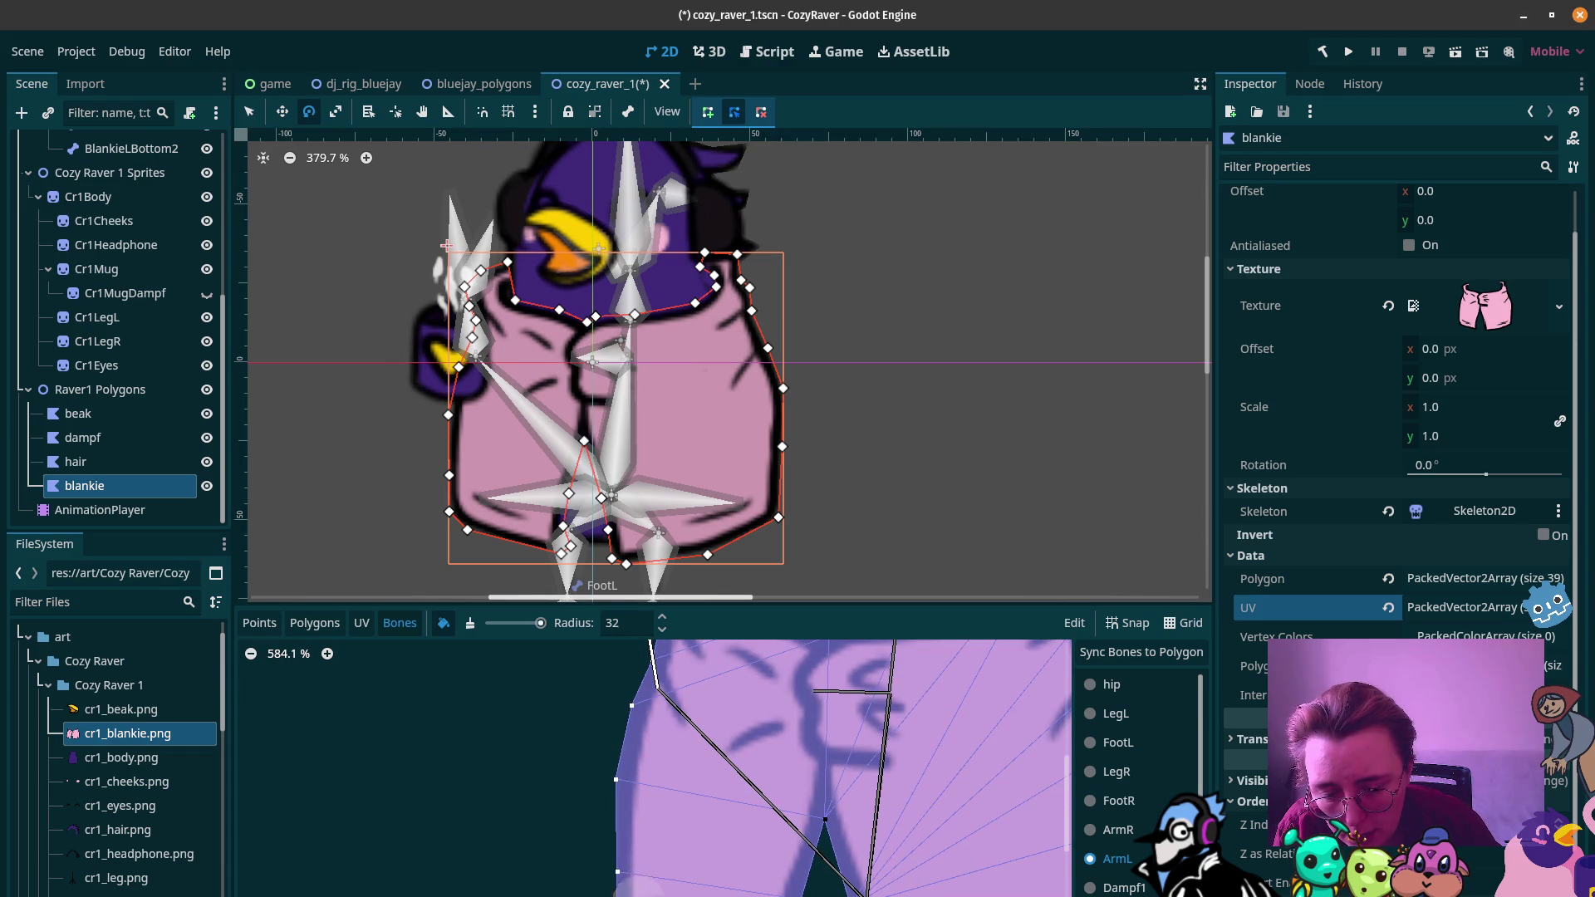
pyautogui.scroll(-2, 589, 859)
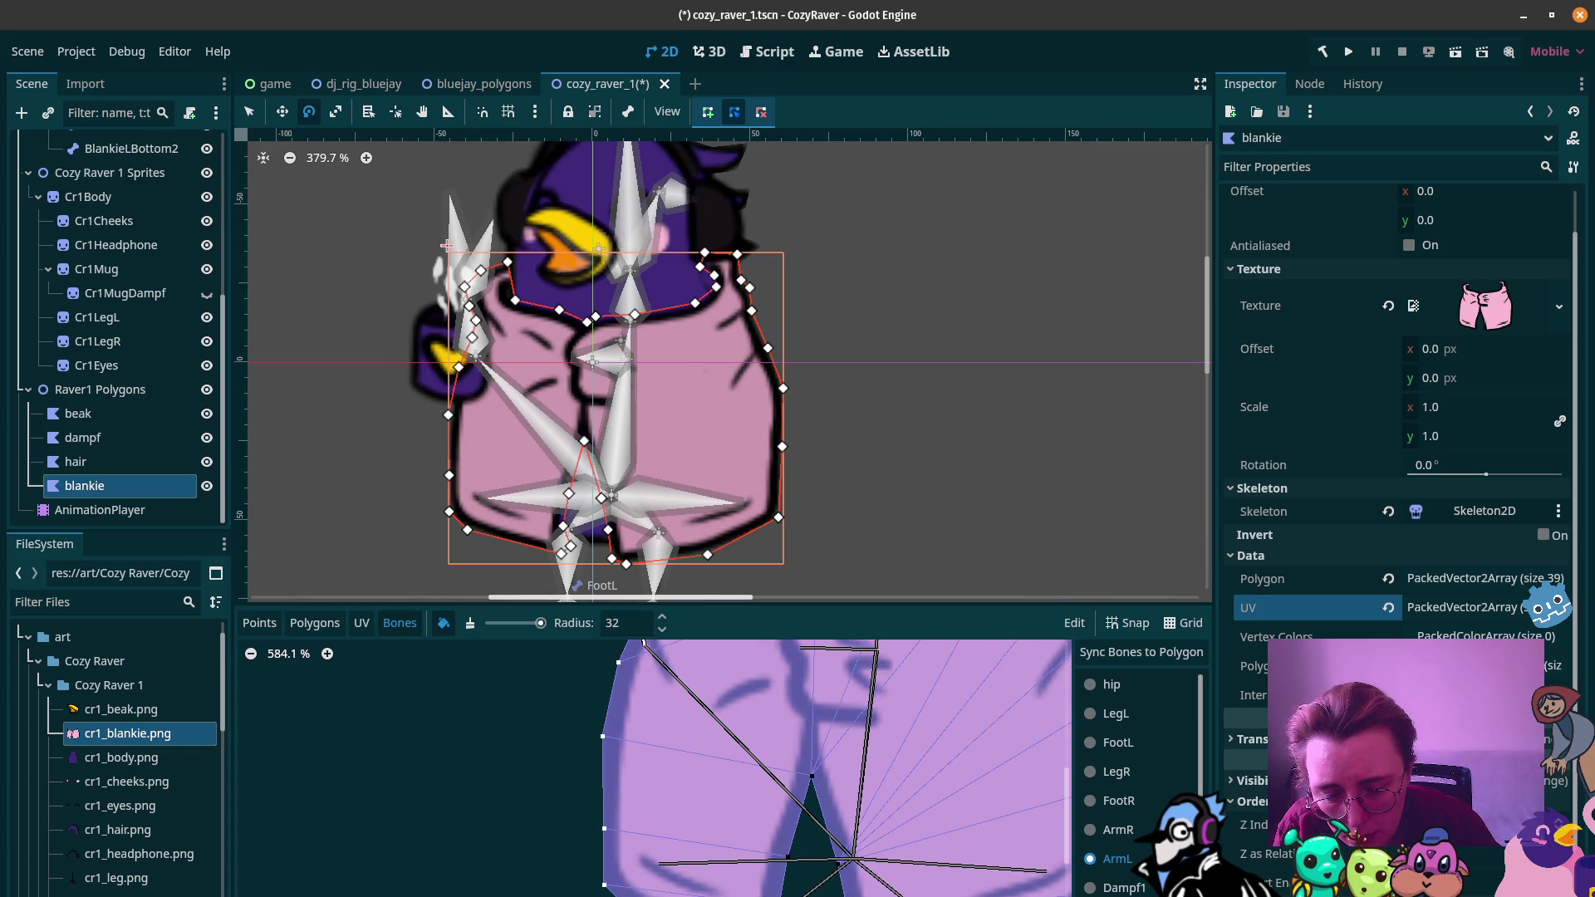
pyautogui.scroll(4, 760, 789)
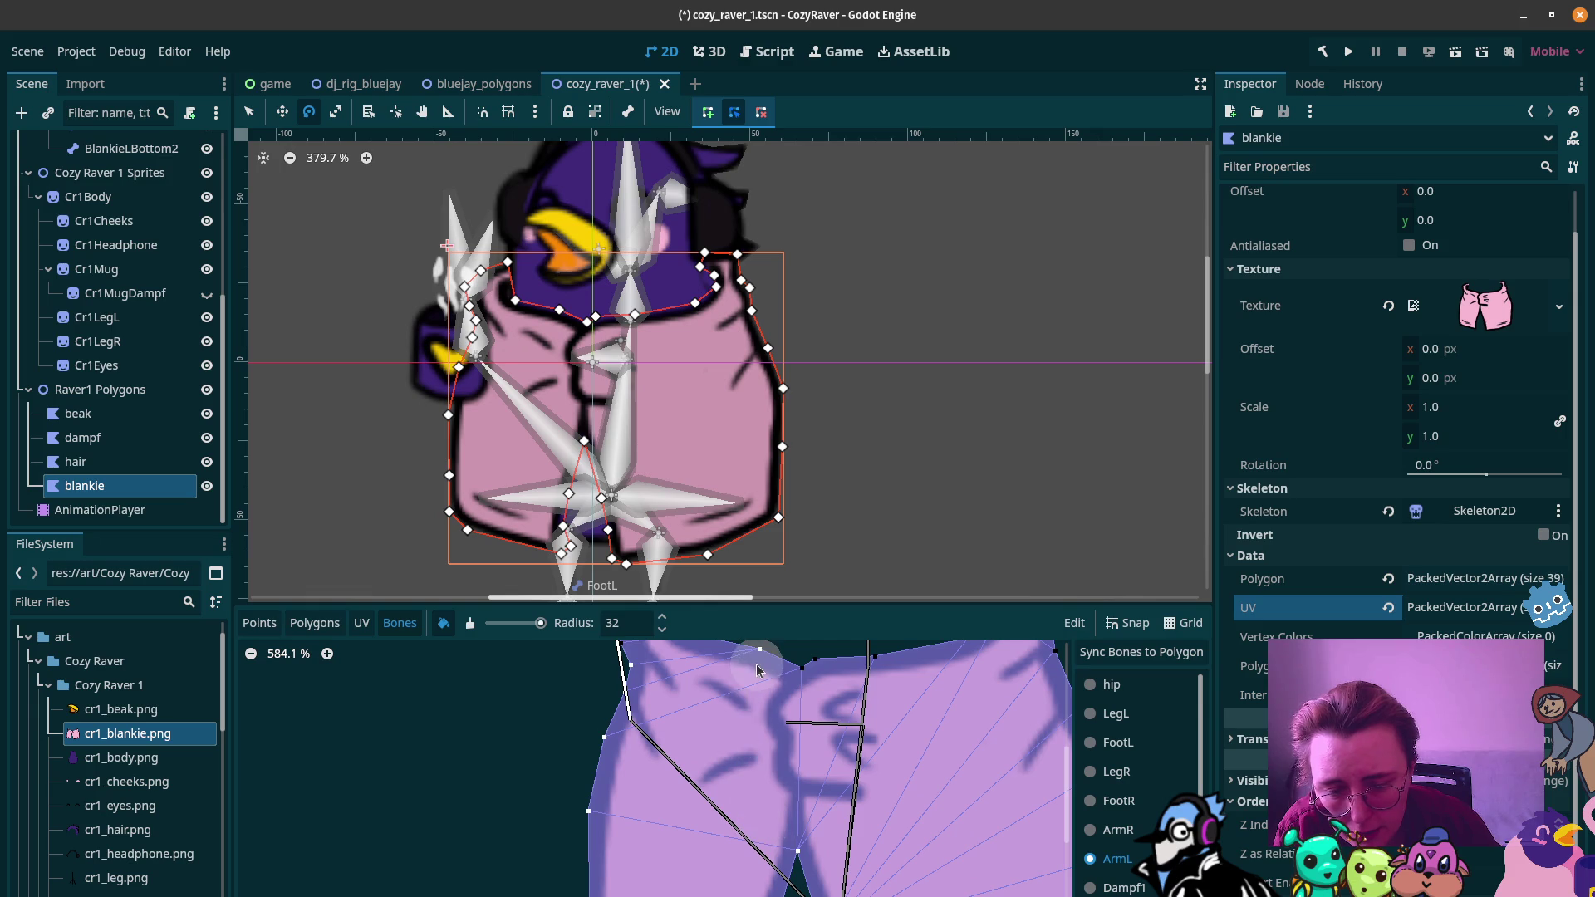
pyautogui.scroll(5, 735, 746)
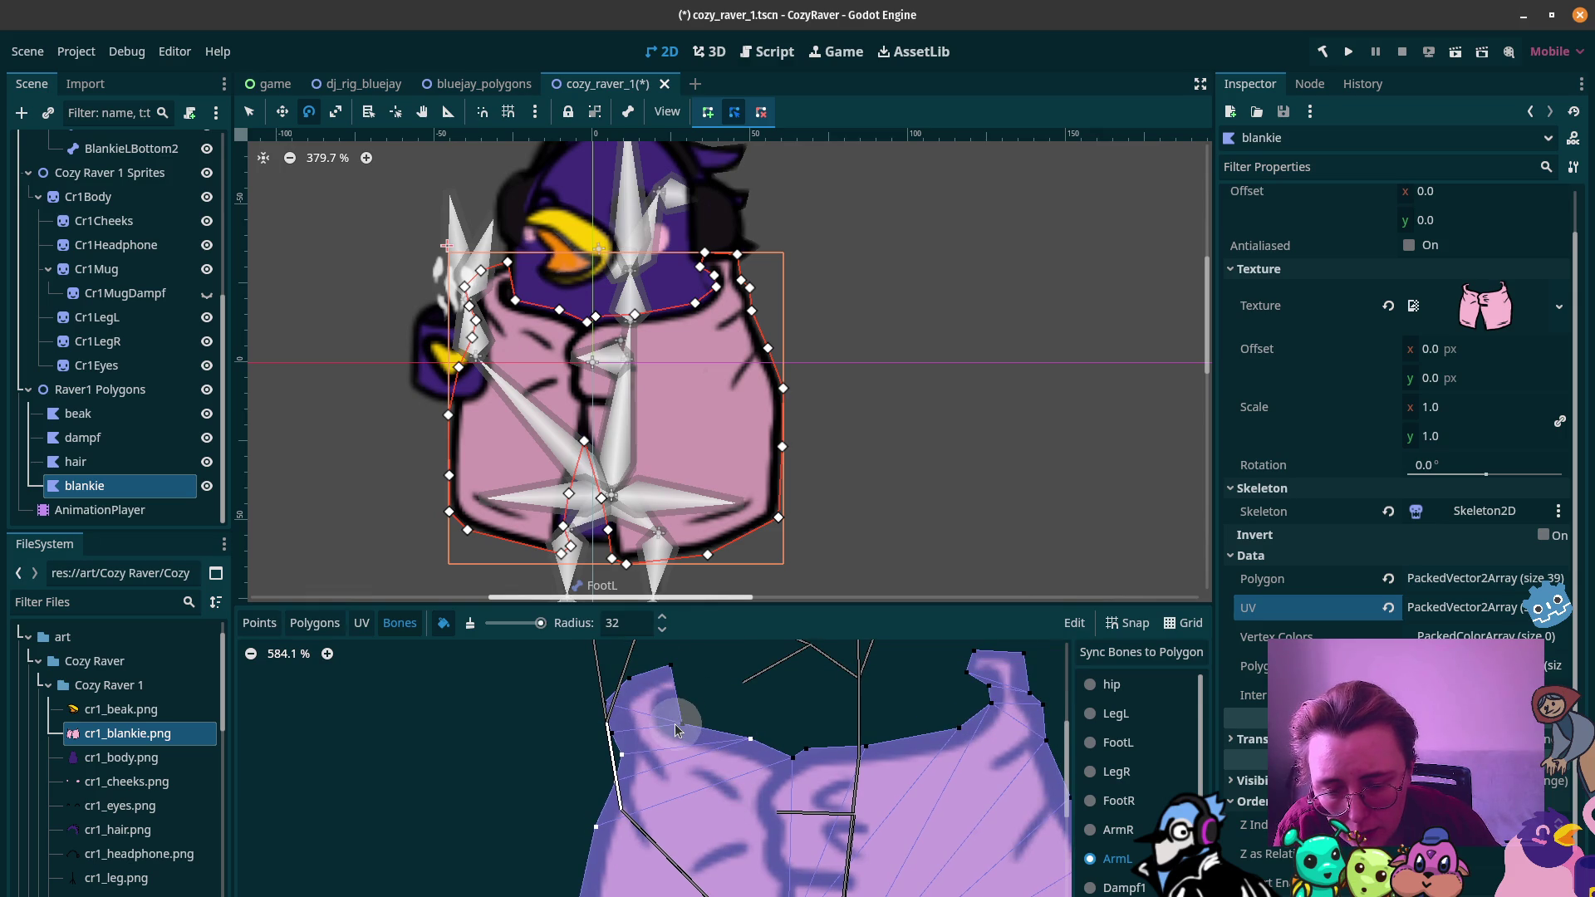
pyautogui.moveTo(622, 692)
pyautogui.mouseDown()
pyautogui.moveTo(672, 693)
pyautogui.moveTo(660, 669)
pyautogui.mouseUp()
# Step: Erase the stray ArmL weight at the flap's top vertex and reselect ArmR
pyautogui.click(470, 624)
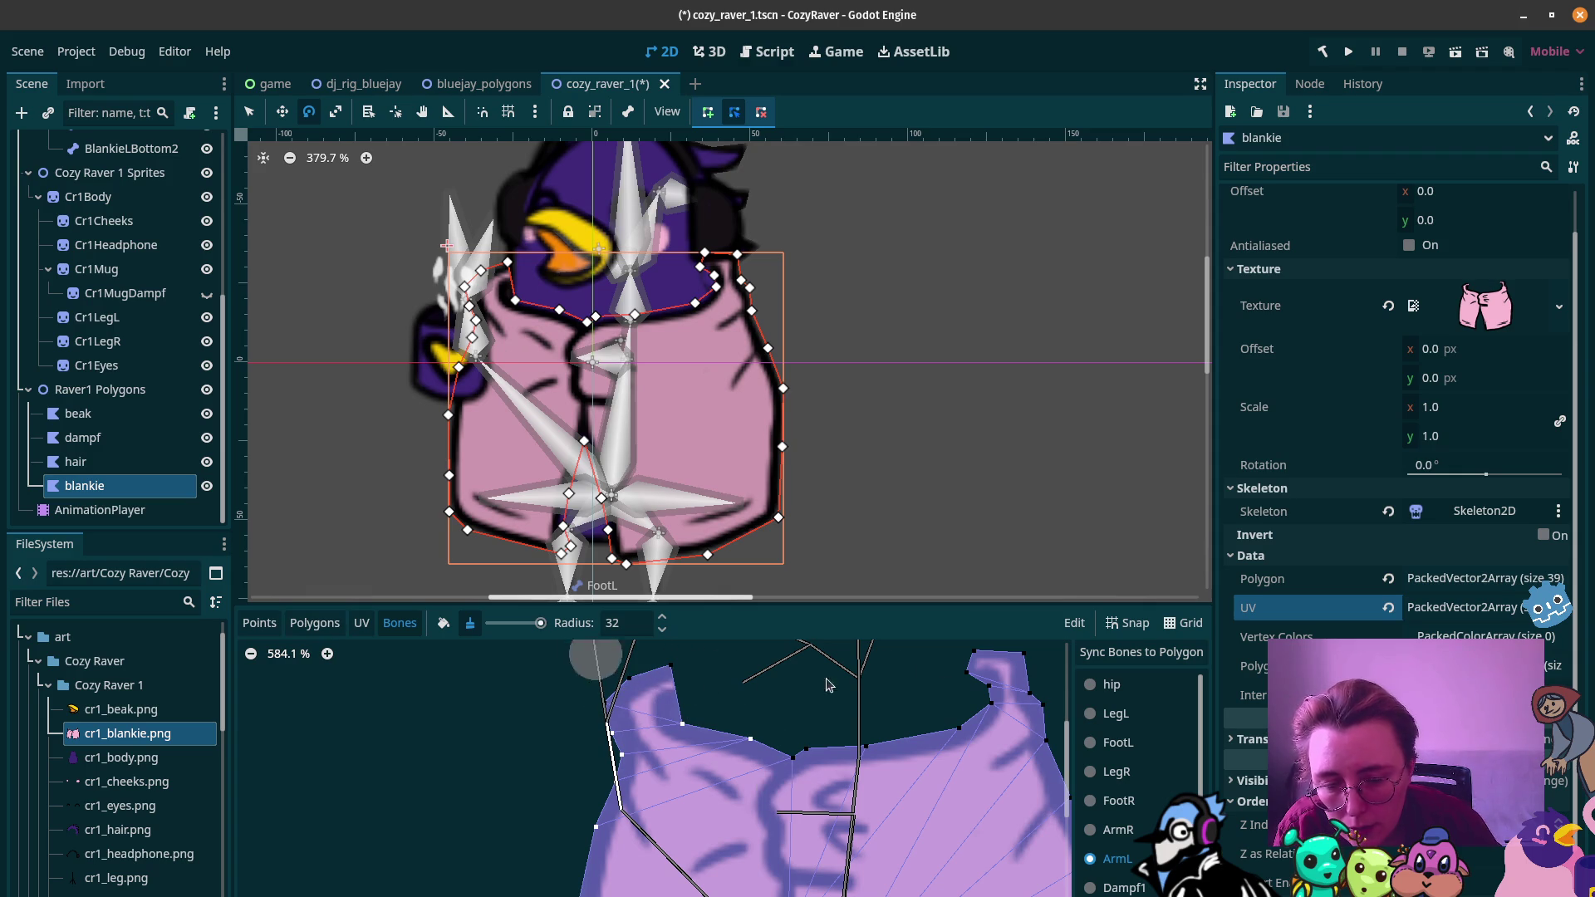
pyautogui.click(1117, 829)
pyautogui.moveTo(825, 778); pyautogui.dragTo(701, 724)
pyautogui.scroll(-3, 714, 714)
pyautogui.hscroll(2, 793, 827)
pyautogui.scroll(-1, 793, 827)
pyautogui.hscroll(1, 793, 826)
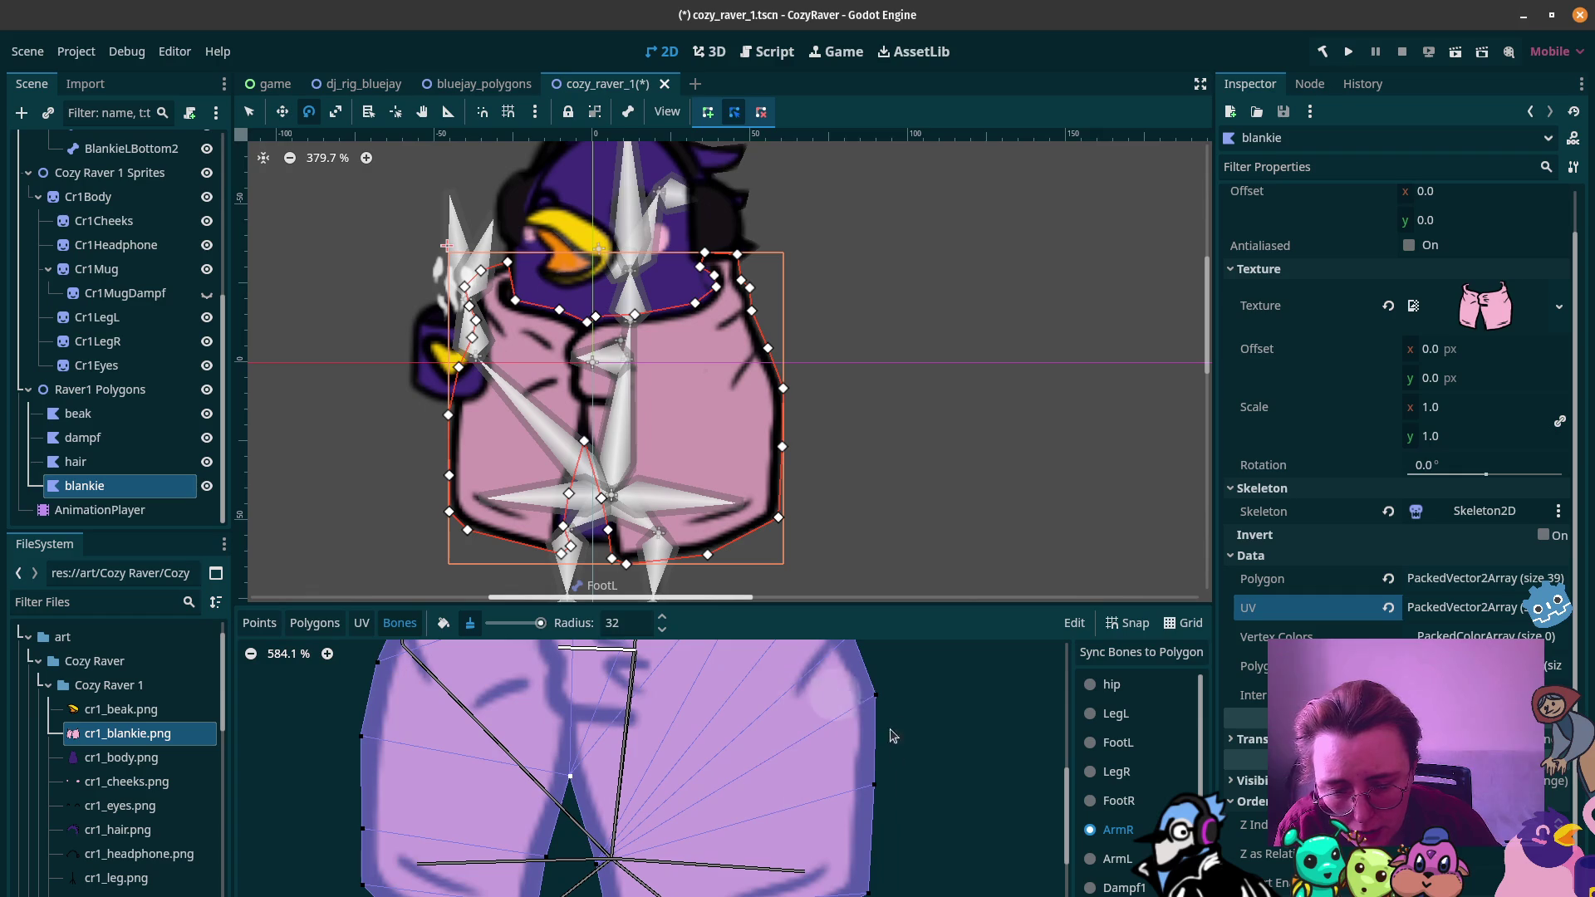
# Step: Switch the brush back to Paint weights and zoom the UV view around the top-right flap
pyautogui.click(439, 623)
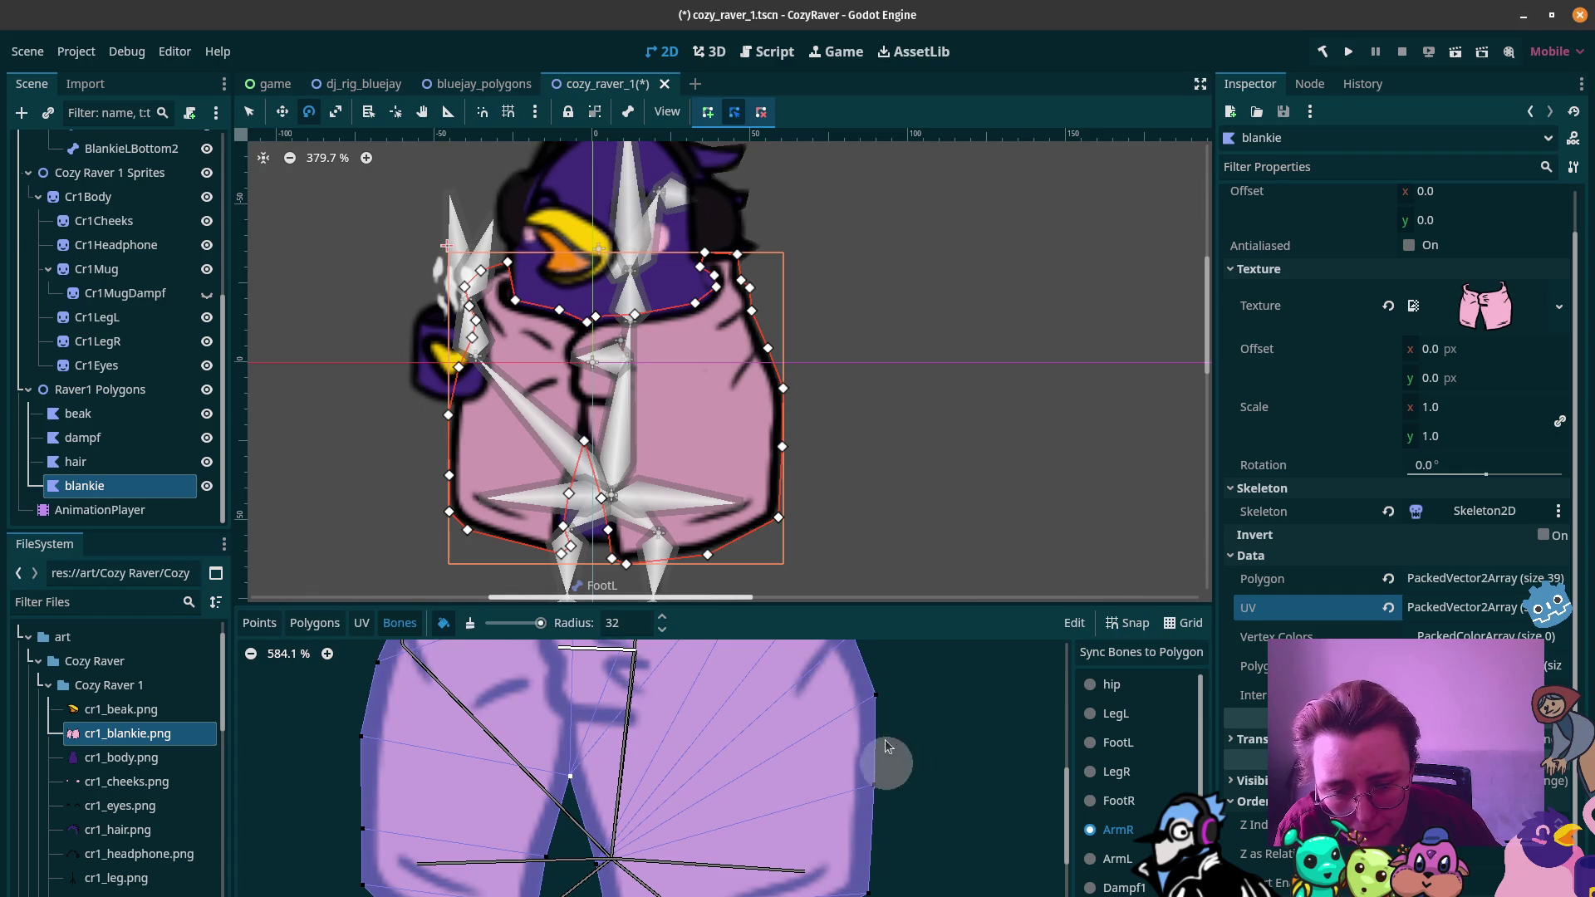
pyautogui.scroll(-3, 848, 832)
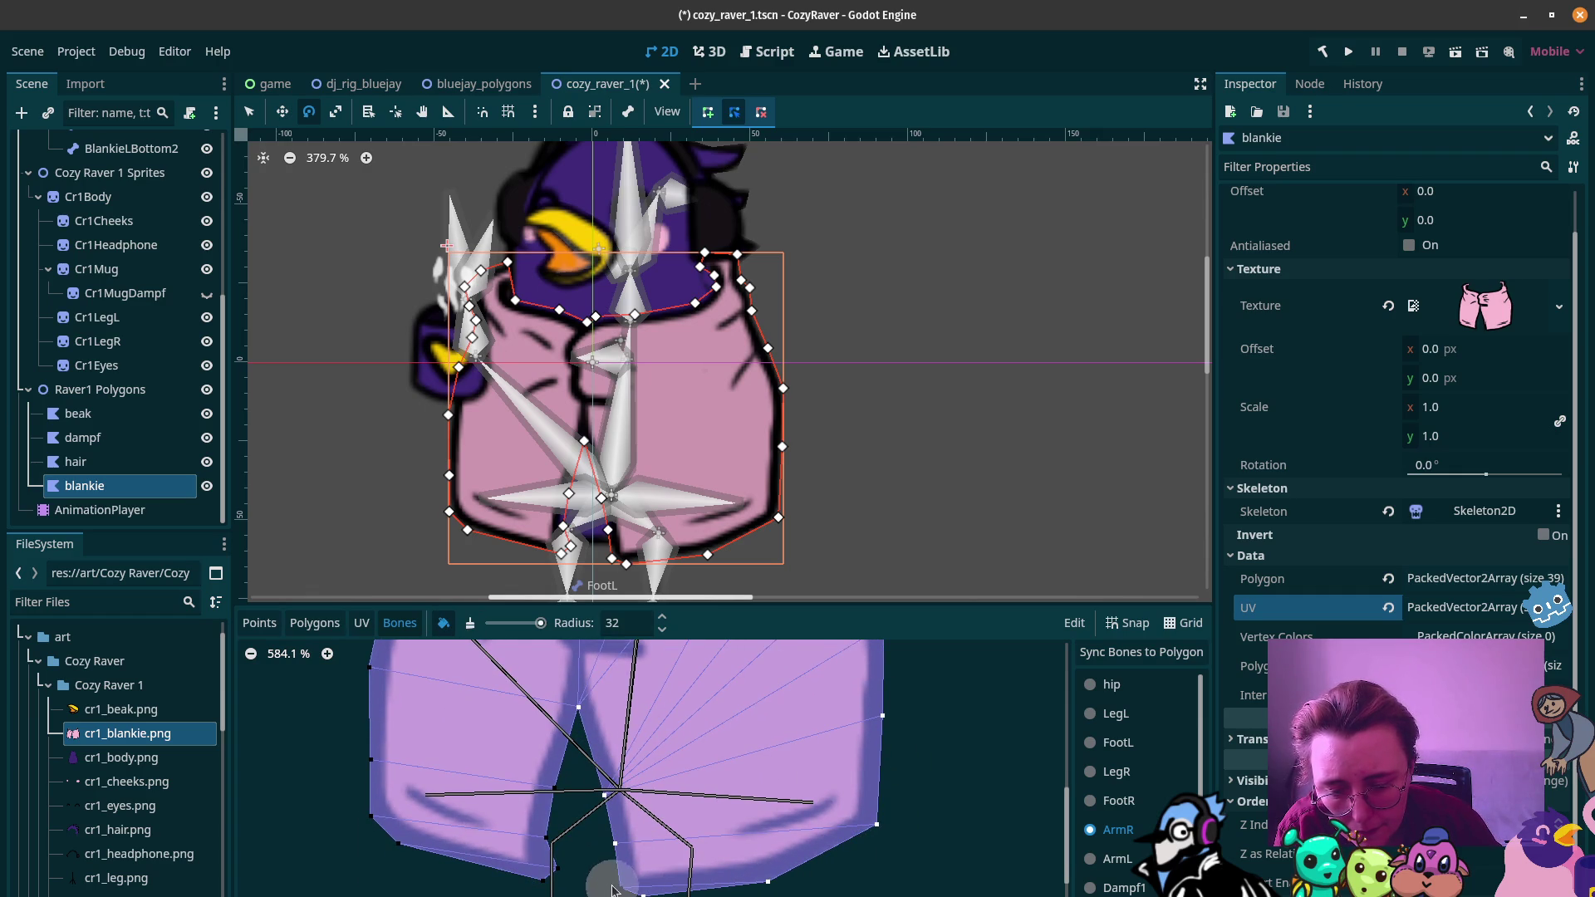
pyautogui.scroll(6, 763, 885)
pyautogui.scroll(2, 763, 885)
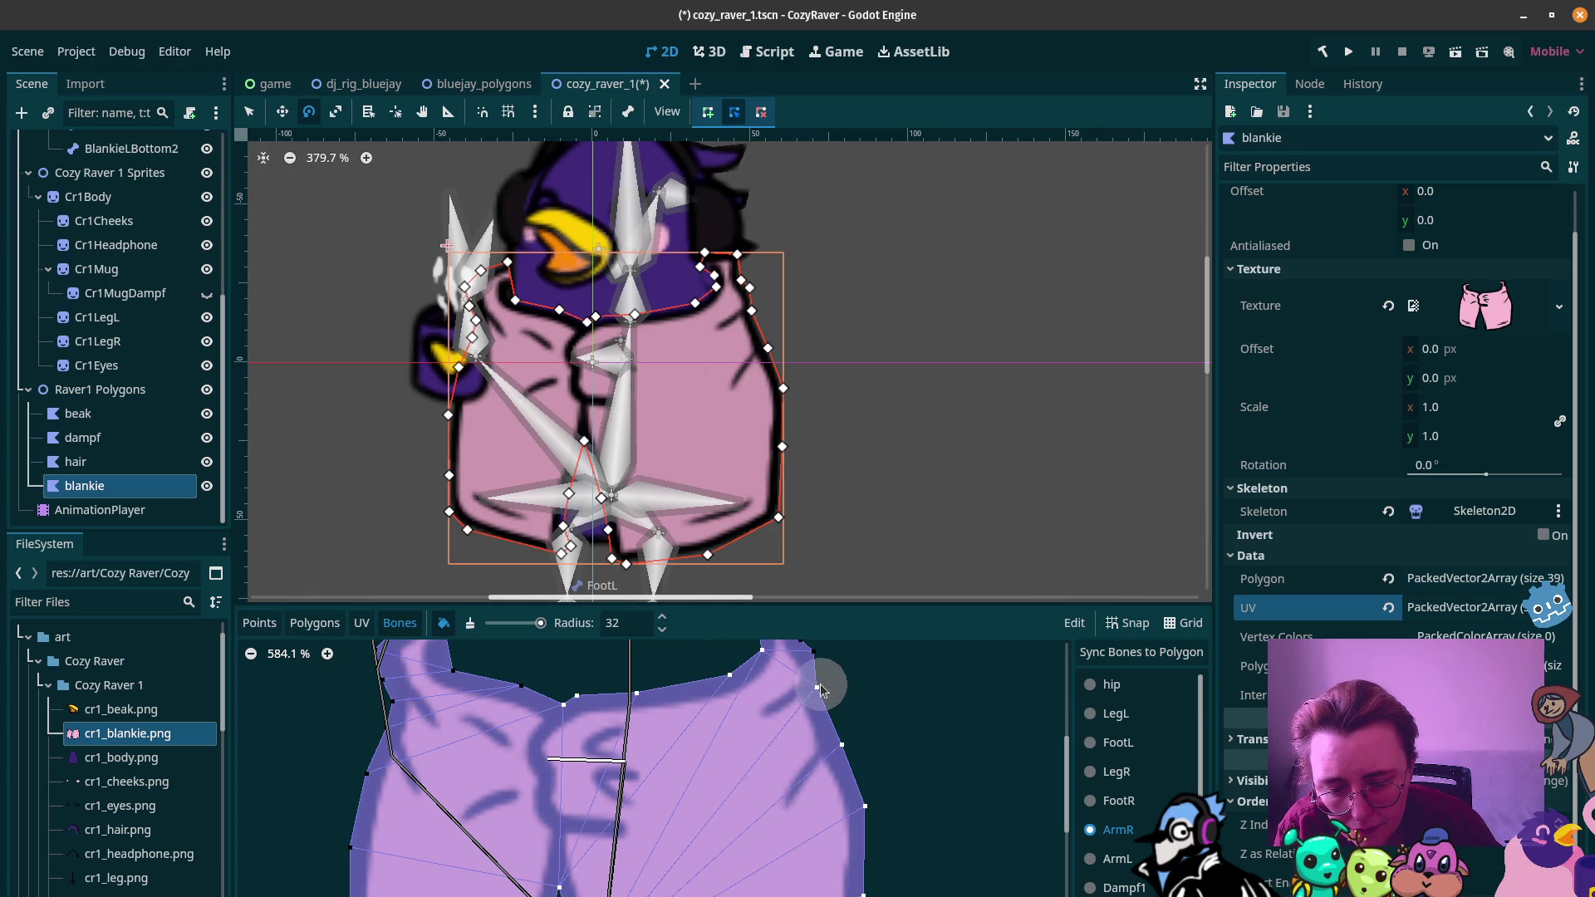
pyautogui.scroll(-2, 736, 768)
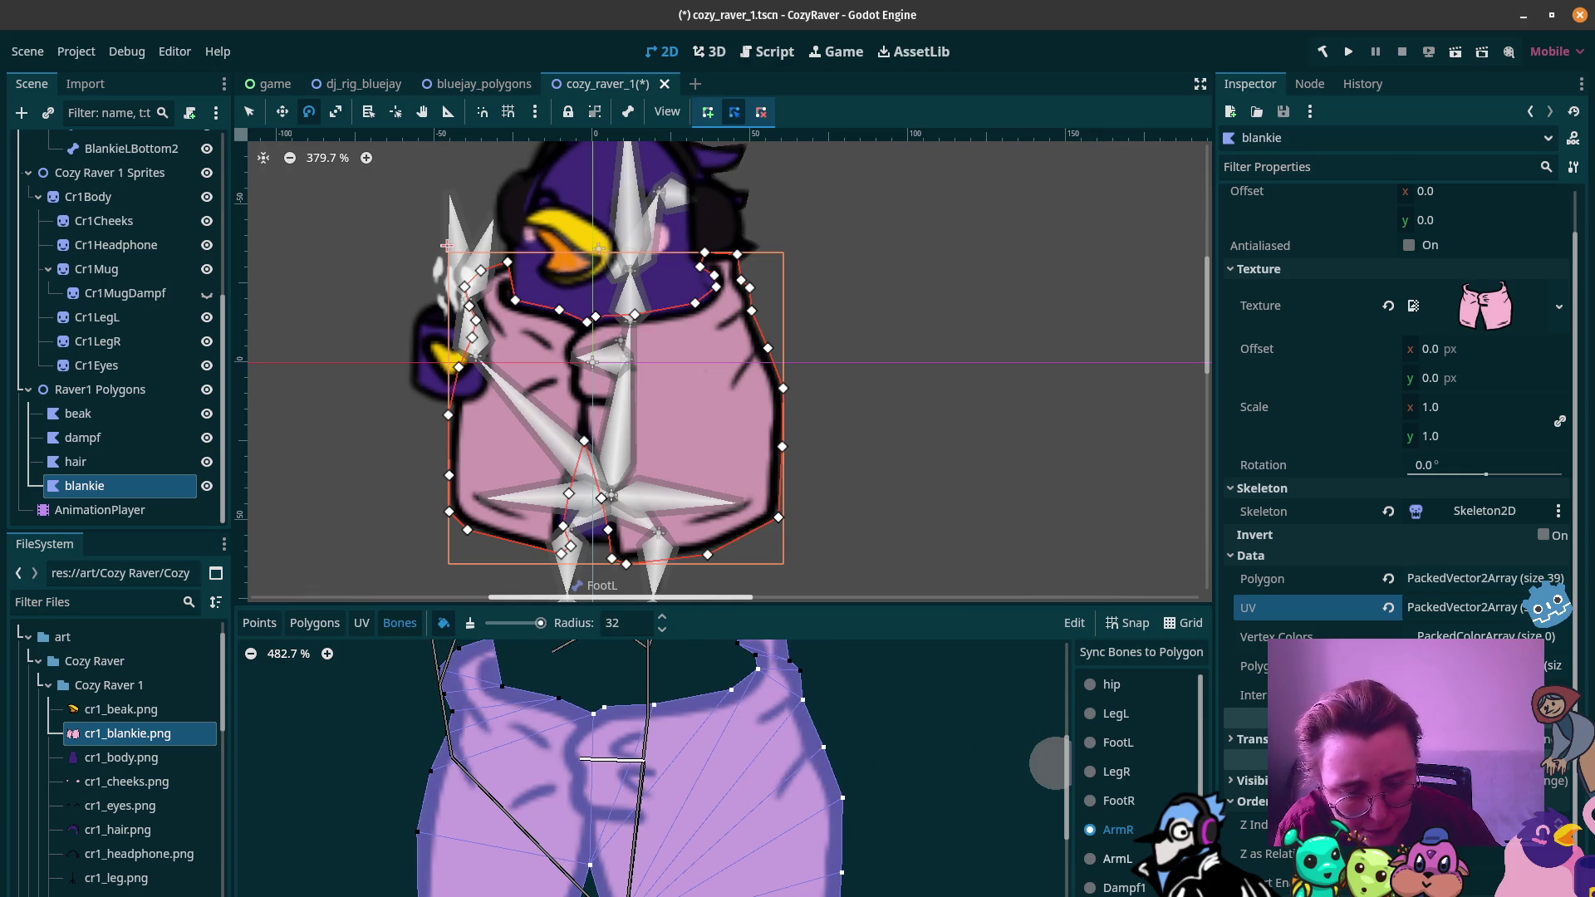
pyautogui.scroll(-2, 1121, 868)
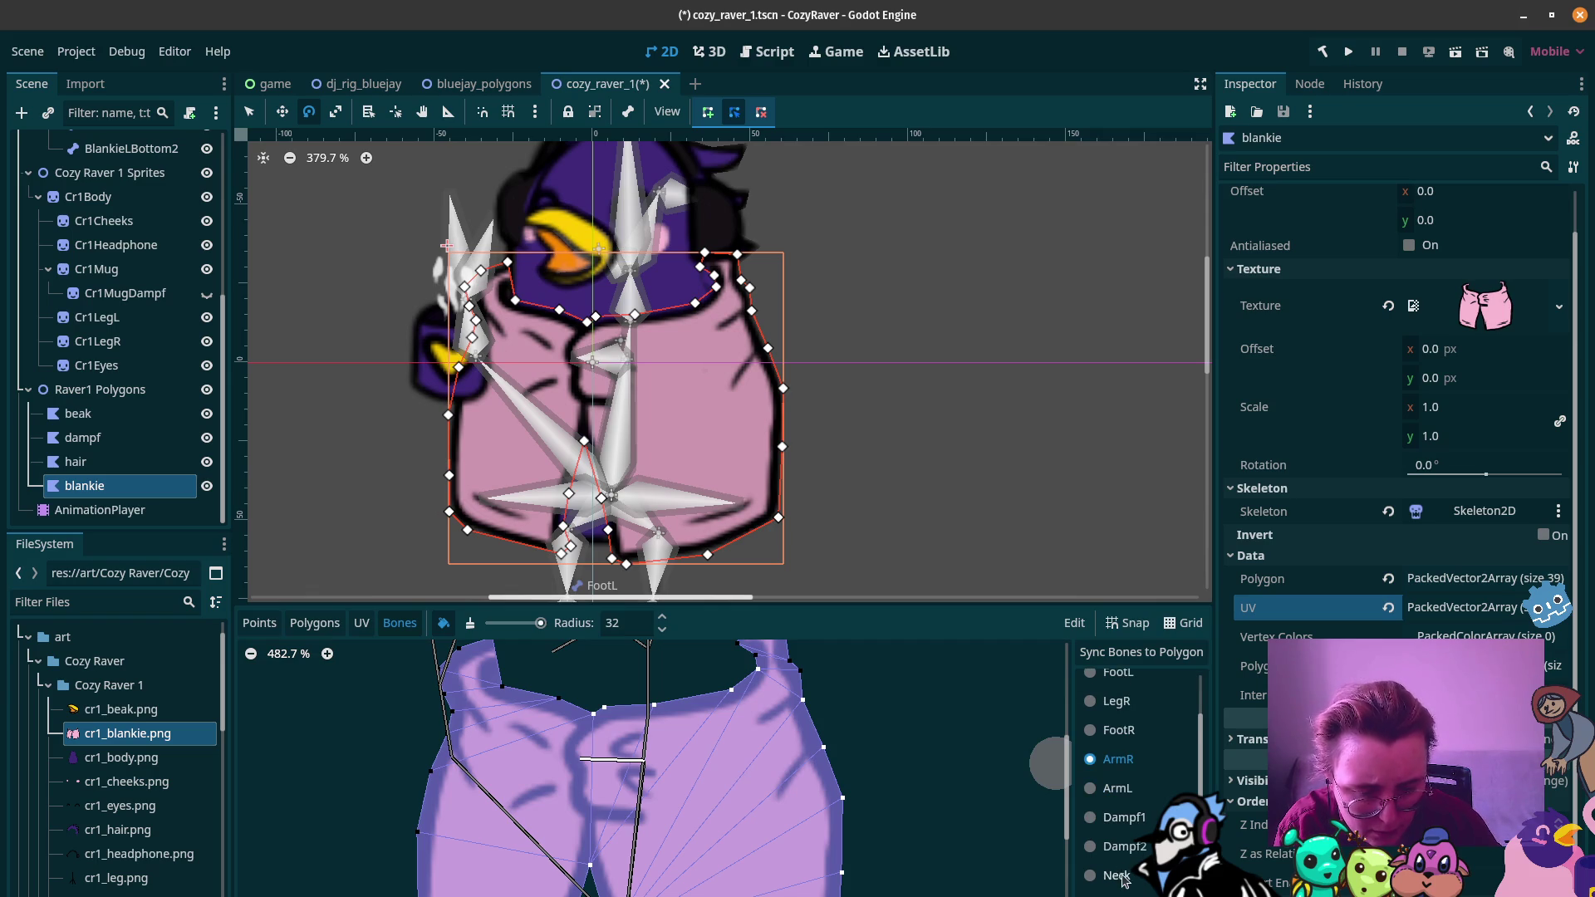
pyautogui.scroll(-2, 1123, 880)
pyautogui.scroll(3, 1108, 835)
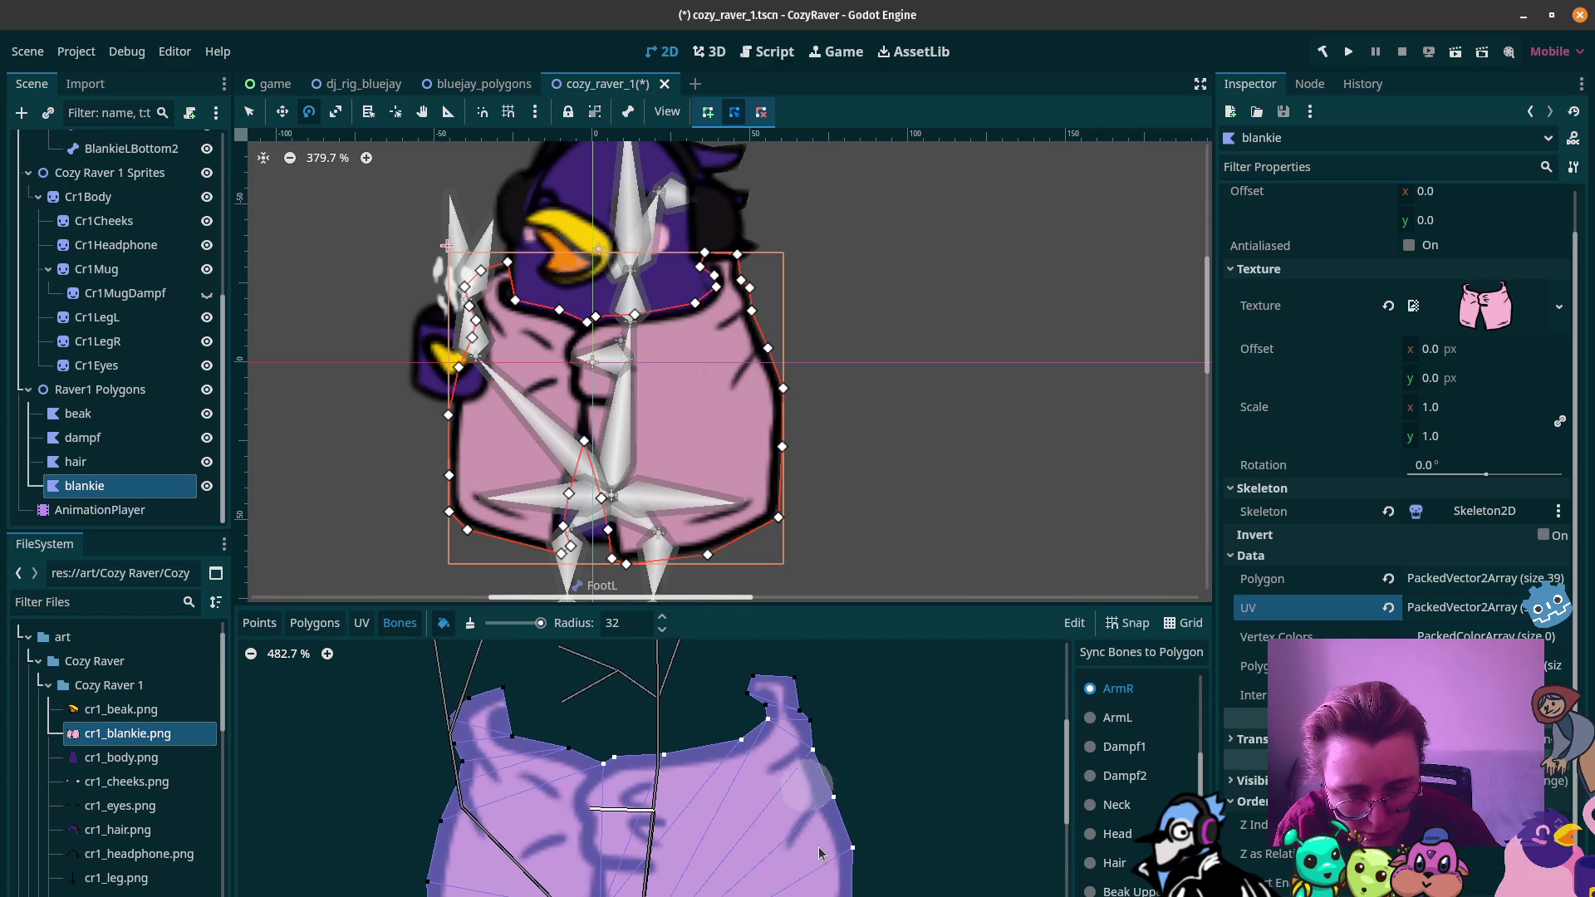
# Step: Paint Neck bone weight onto the blankie's top-right and top-left lobes
pyautogui.click(1116, 805)
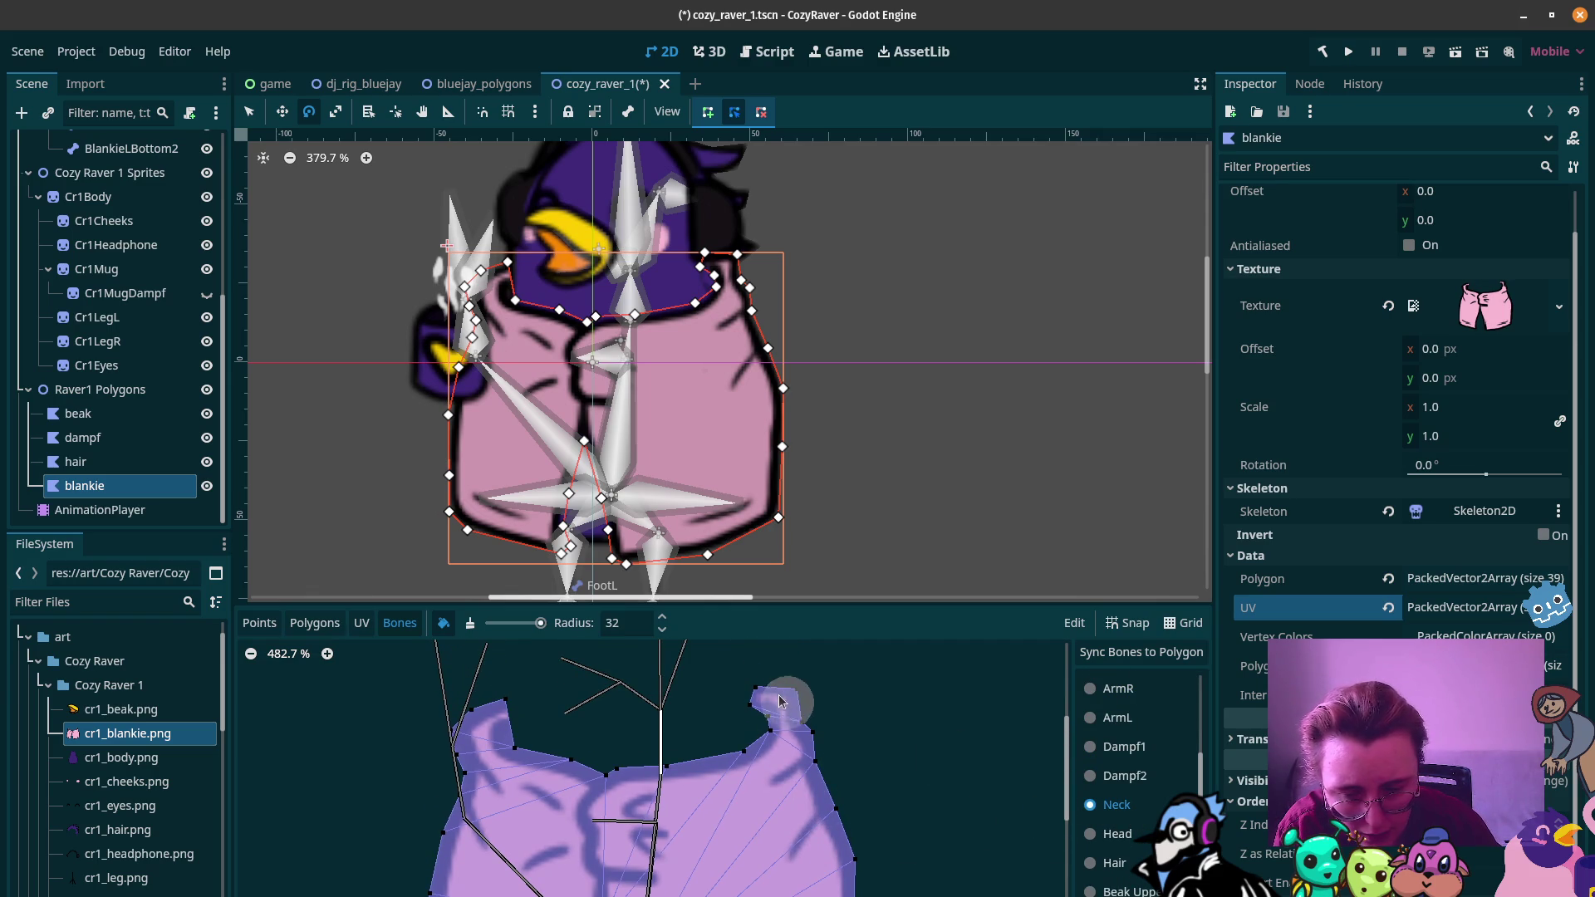
pyautogui.moveTo(790, 692)
pyautogui.mouseDown()
pyautogui.moveTo(749, 698)
pyautogui.moveTo(790, 708)
pyautogui.mouseUp()
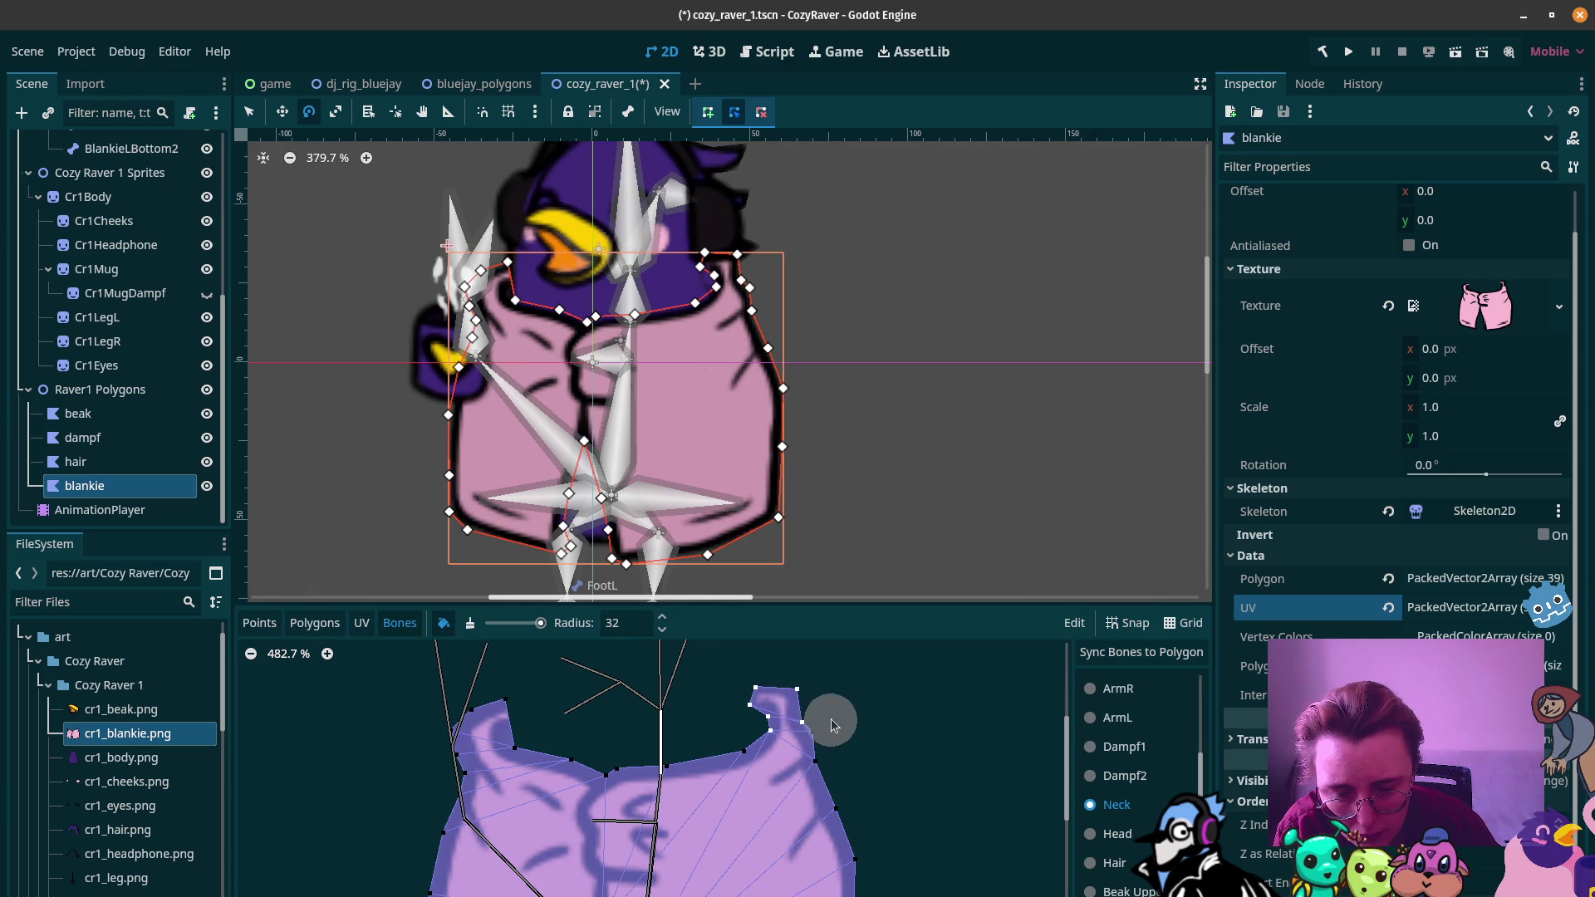
pyautogui.moveTo(490, 694); pyautogui.dragTo(446, 736)
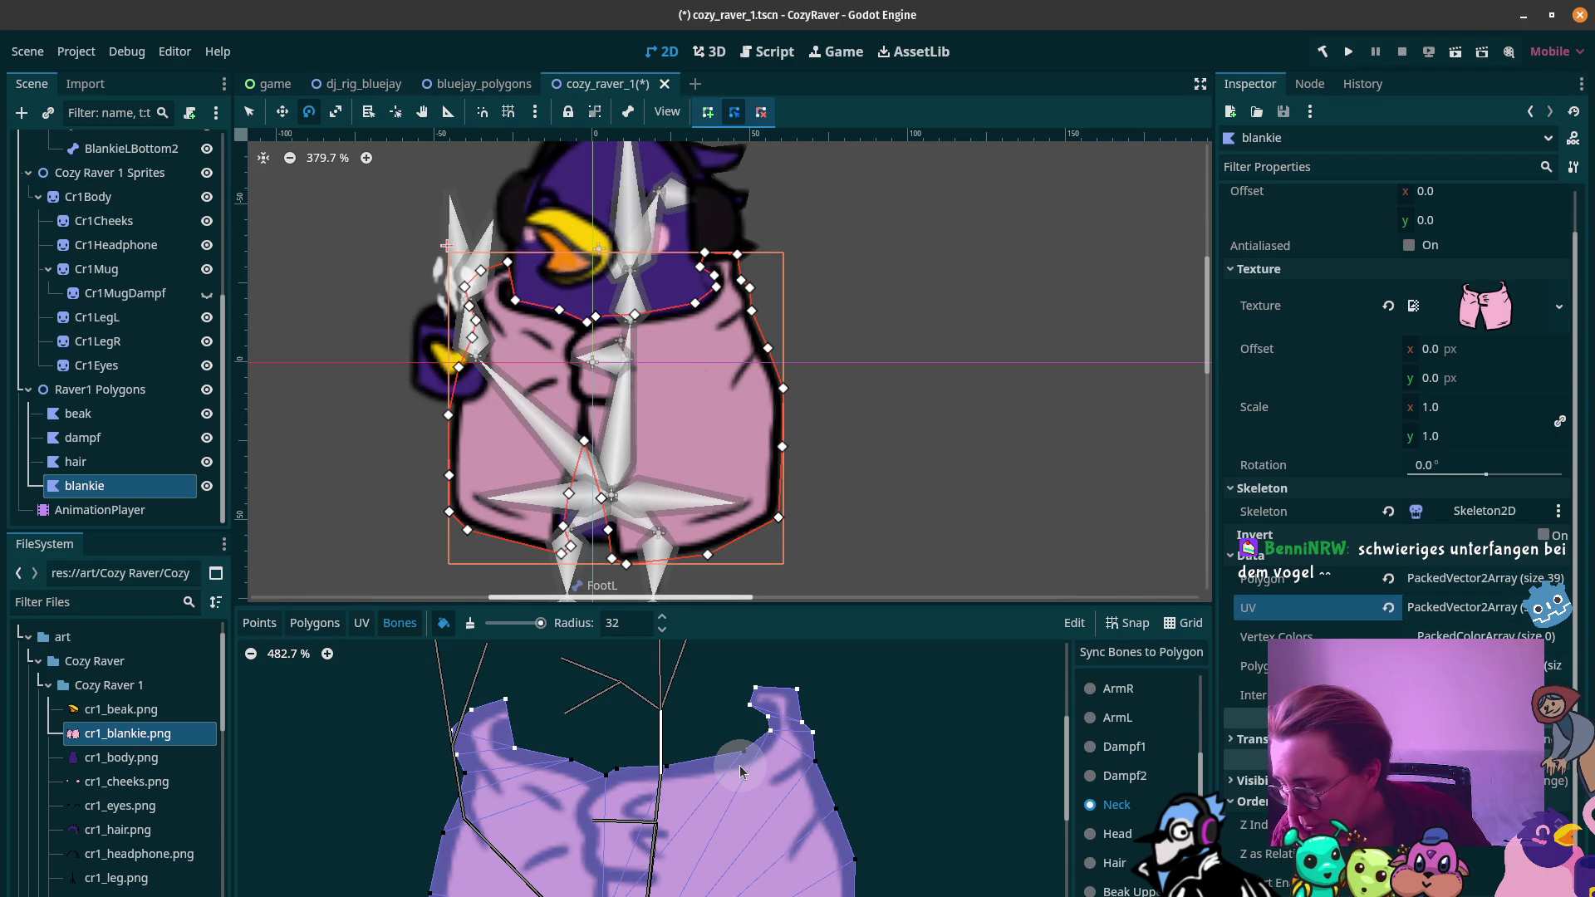
pyautogui.scroll(-2, 749, 771)
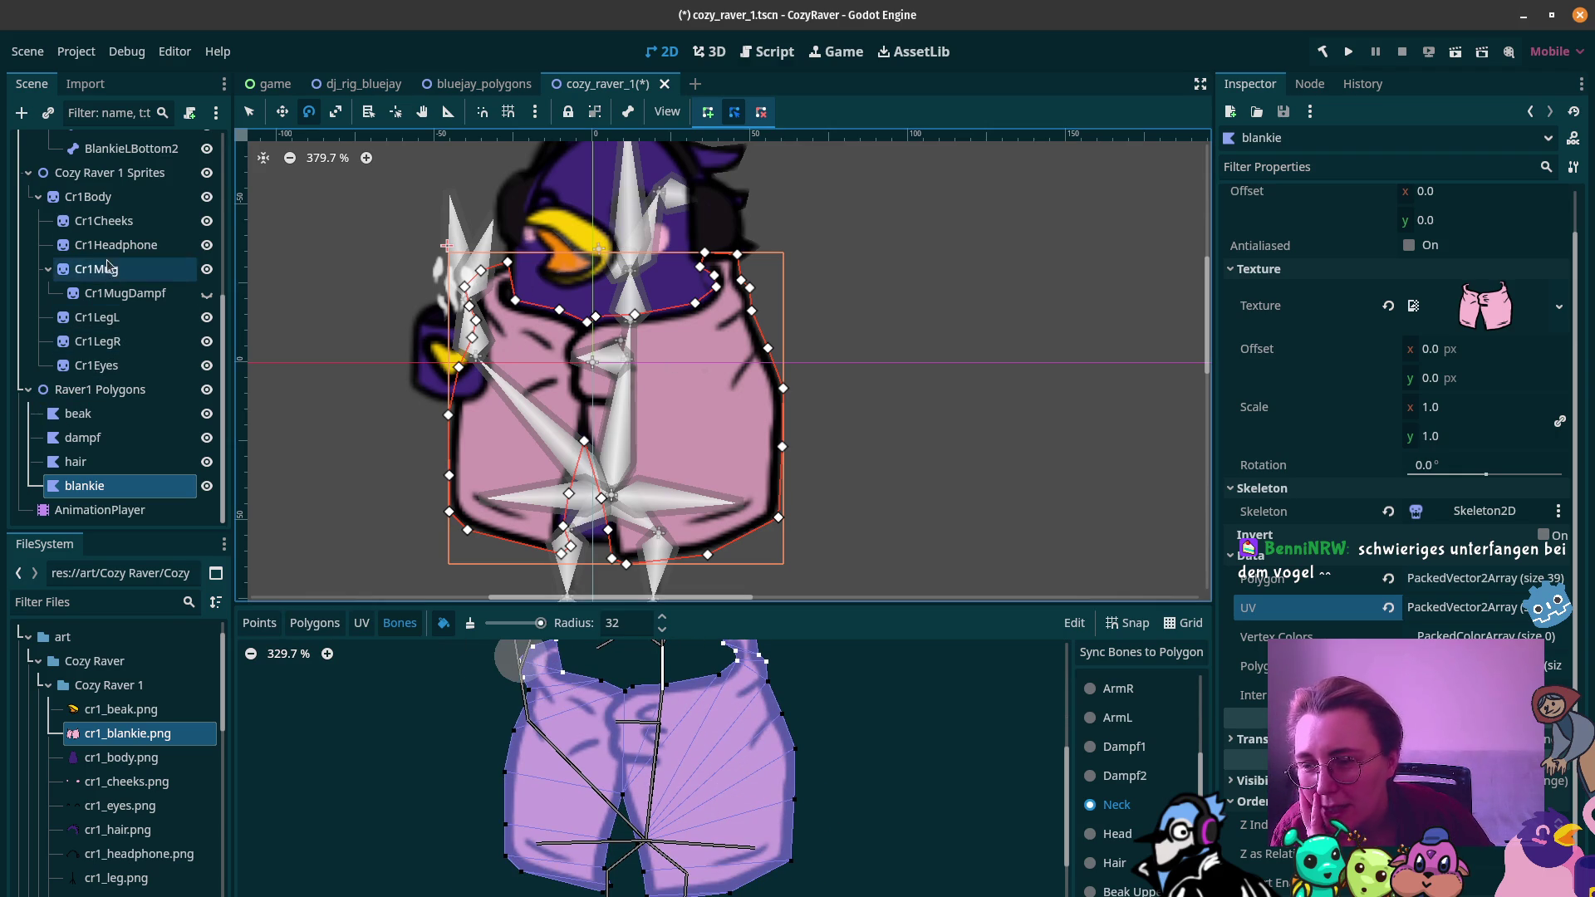
pyautogui.scroll(5, 104, 249)
pyautogui.click(103, 298)
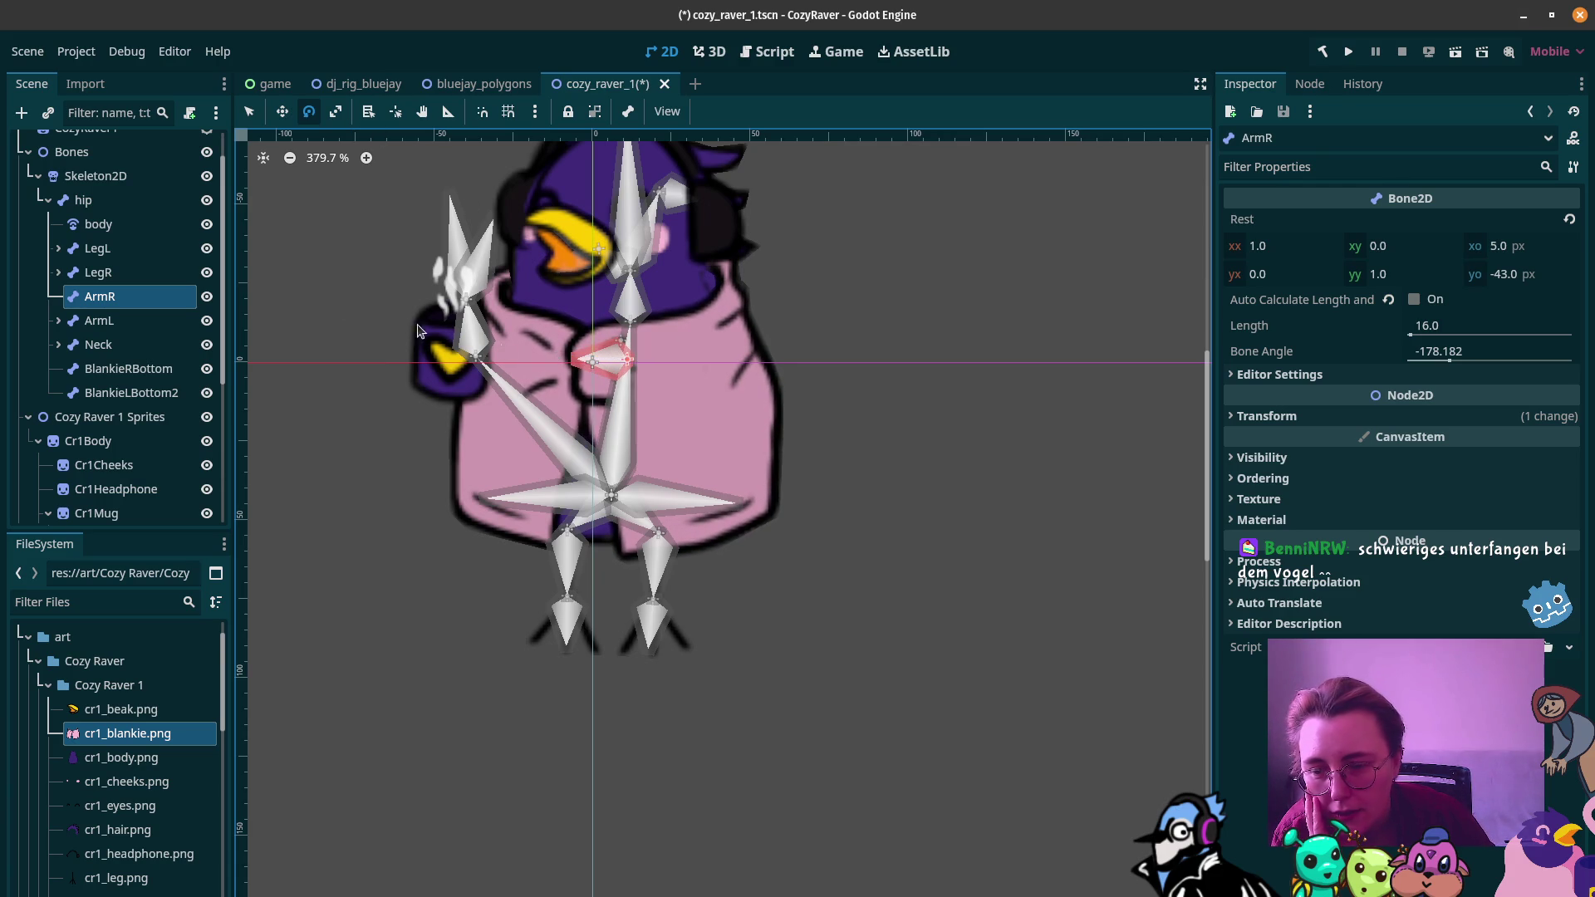
# Step: Rotate the ArmL bone upward and shift it slightly left to test the rig
pyautogui.click(116, 321)
pyautogui.moveTo(465, 349); pyautogui.dragTo(477, 333)
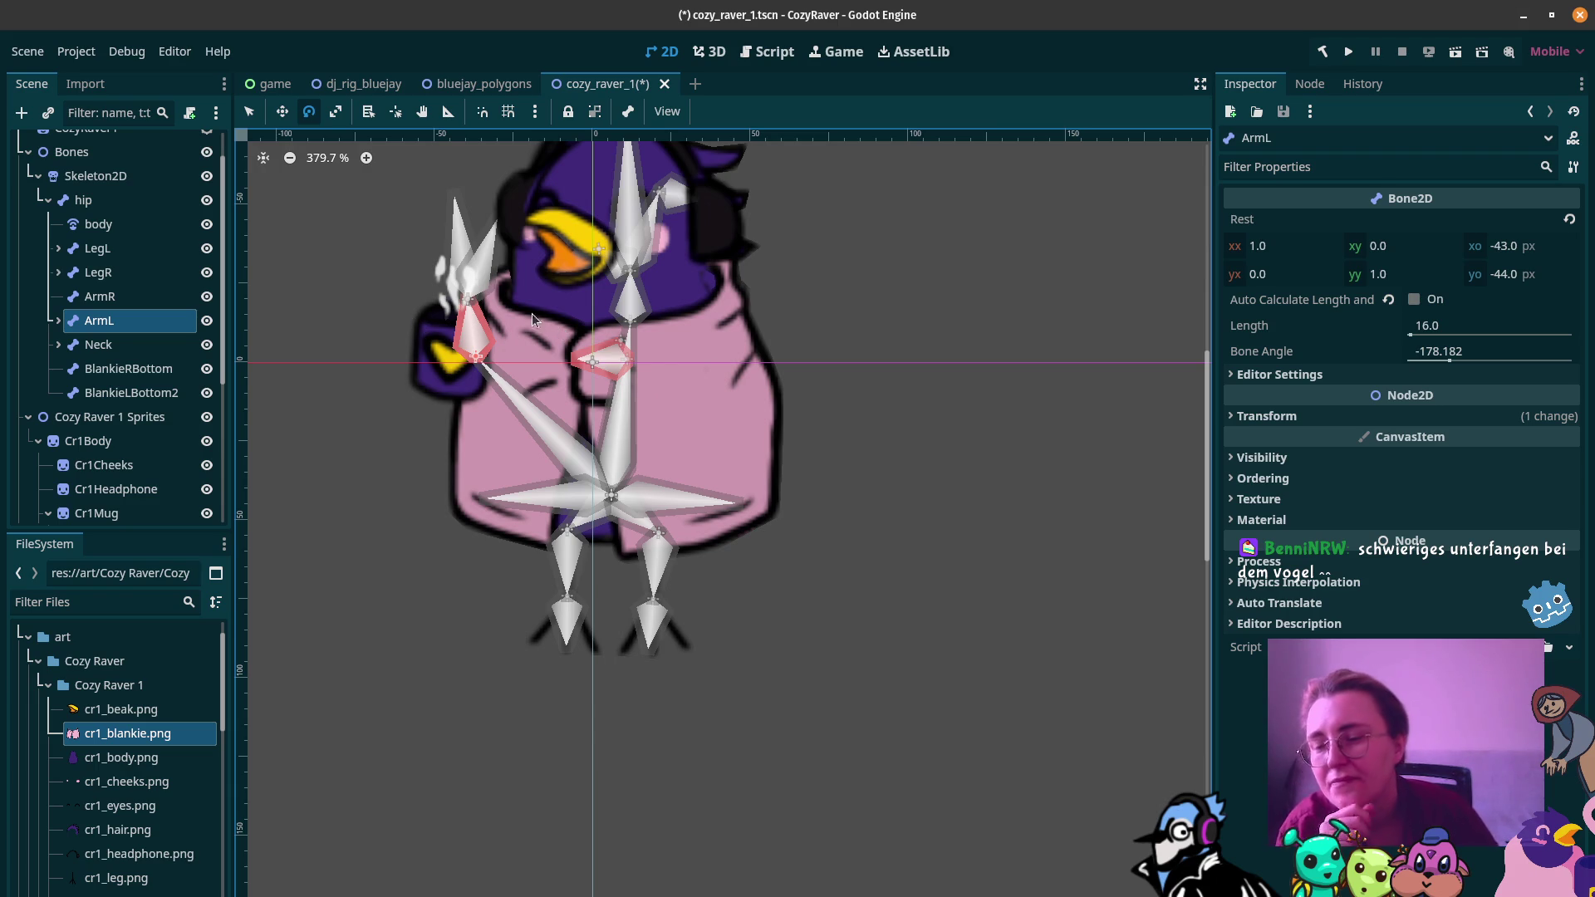
pyautogui.click(282, 111)
pyautogui.moveTo(462, 341)
pyautogui.mouseDown()
pyautogui.moveTo(493, 345)
pyautogui.moveTo(490, 367)
pyautogui.moveTo(484, 341)
pyautogui.mouseUp()
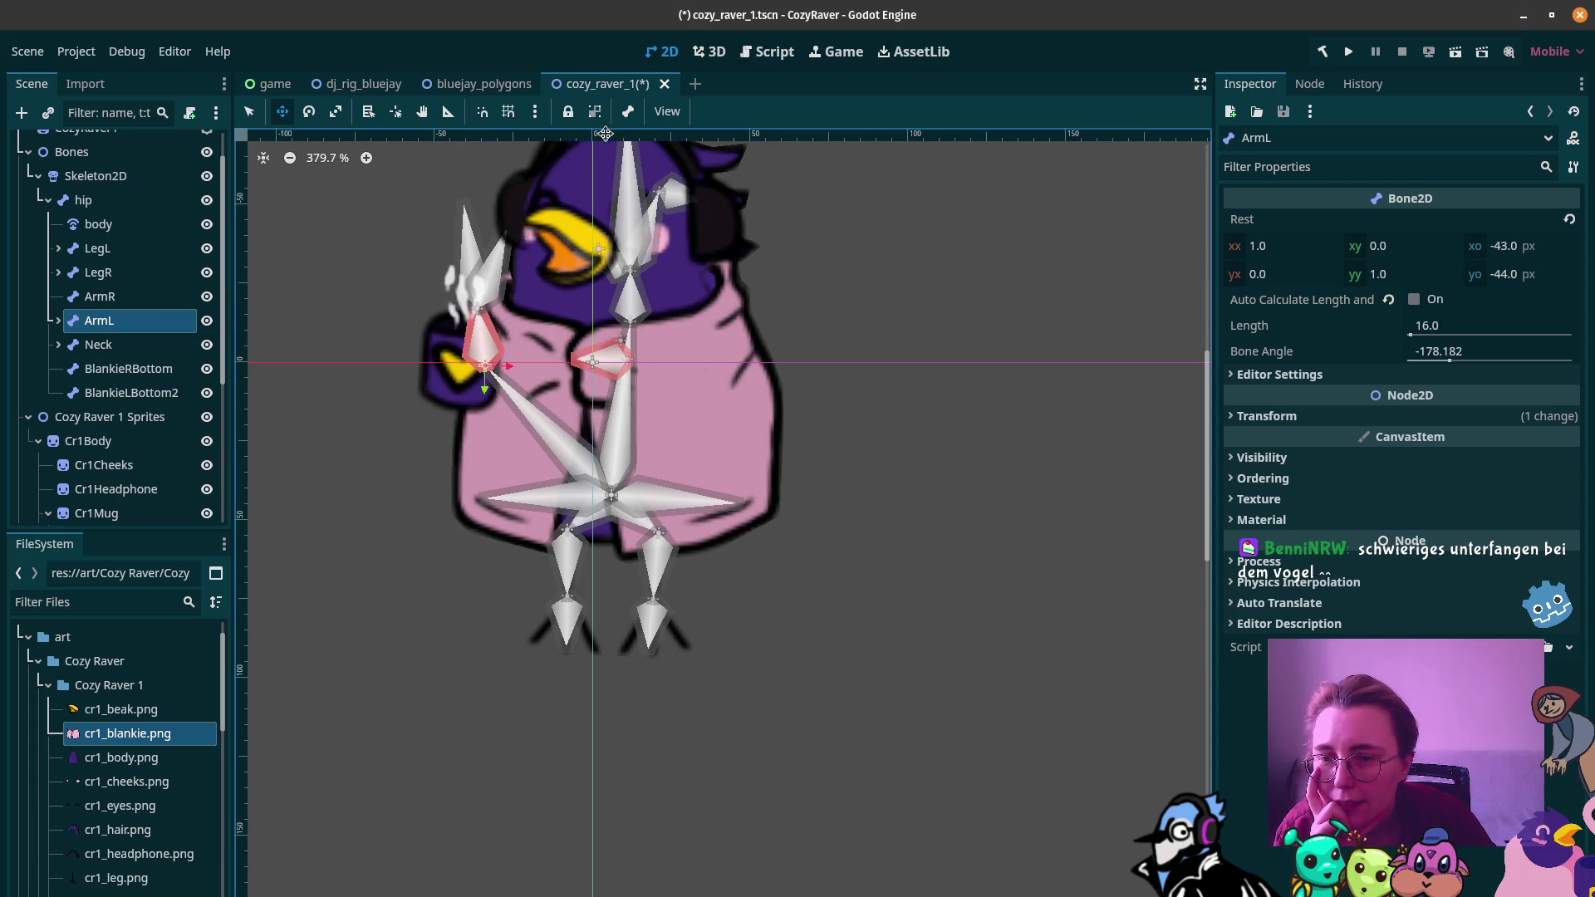
# Step: Nudge the Neck bone up-left so the head tilts
pyautogui.click(515, 272)
pyautogui.click(633, 267)
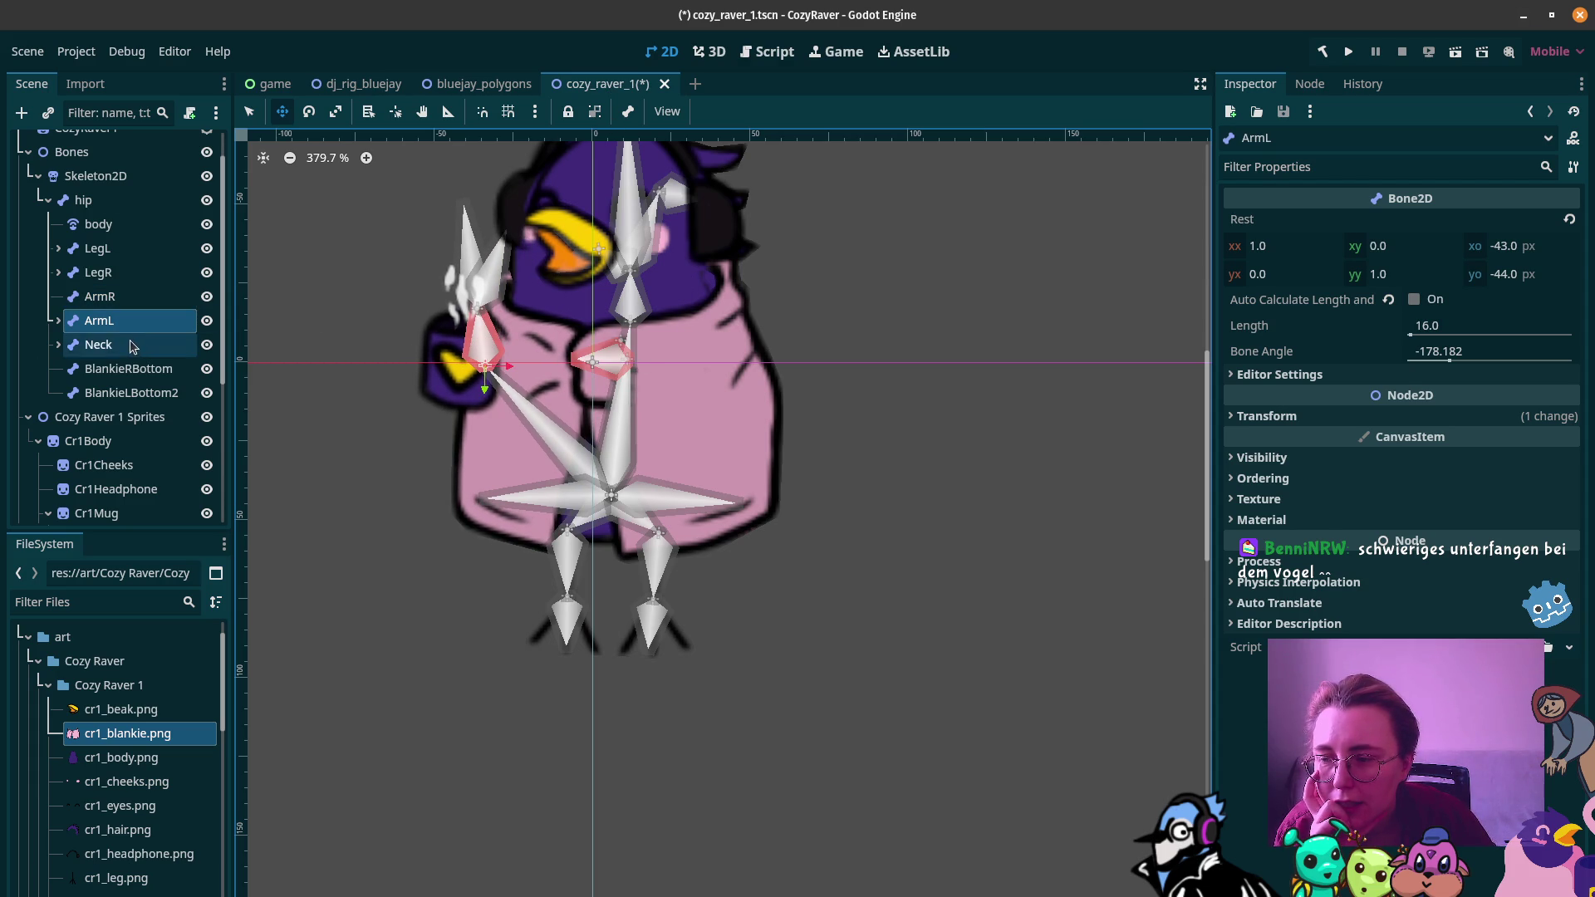
pyautogui.moveTo(627, 307); pyautogui.dragTo(624, 308)
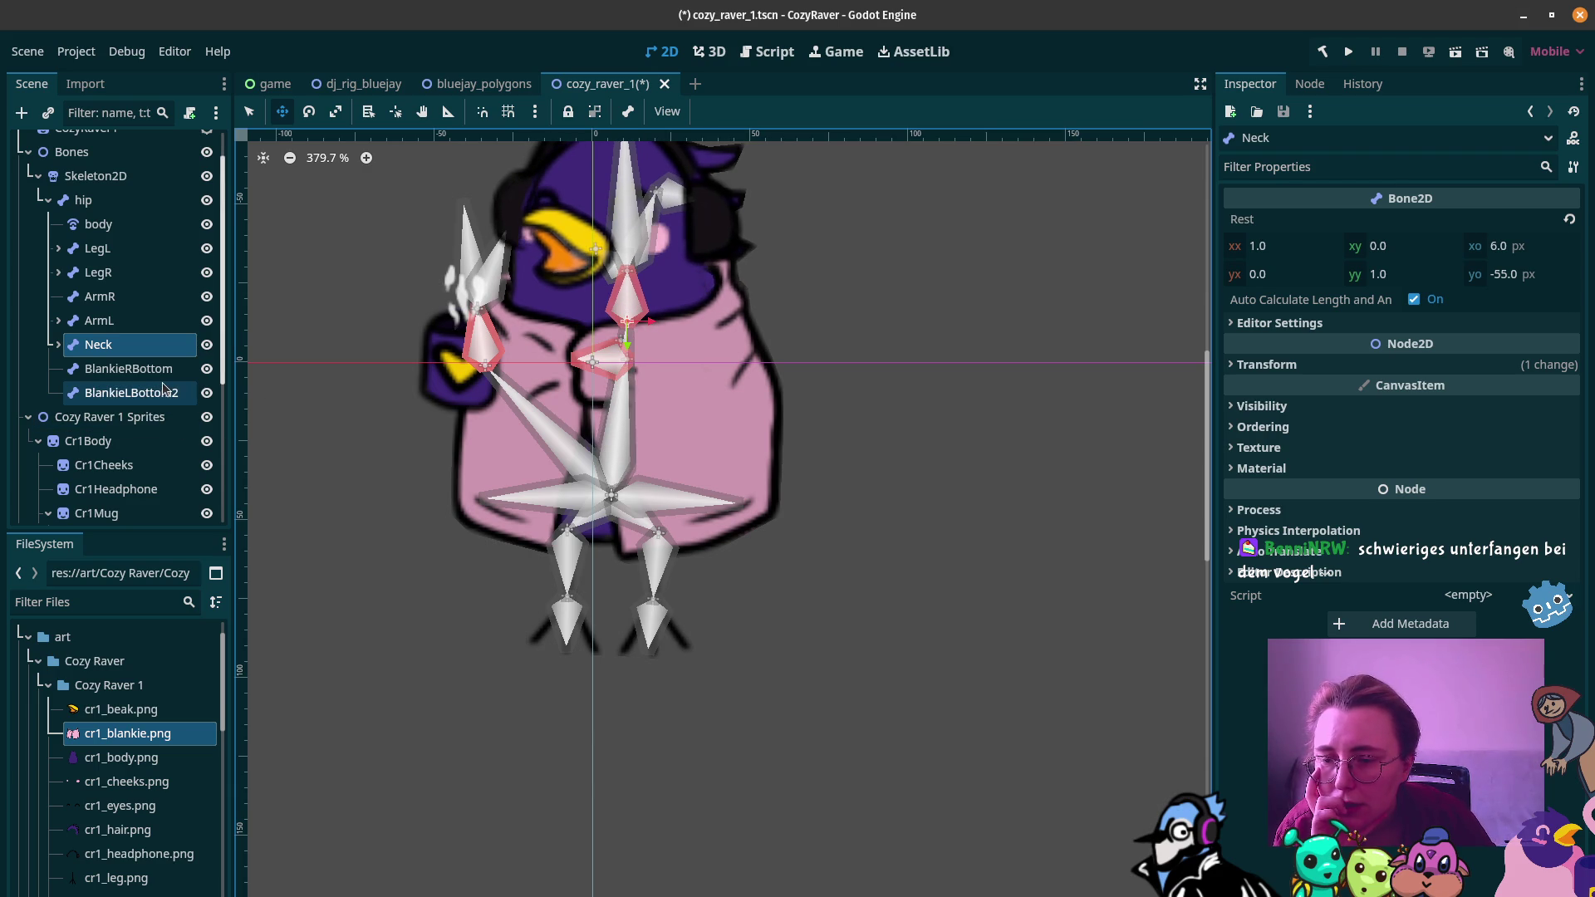
pyautogui.click(107, 375)
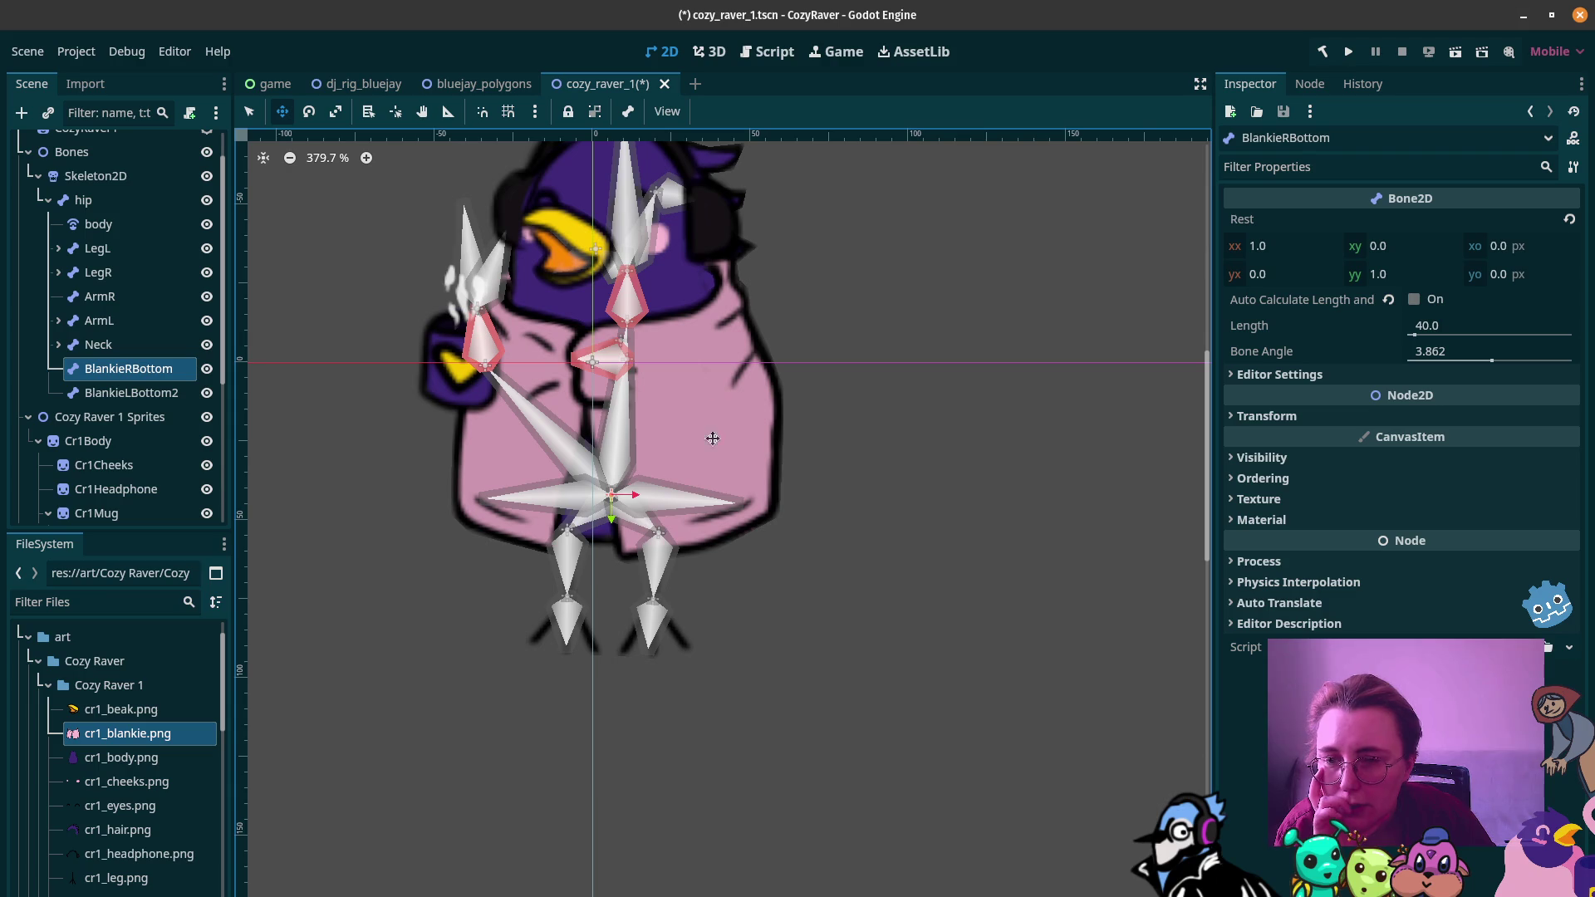
pyautogui.scroll(-5, 116, 498)
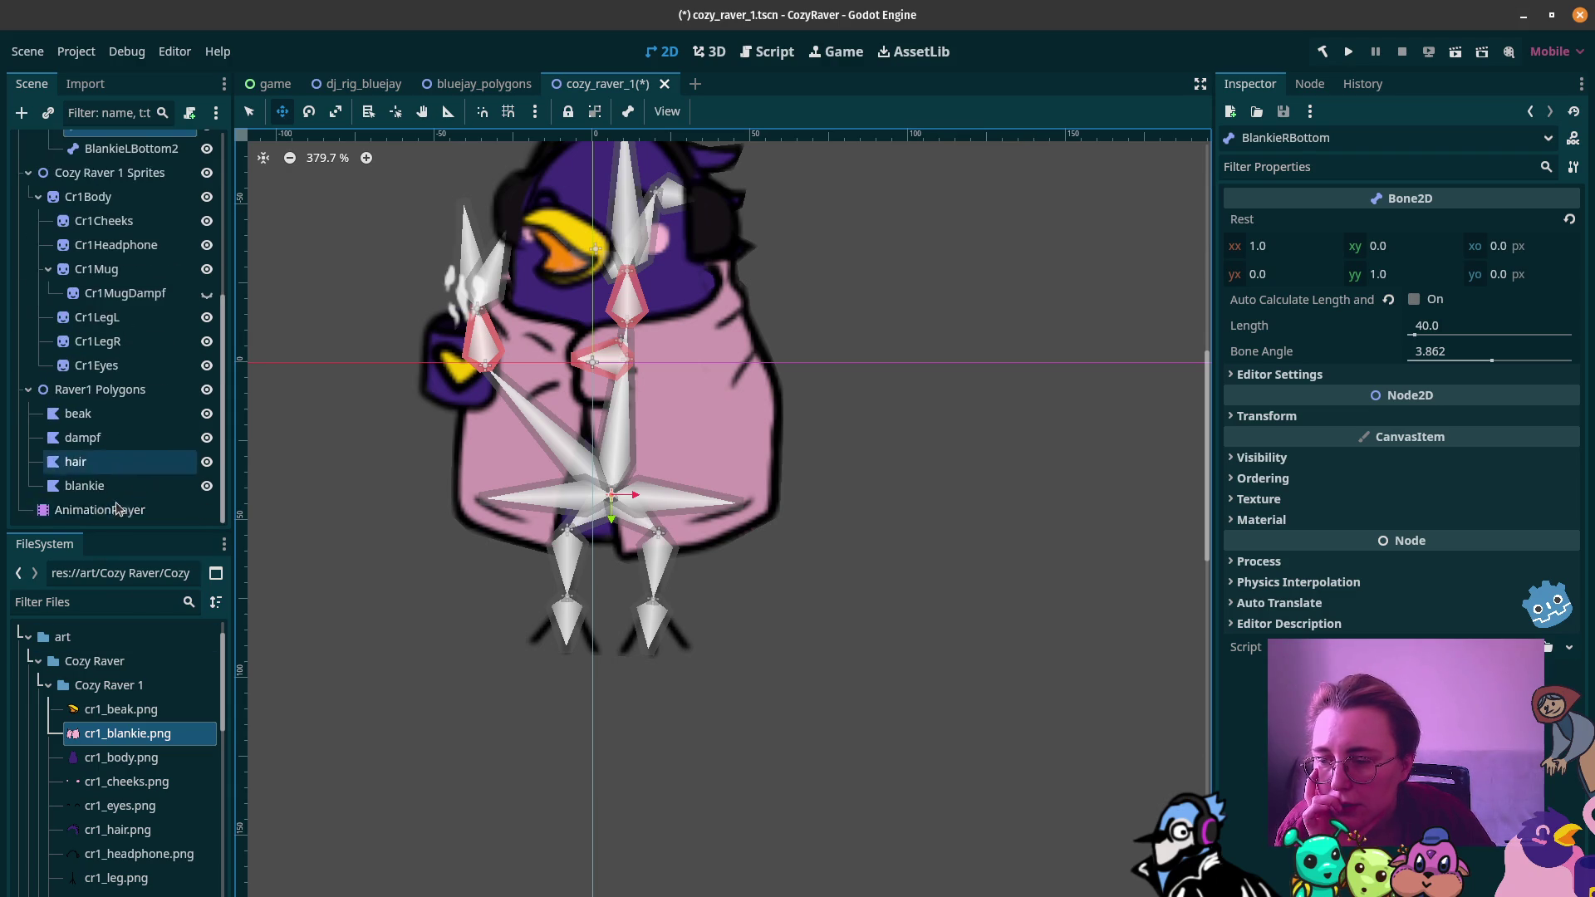
# Step: Select the blankie Polygon2D and return to its Bones weight list
pyautogui.scroll(-2, 122, 451)
pyautogui.click(123, 483)
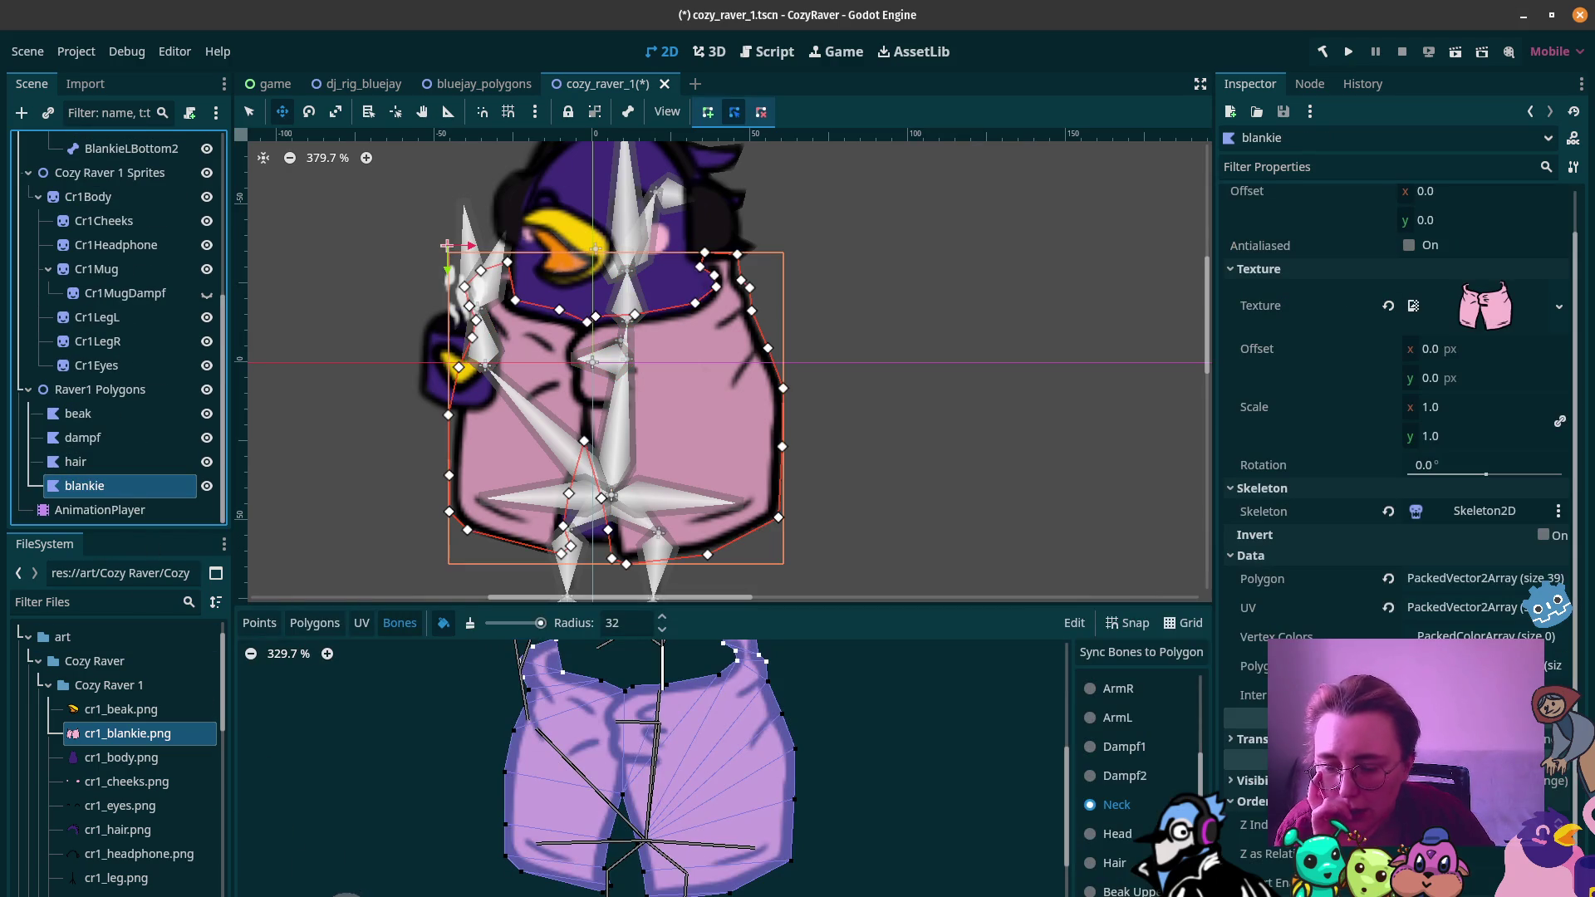
pyautogui.scroll(-1, 1105, 830)
pyautogui.scroll(-1, 1129, 780)
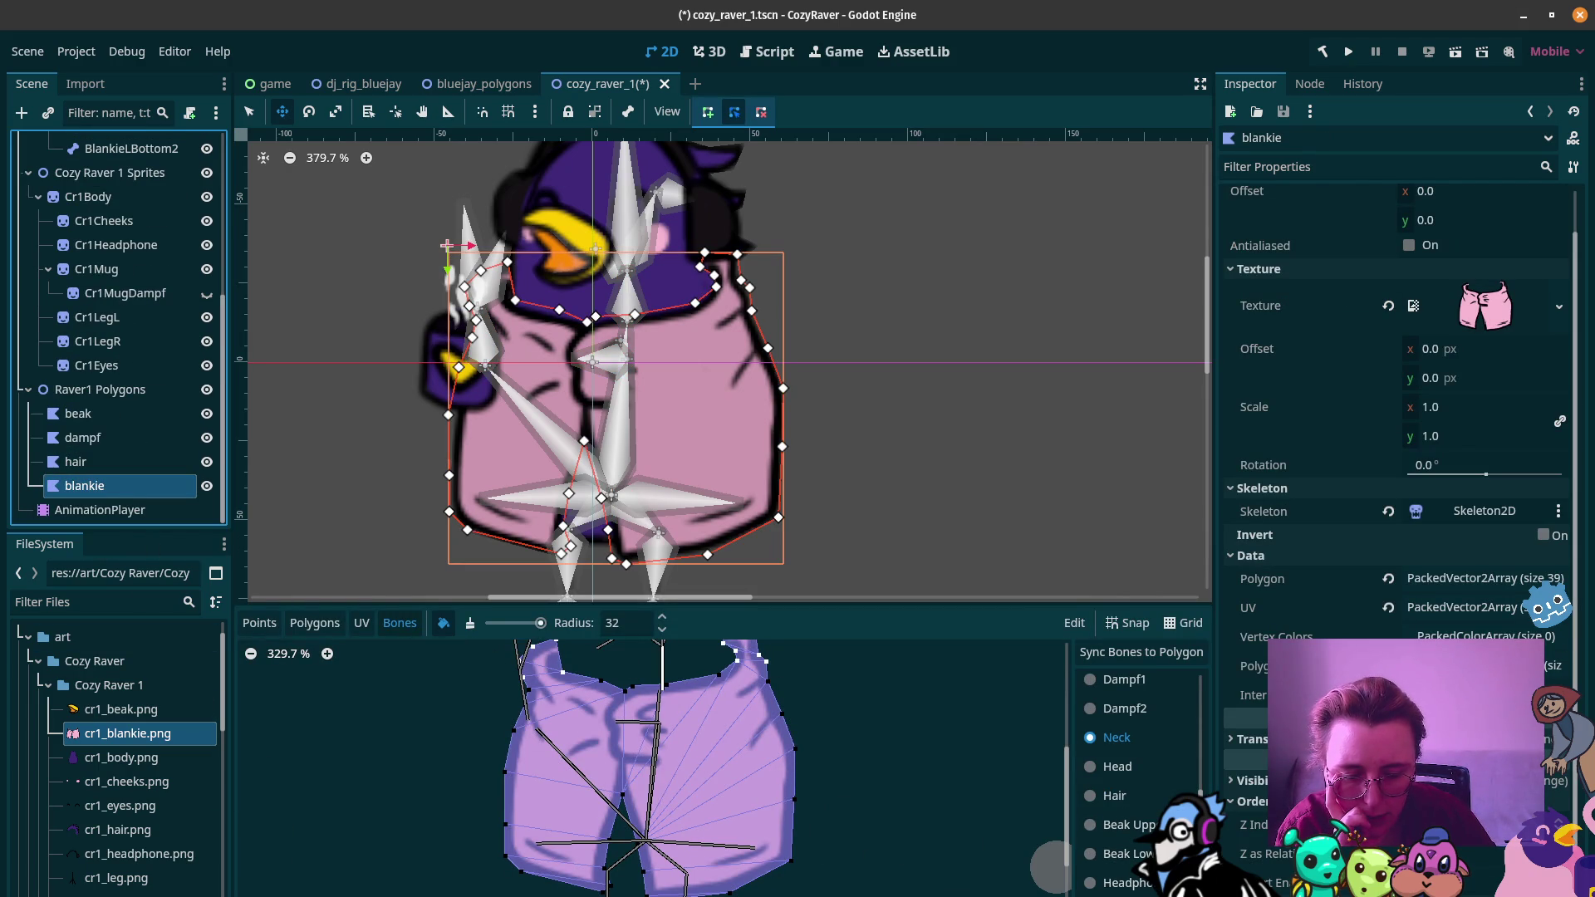
pyautogui.click(793, 859)
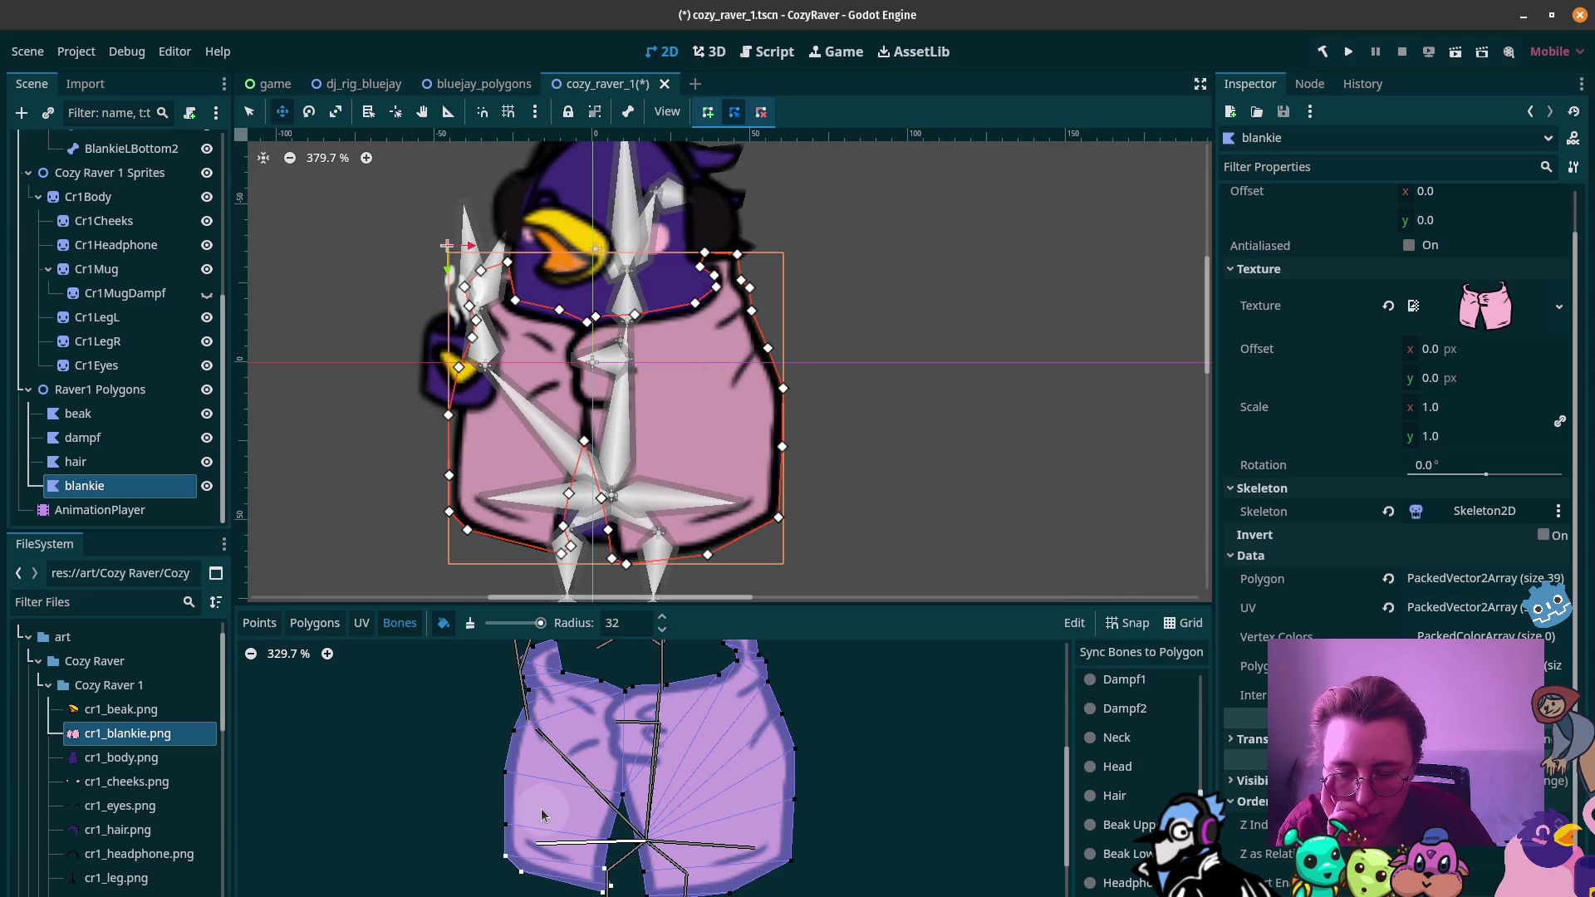
pyautogui.scroll(5, 184, 349)
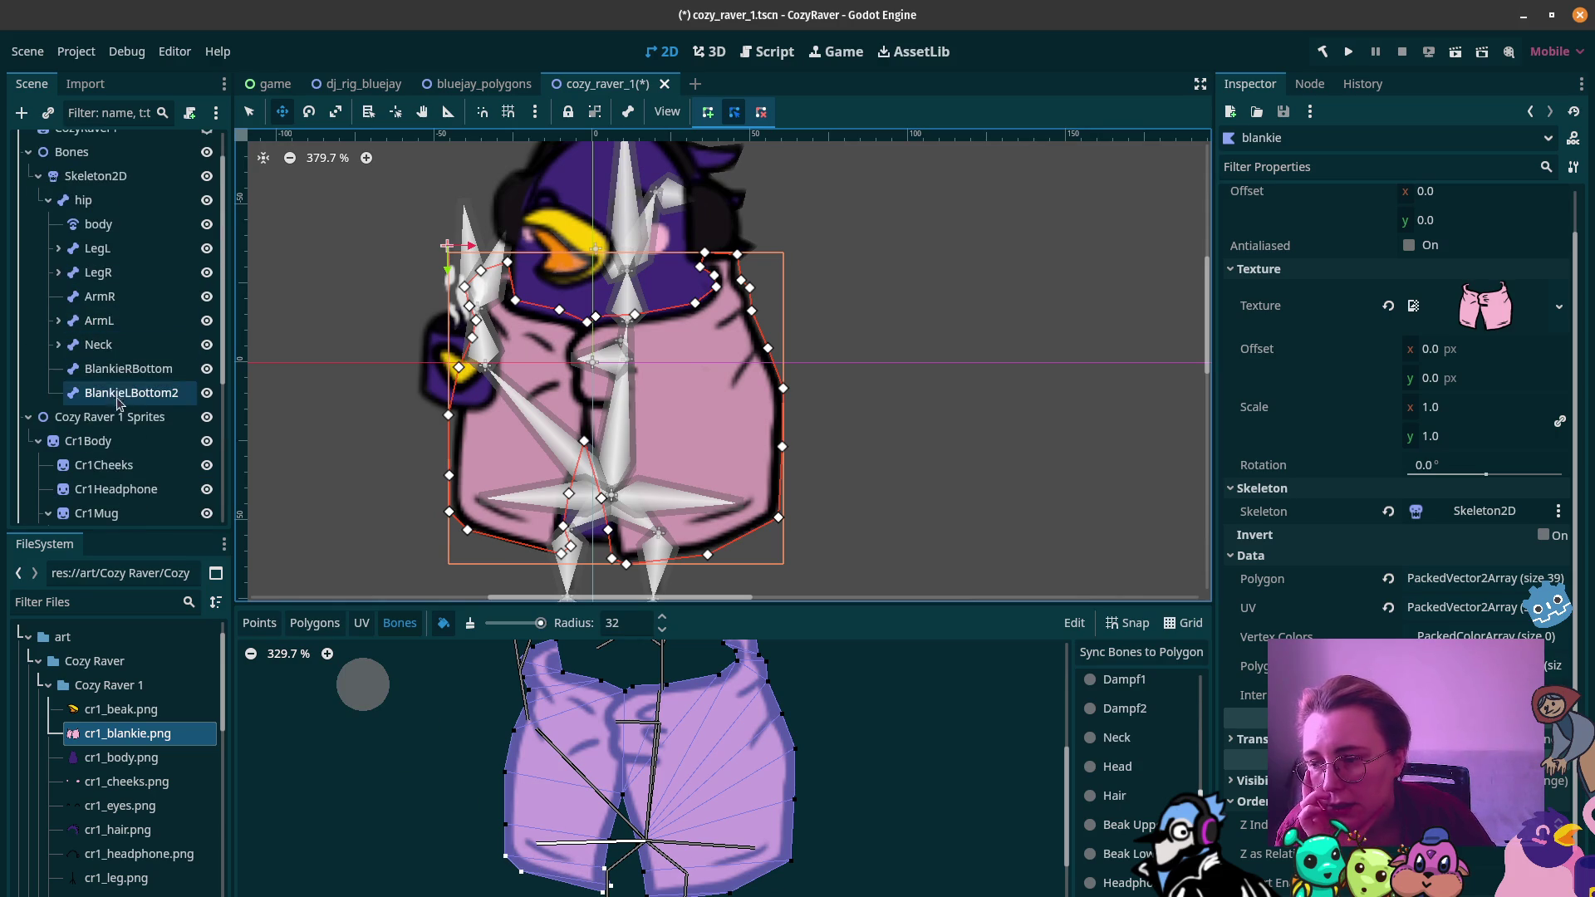
# Step: Shift the BlankieRBottom bone and rotate BlankieLBottom2 to point left (angle -181.593)
pyautogui.click(129, 369)
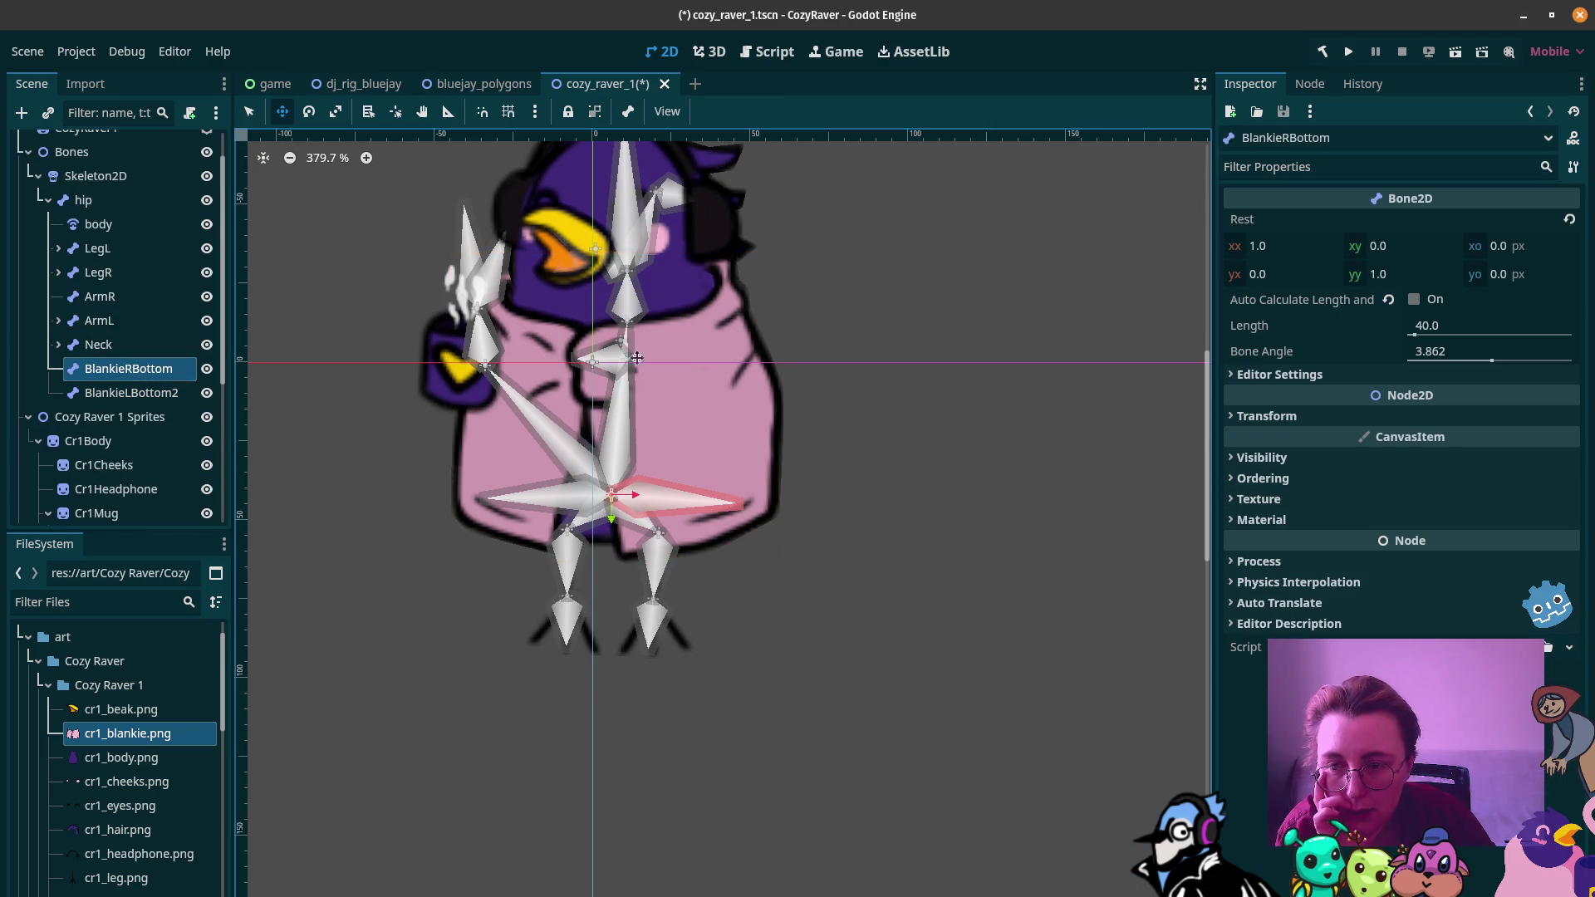
pyautogui.moveTo(731, 503); pyautogui.dragTo(748, 507)
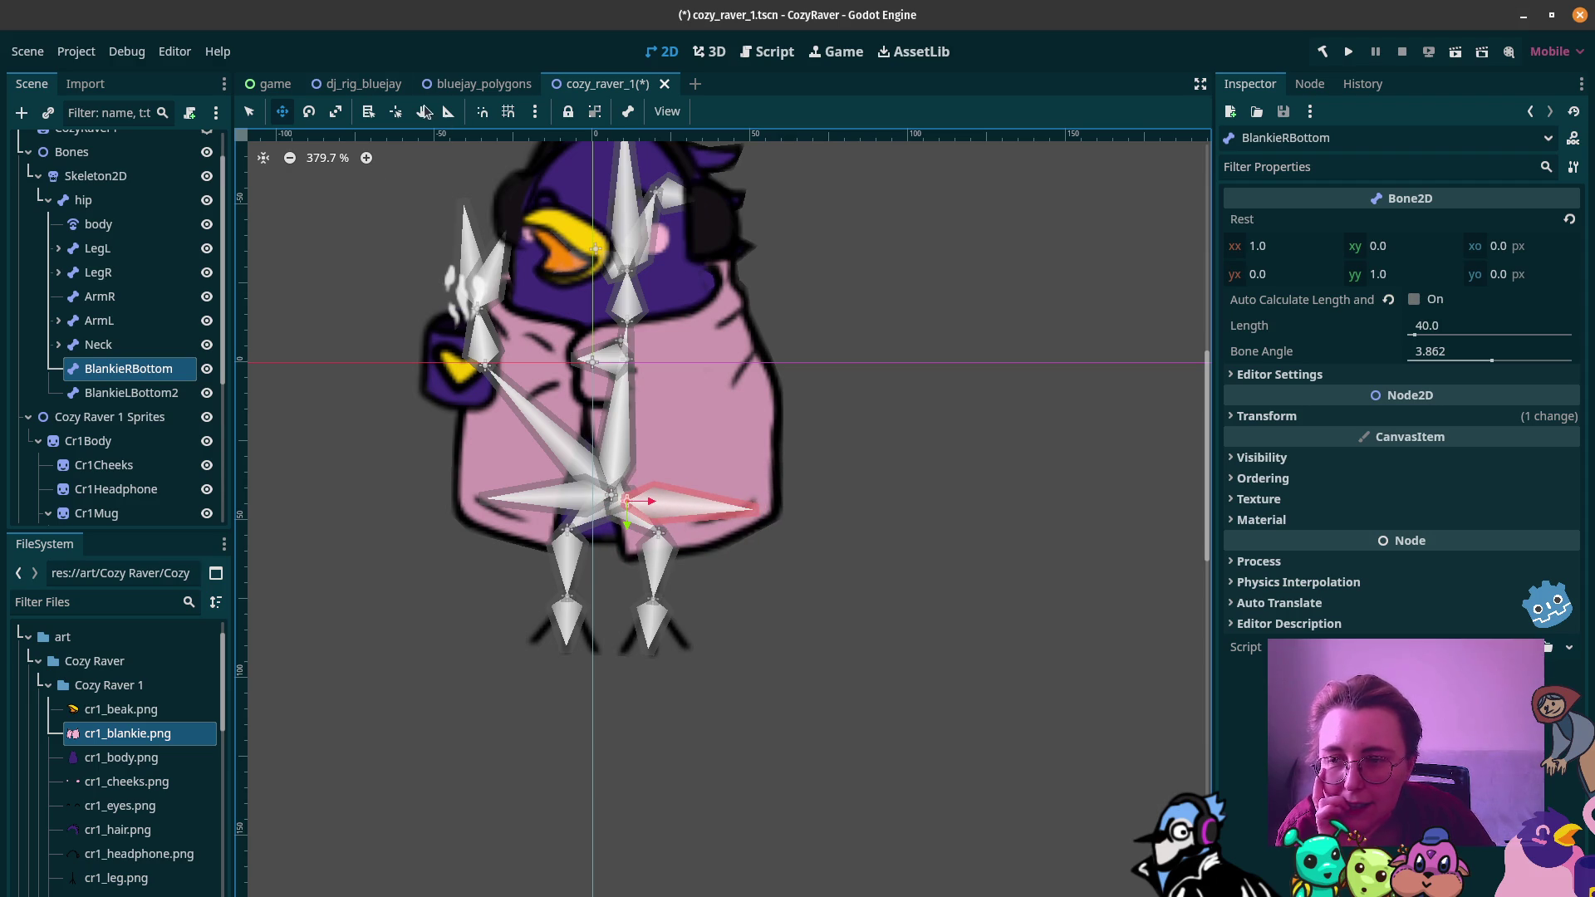
pyautogui.click(131, 392)
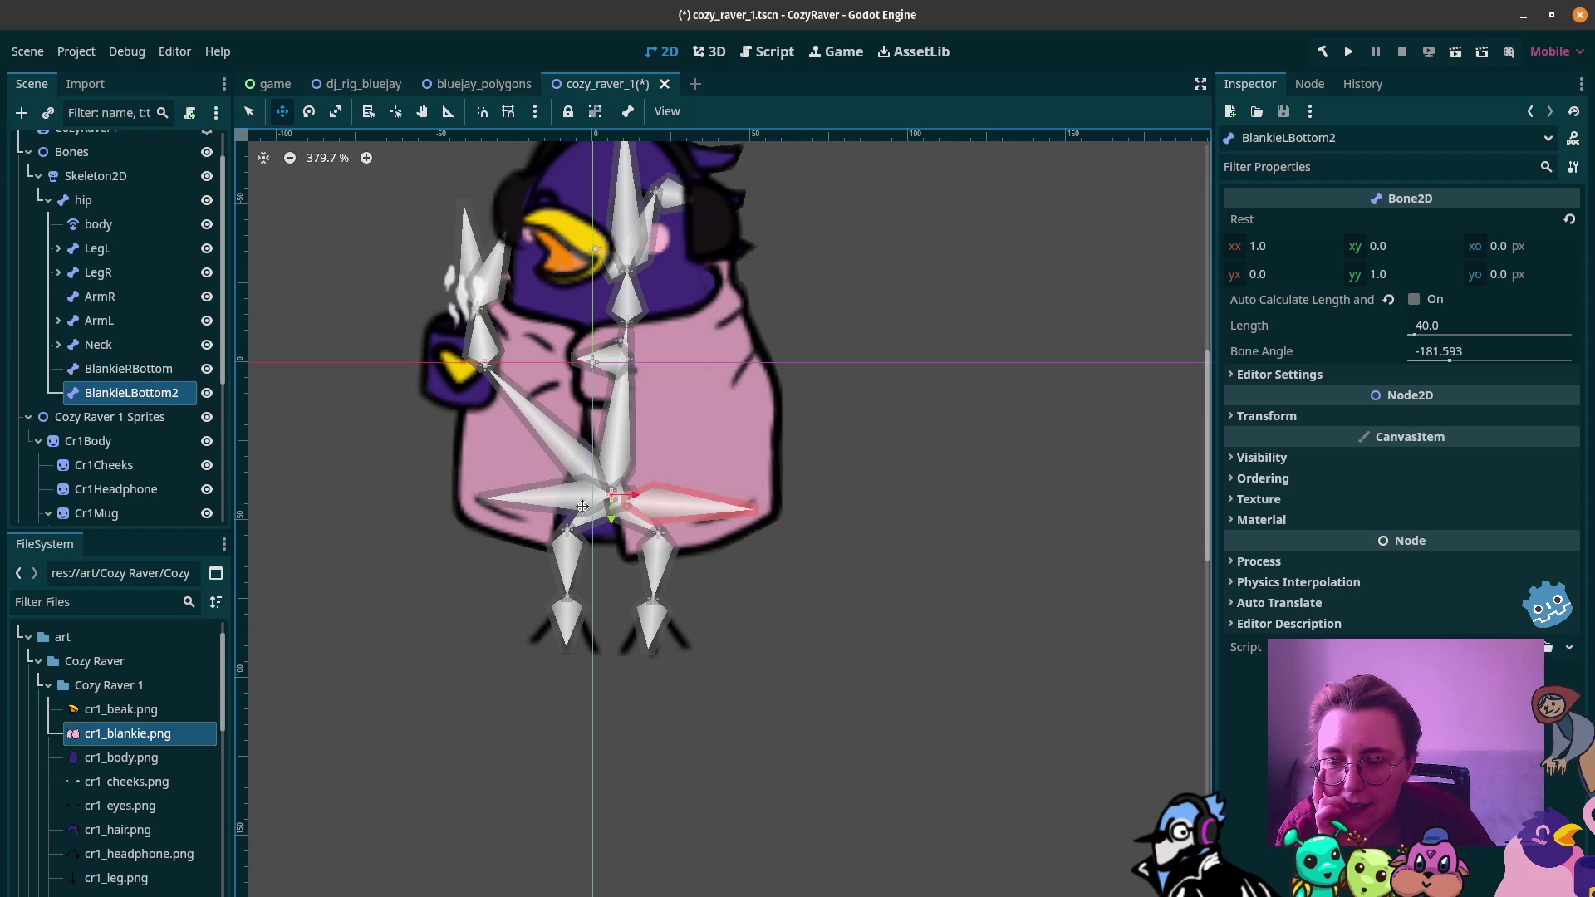
pyautogui.press('Up')
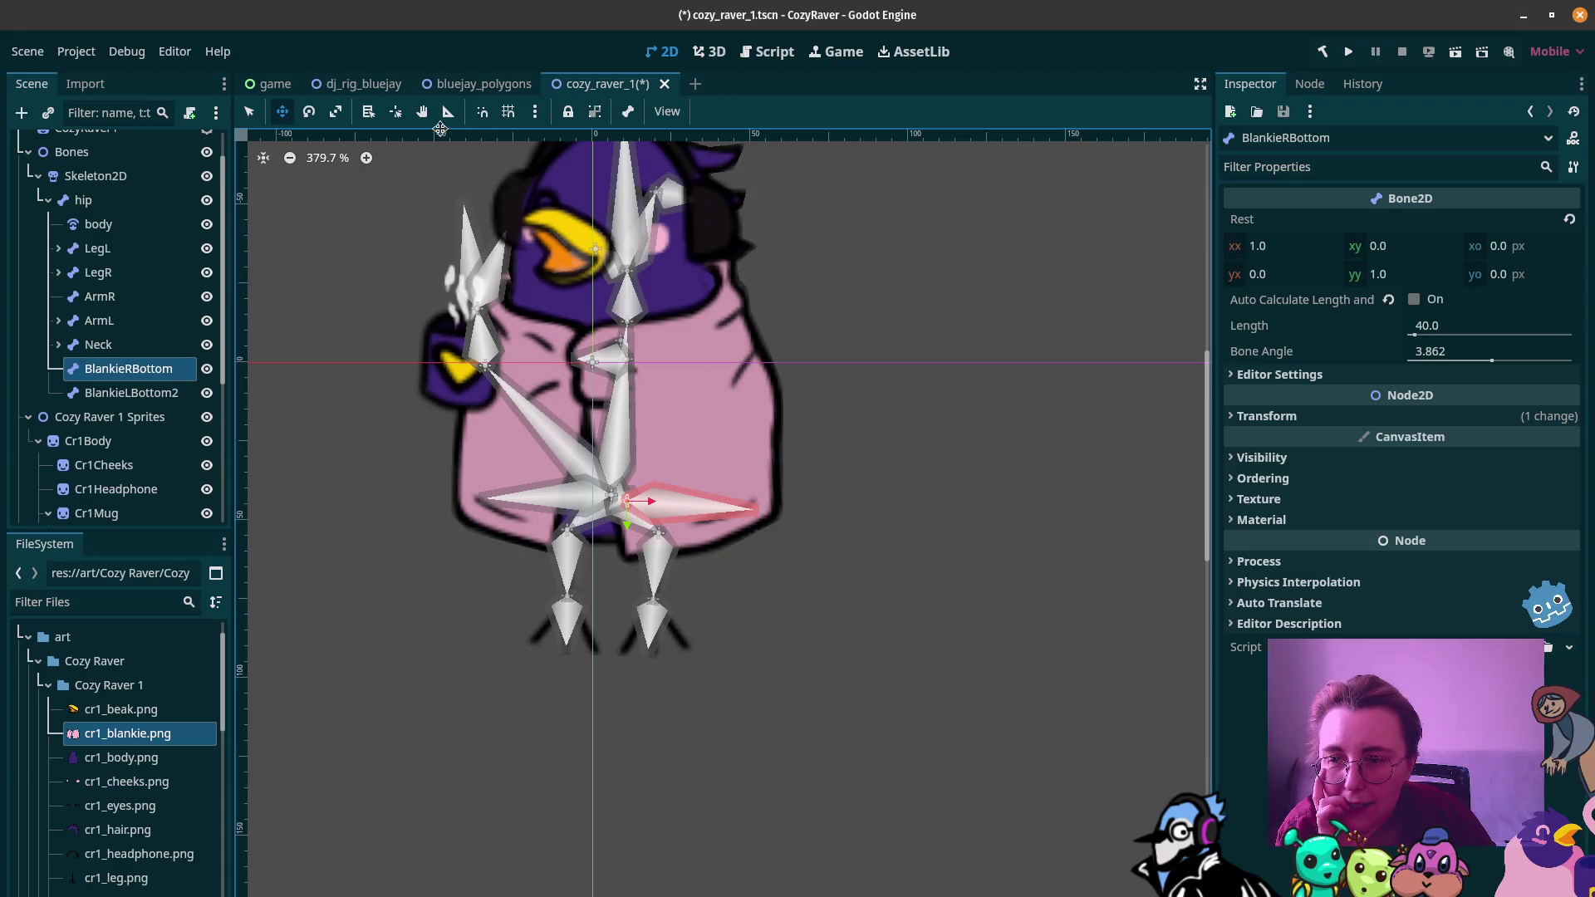
pyautogui.click(151, 392)
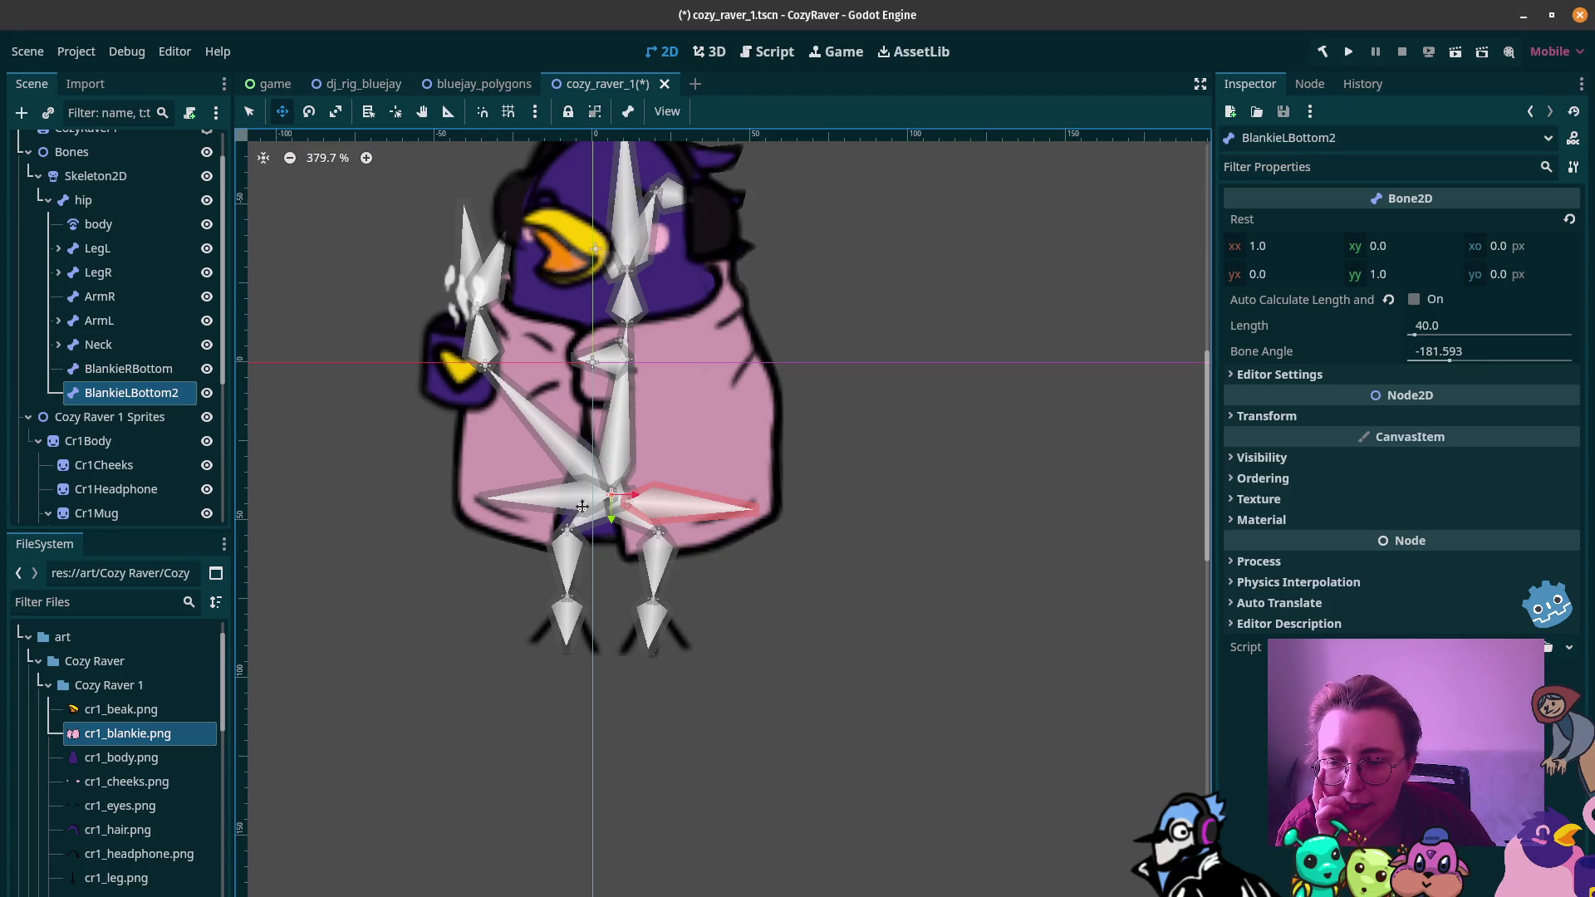
pyautogui.click(309, 111)
pyautogui.moveTo(486, 496)
pyautogui.mouseDown()
pyautogui.moveTo(503, 482)
pyautogui.moveTo(487, 485)
pyautogui.mouseUp()
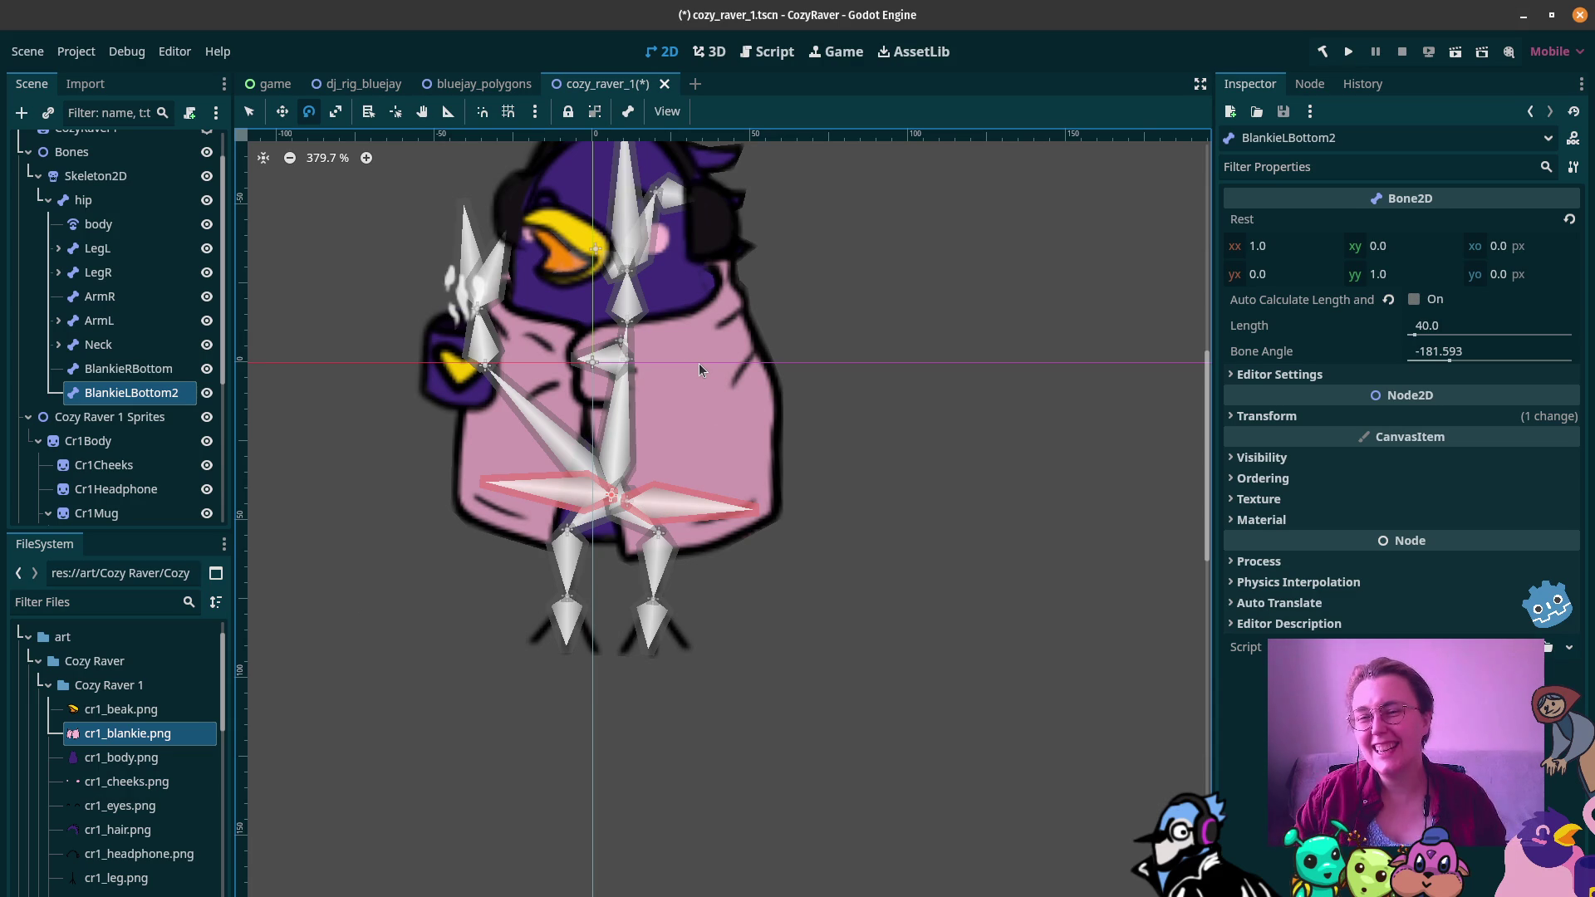
pyautogui.click(95, 175)
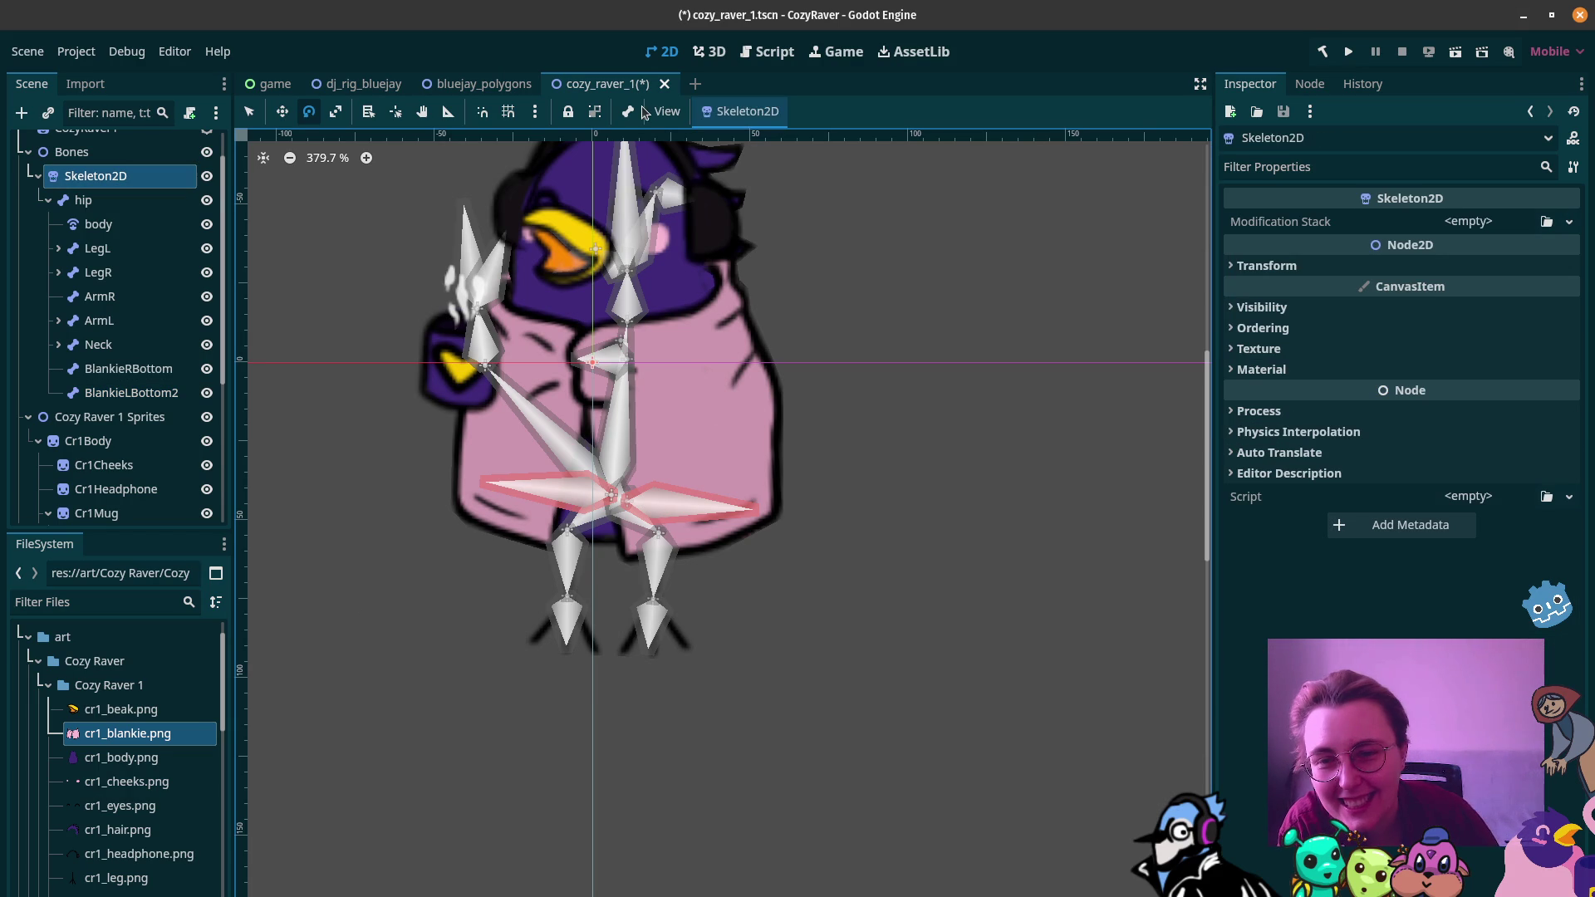
# Step: Reset Skeleton2D to its rest pose, then reselect the blankie Polygon2D to show its bone weights
pyautogui.click(742, 110)
pyautogui.click(765, 138)
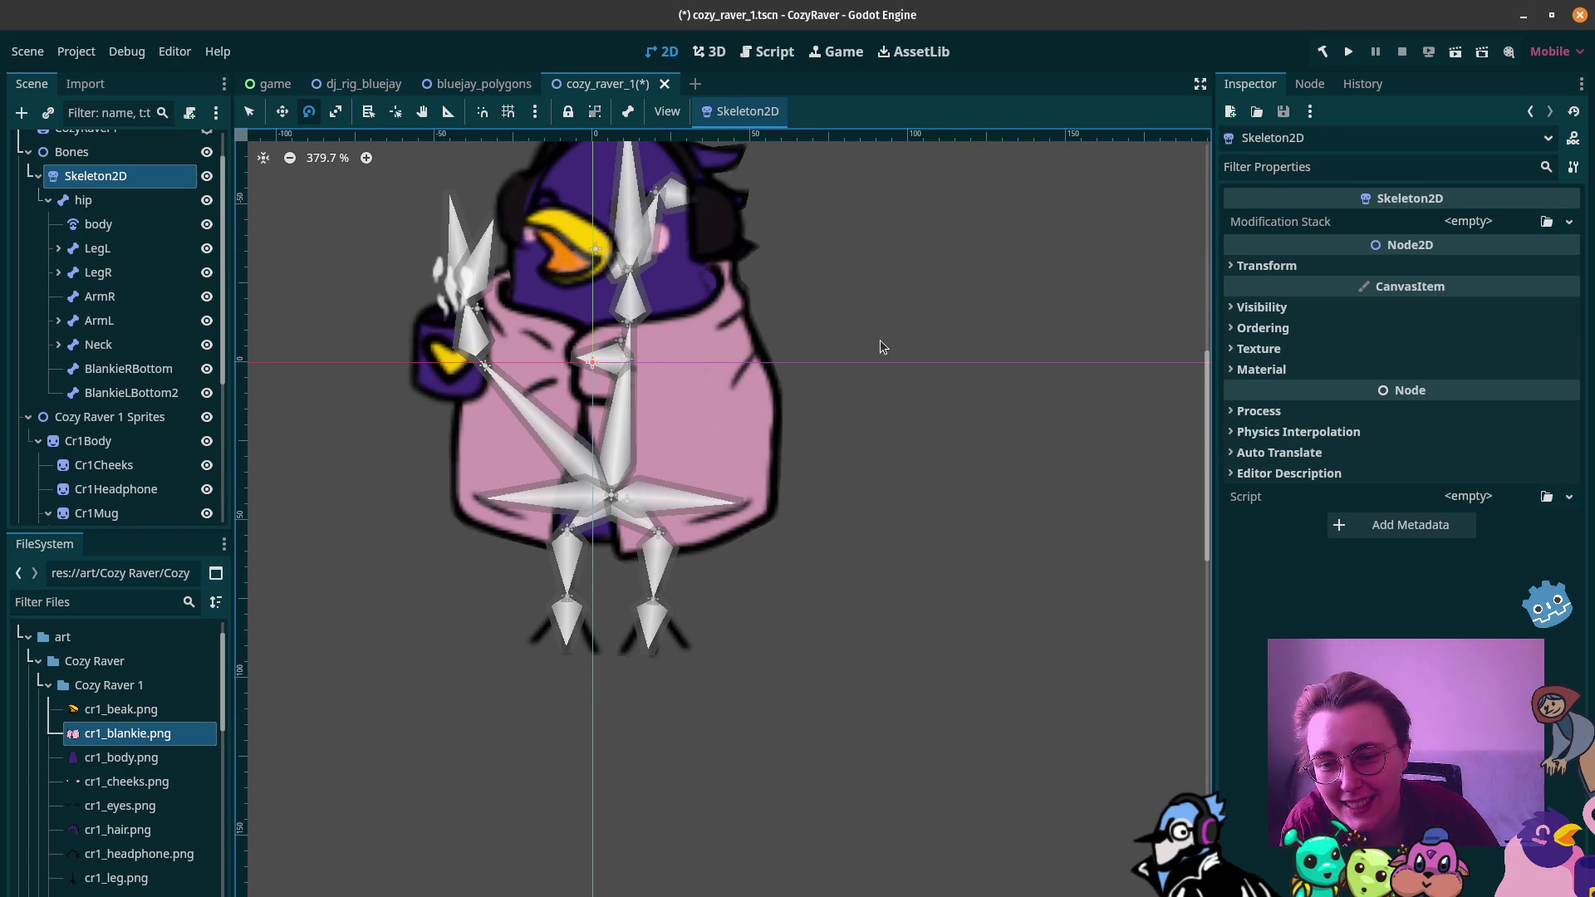
pyautogui.scroll(-2, 723, 418)
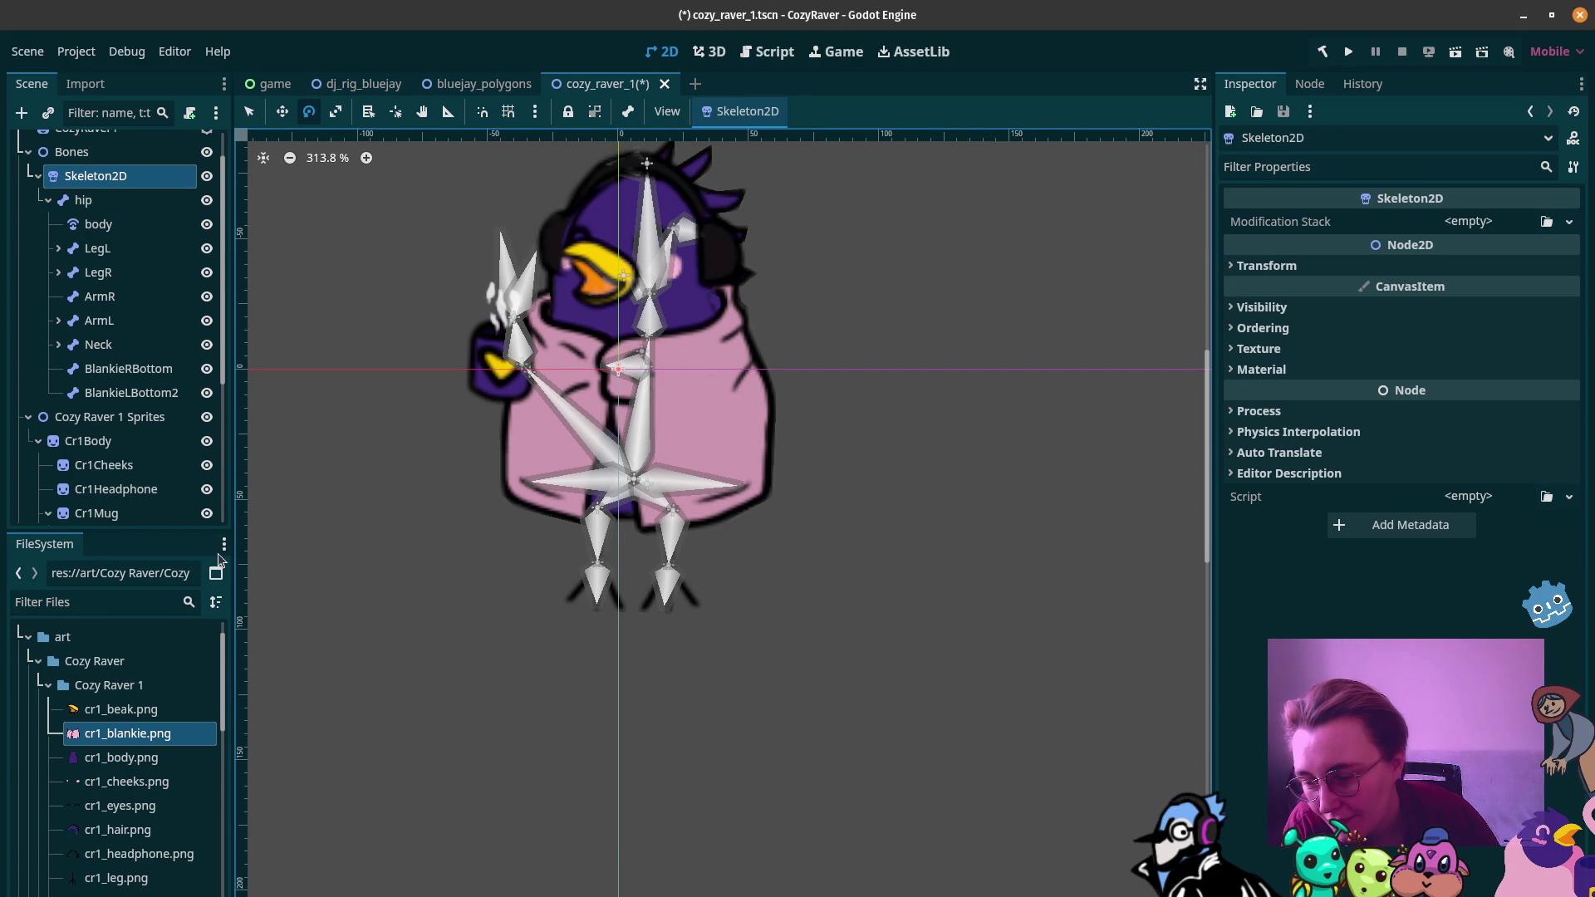
pyautogui.scroll(-3, 91, 690)
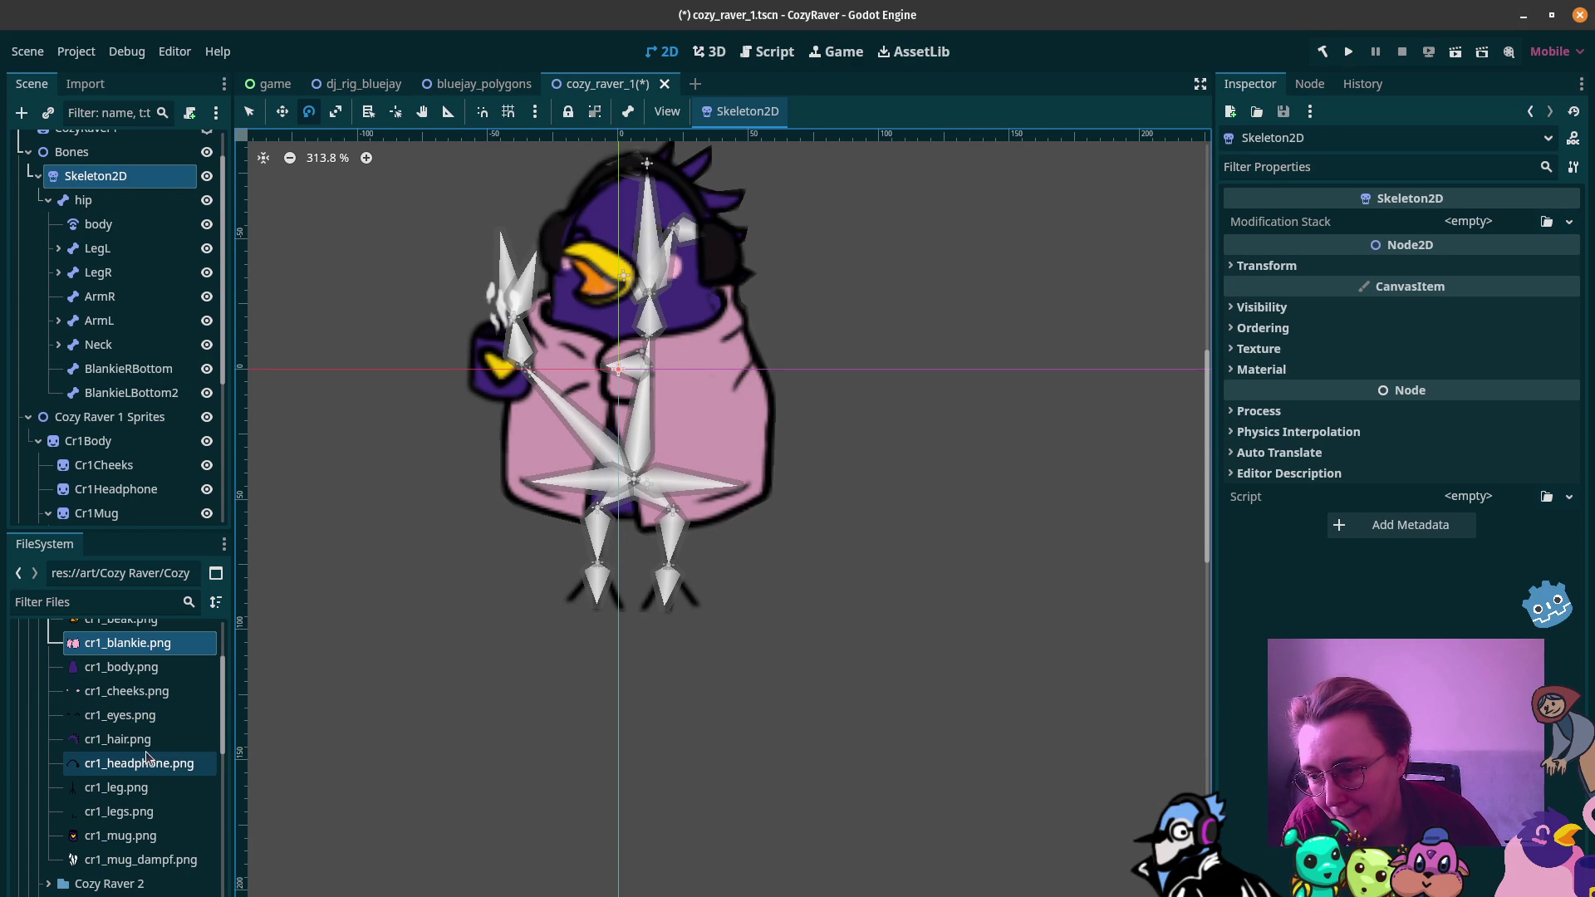
pyautogui.scroll(-8, 148, 419)
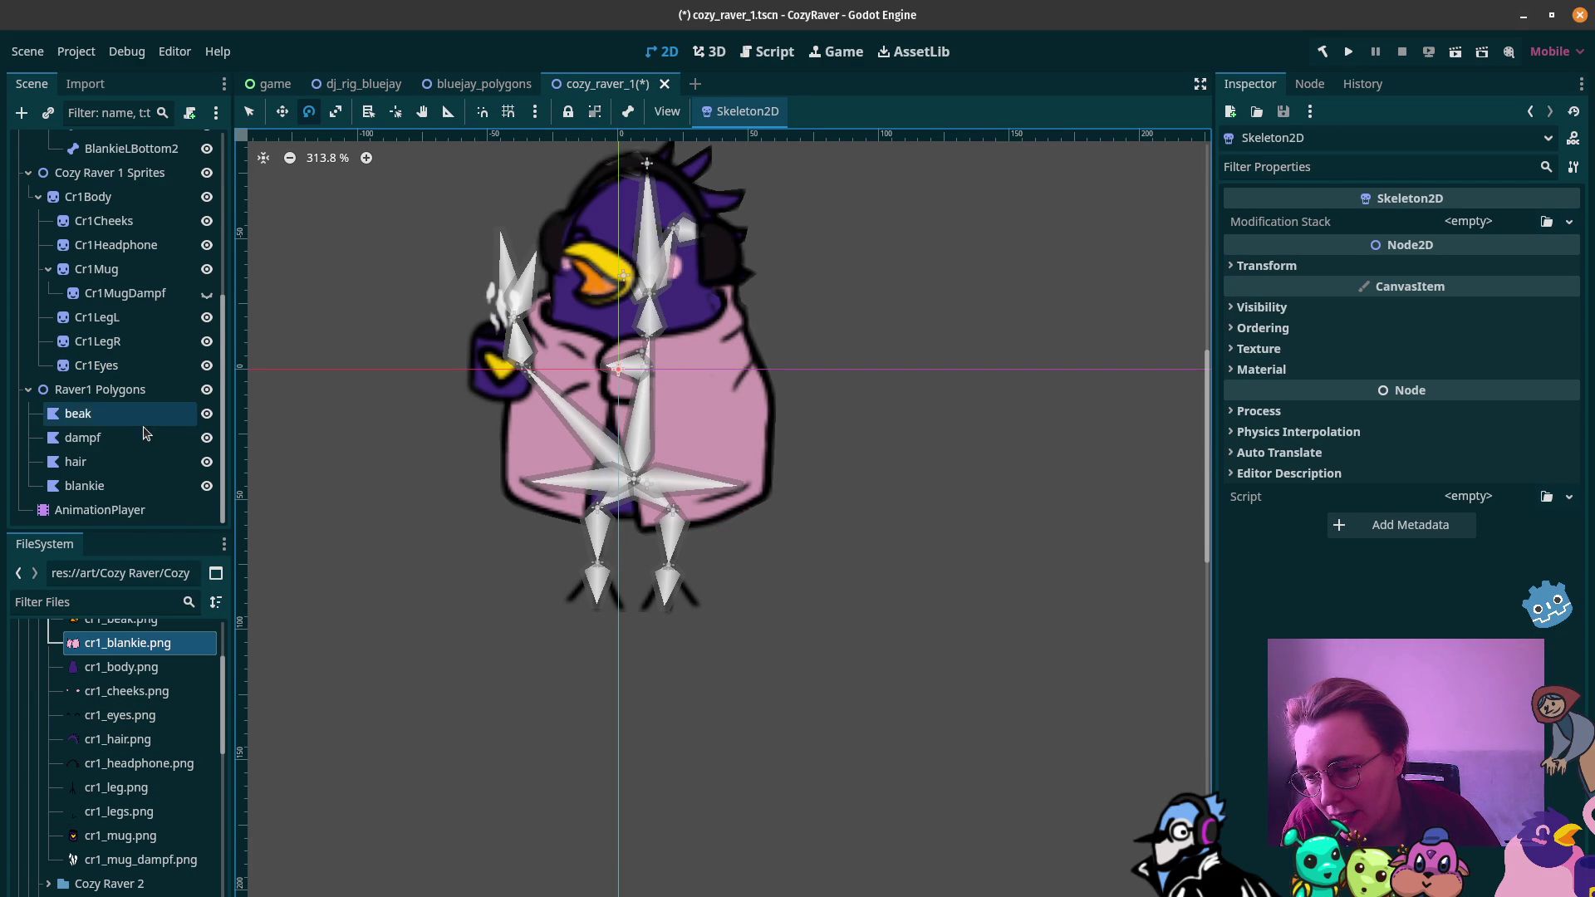
pyautogui.click(116, 489)
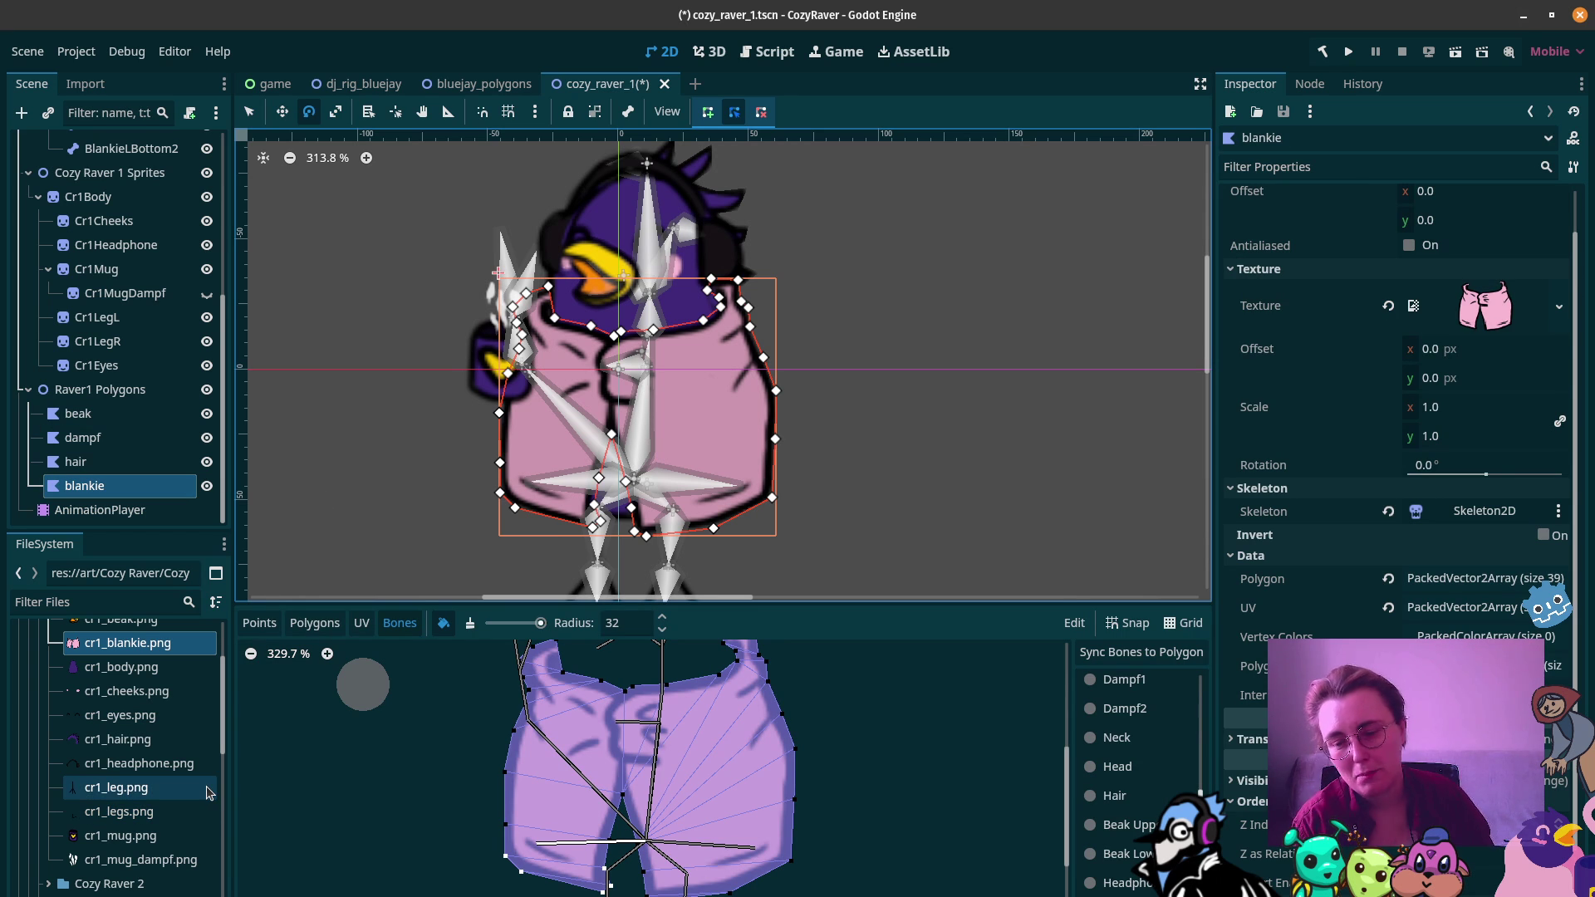
pyautogui.moveTo(210, 793)
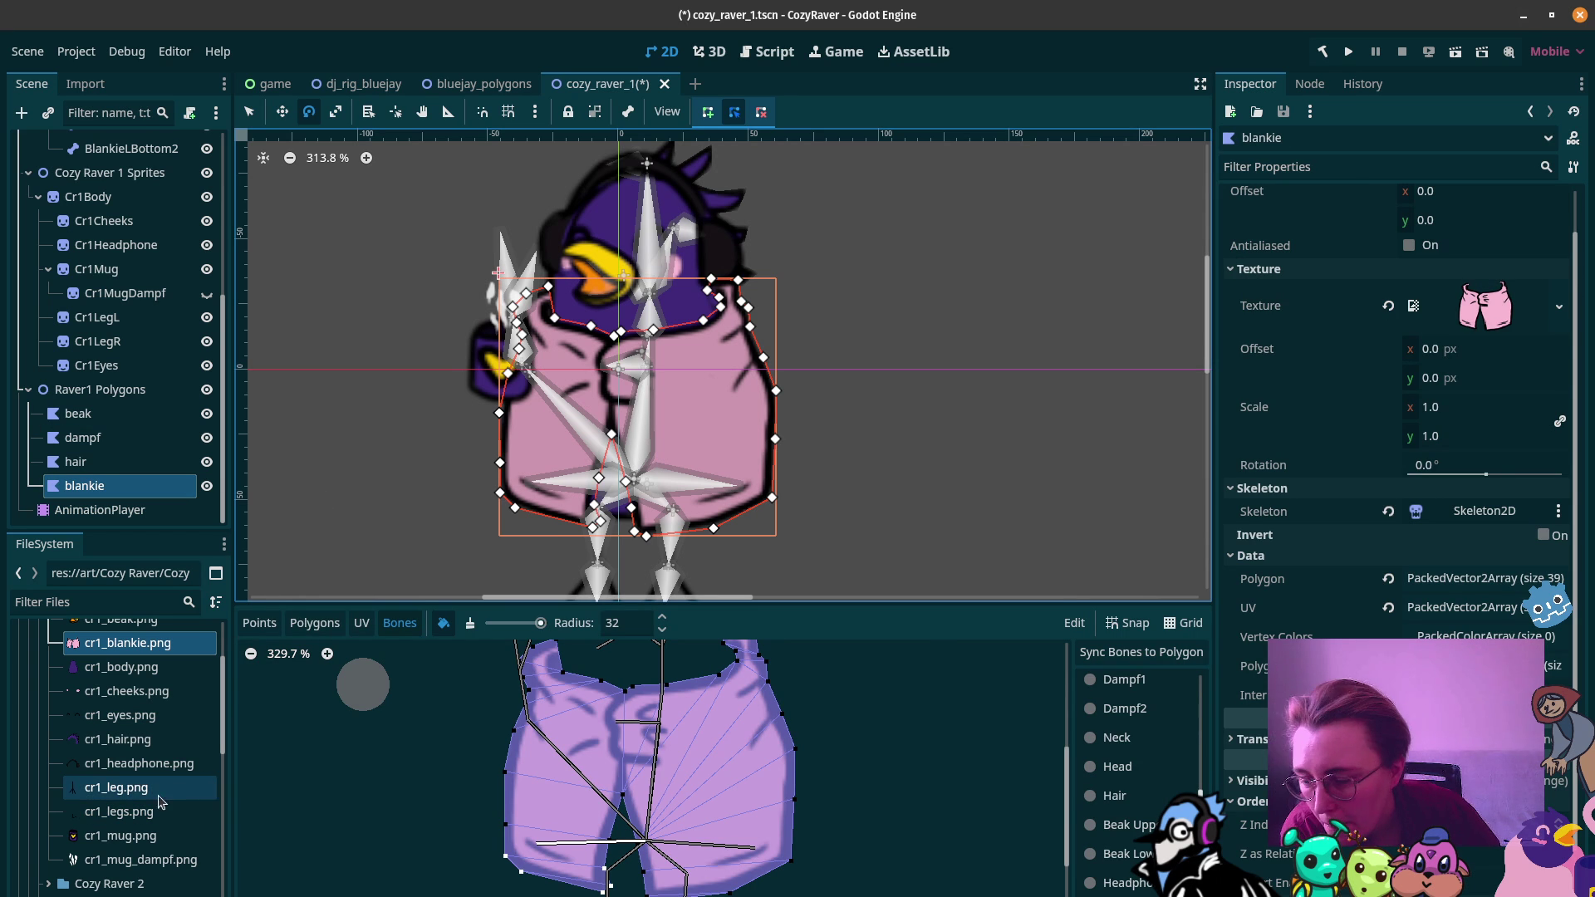
# Step: Select the AnimationPlayer and preview the idle animation
pyautogui.click(133, 508)
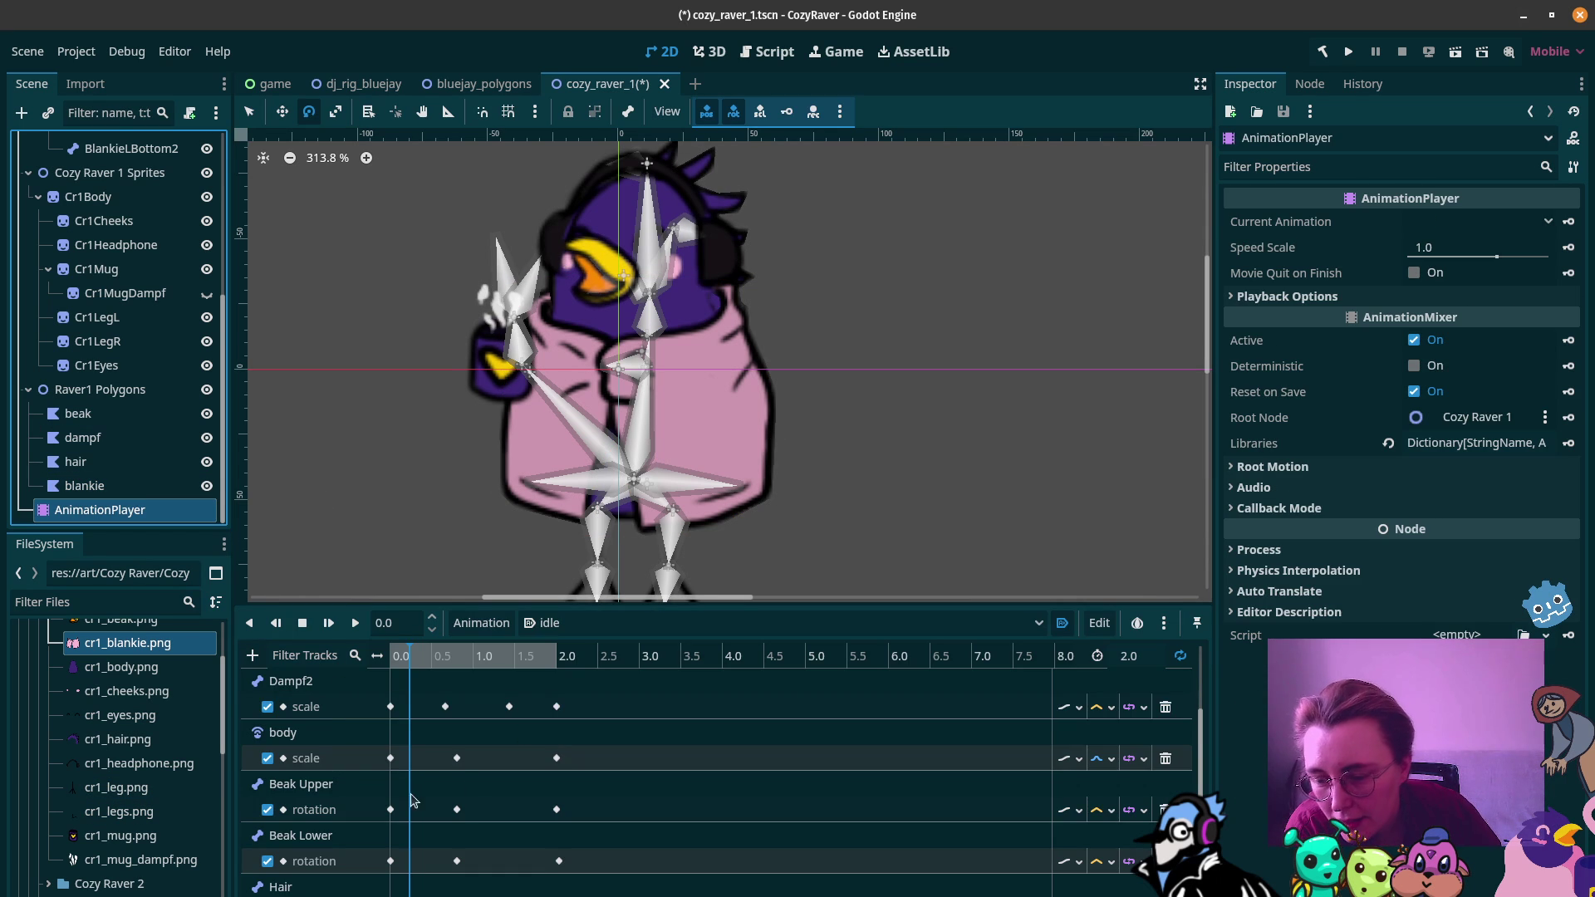
pyautogui.click(355, 623)
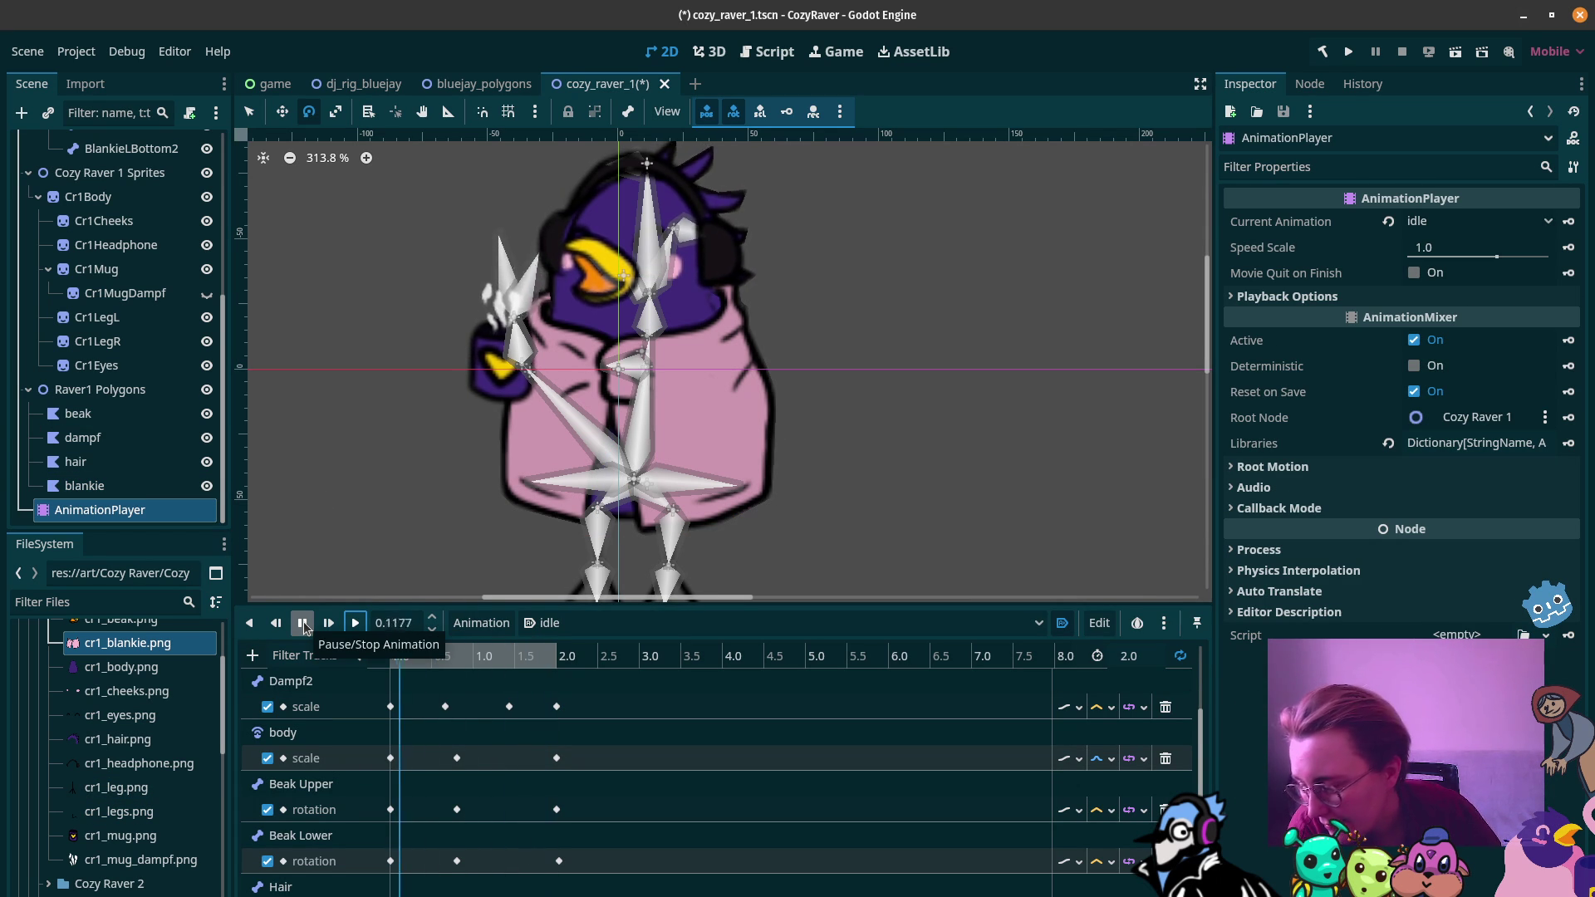
pyautogui.click(304, 623)
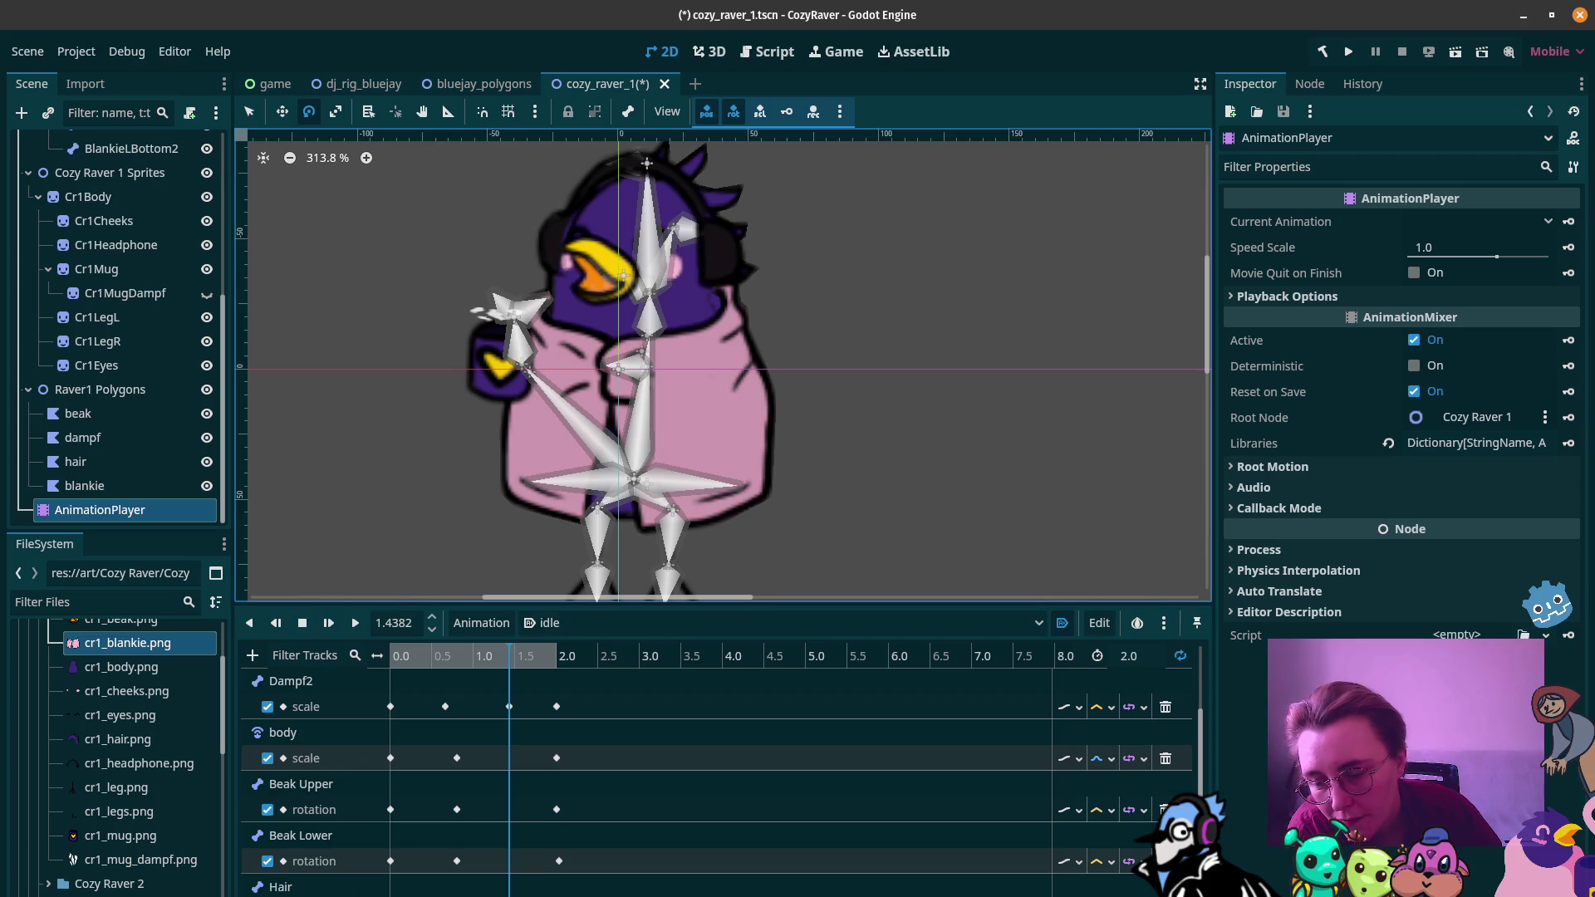
# Step: Change the idle animation's rotation keyframe angles to 7° and 9°
pyautogui.click(456, 809)
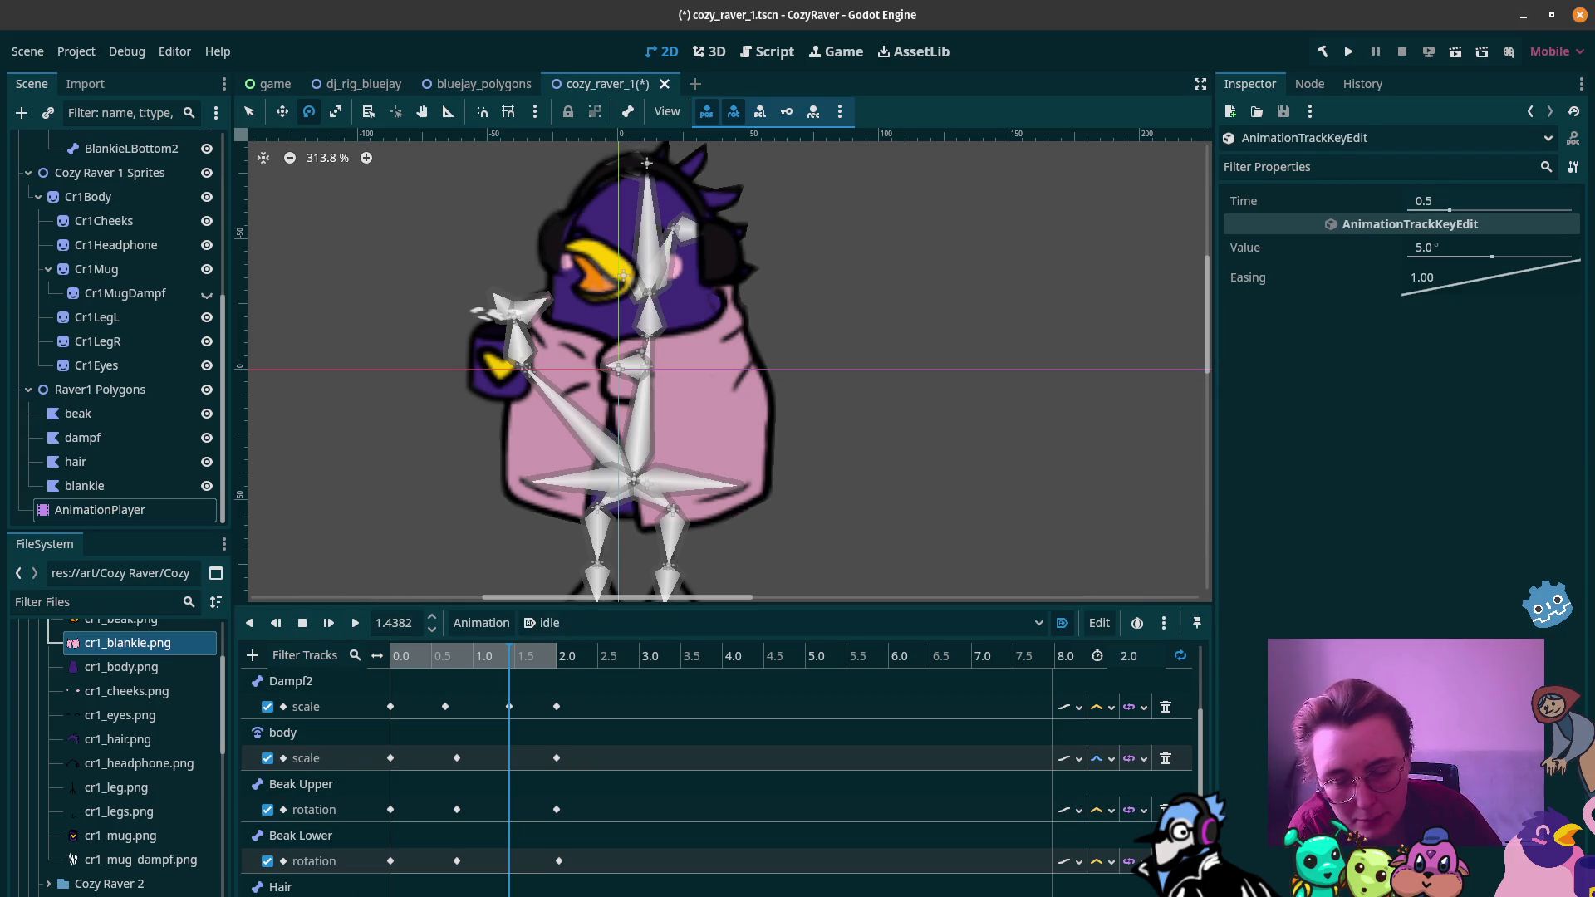
pyautogui.click(1434, 249)
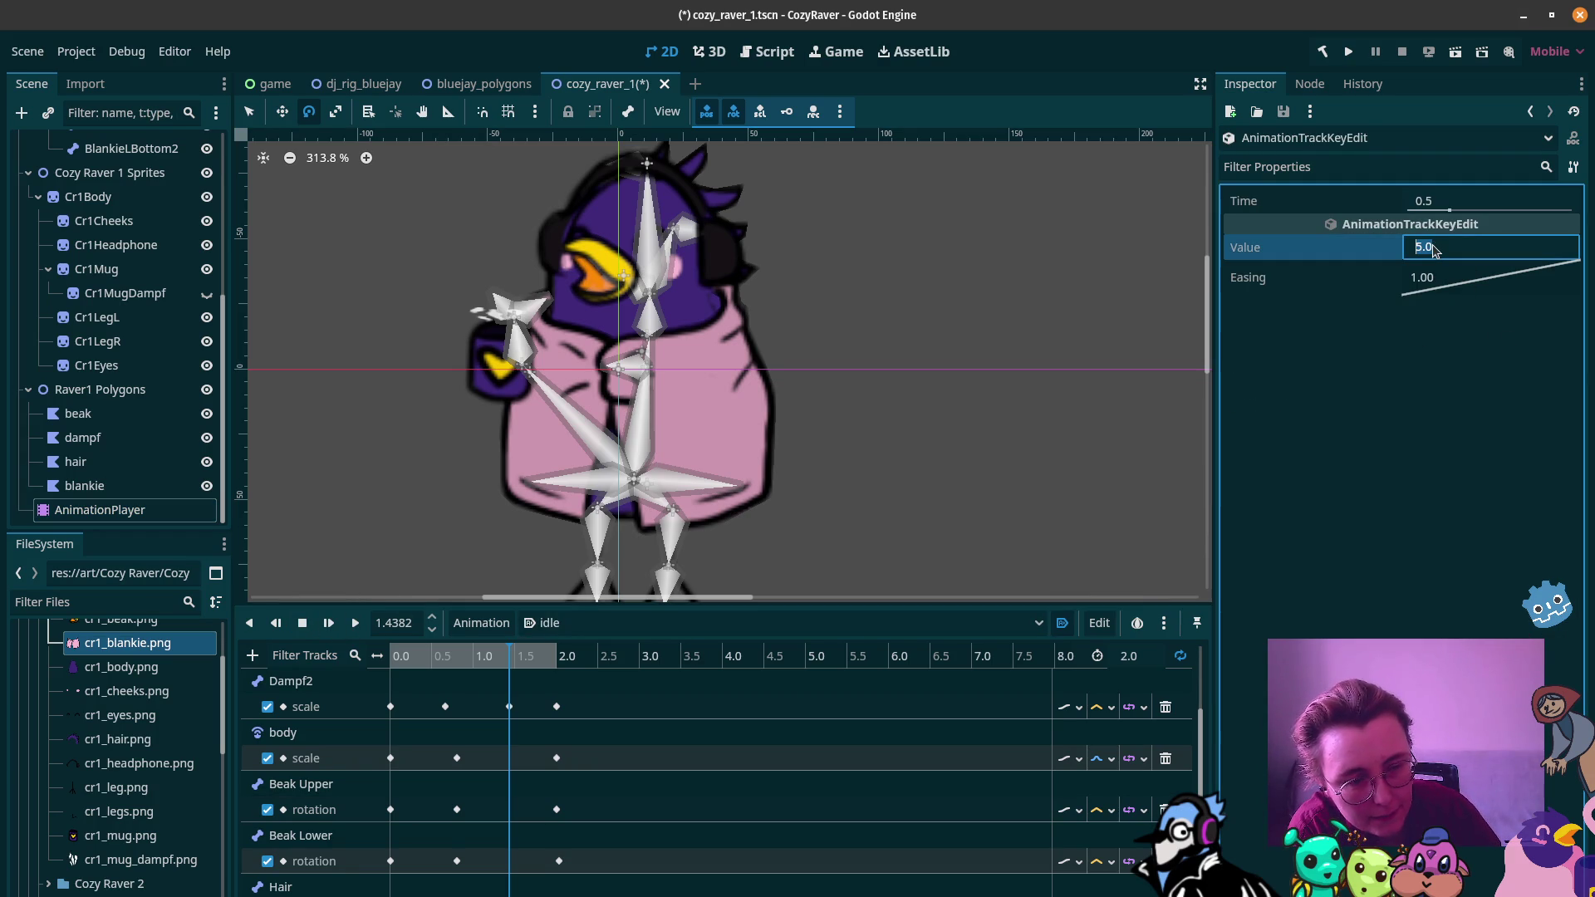
pyautogui.write('7')
pyautogui.press('Return')
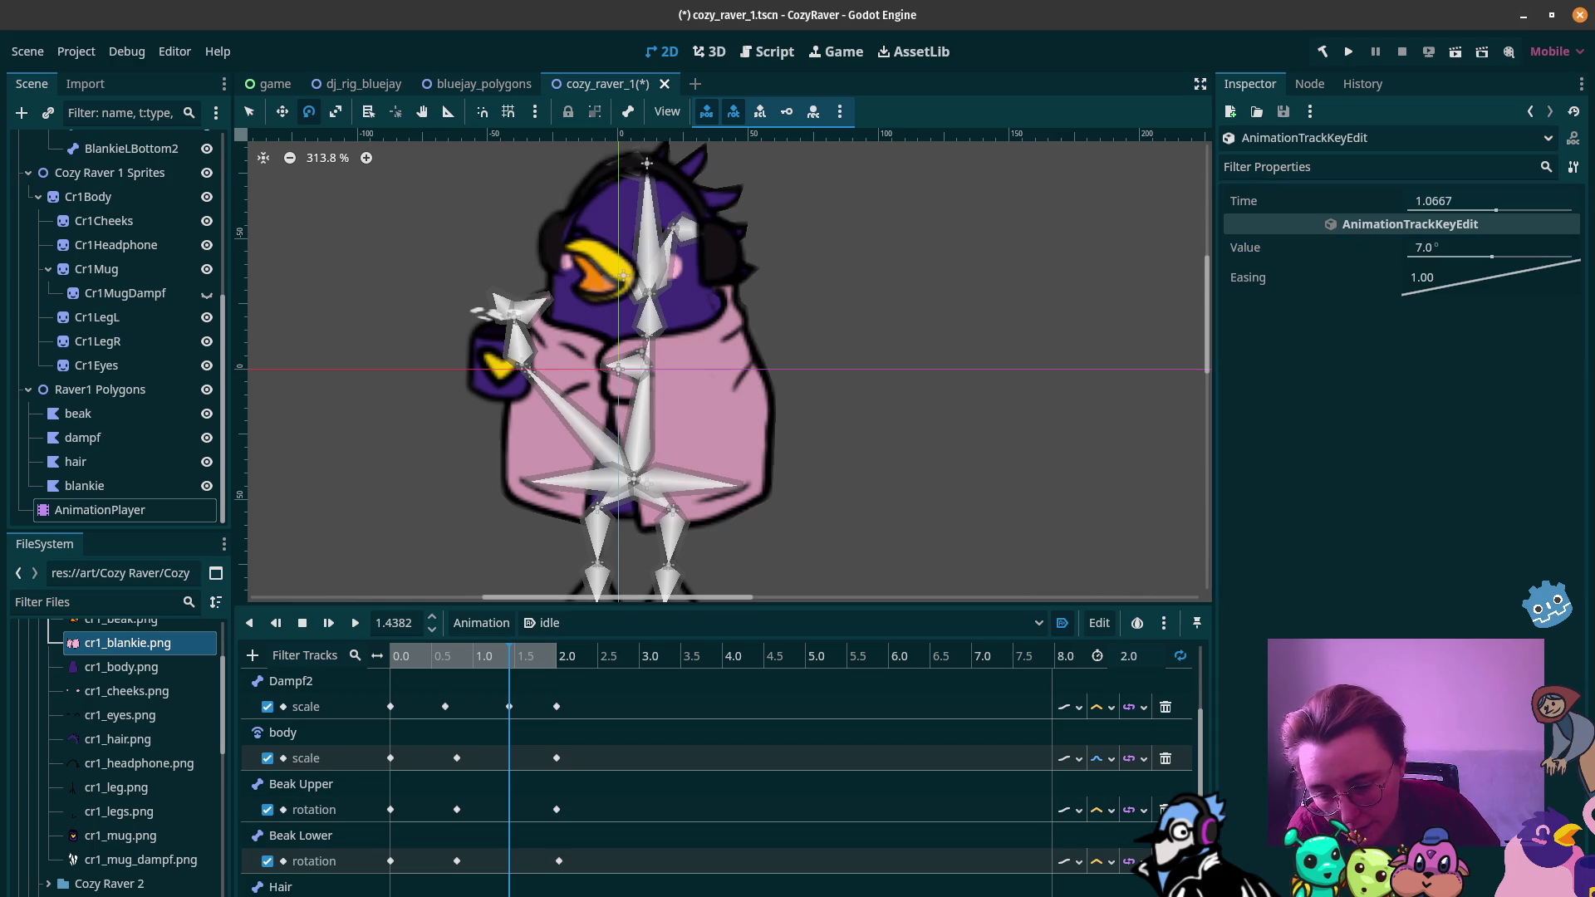
pyautogui.click(1489, 252)
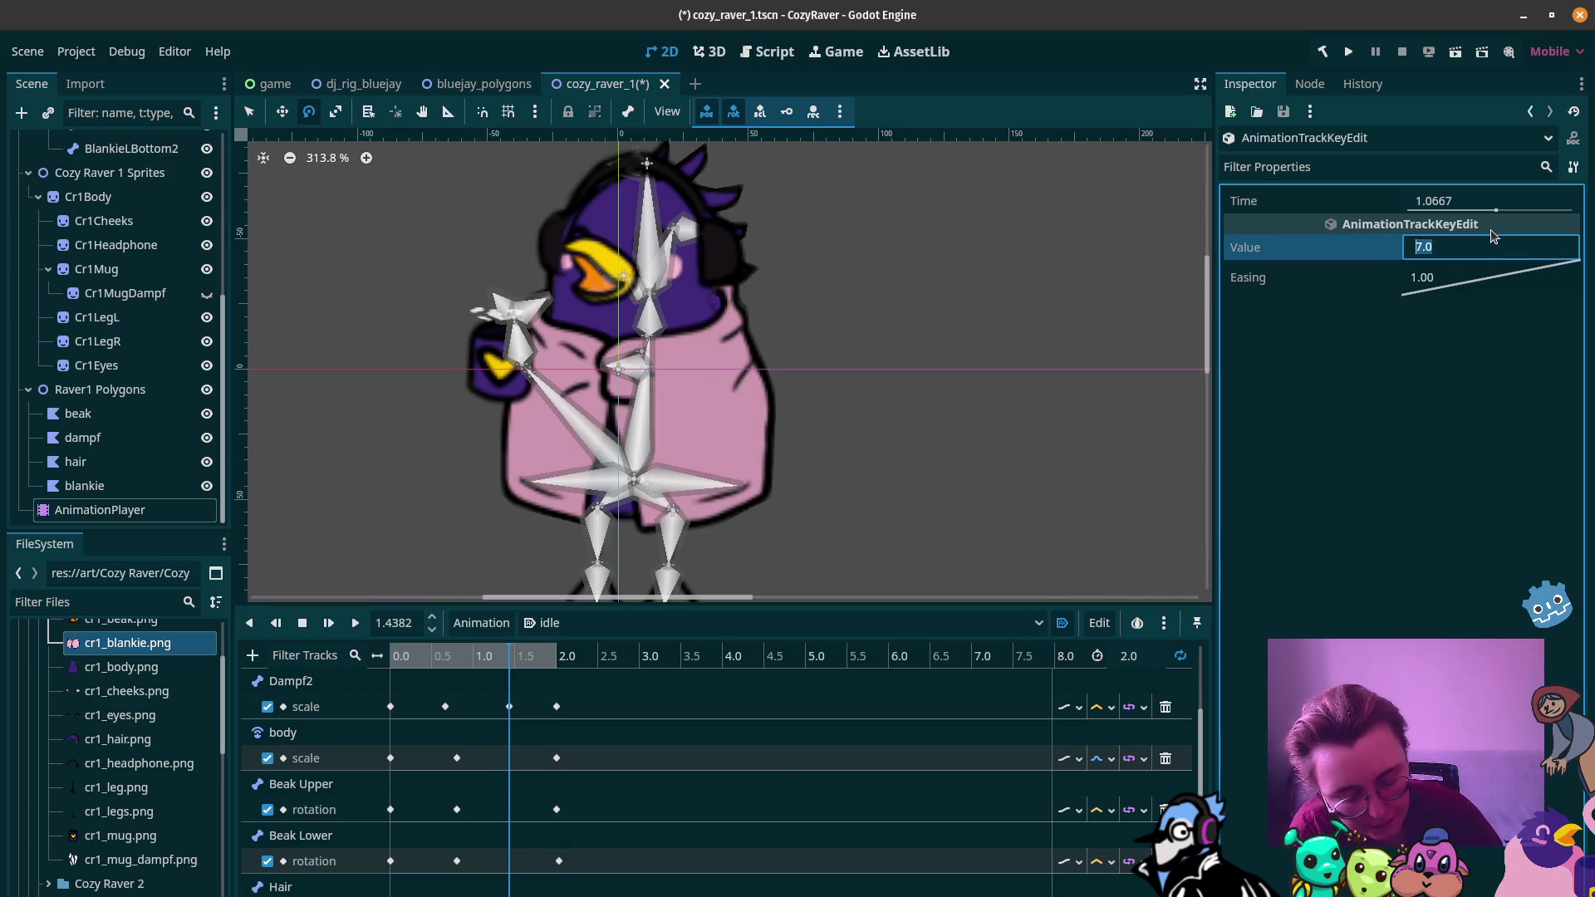
pyautogui.write('9')
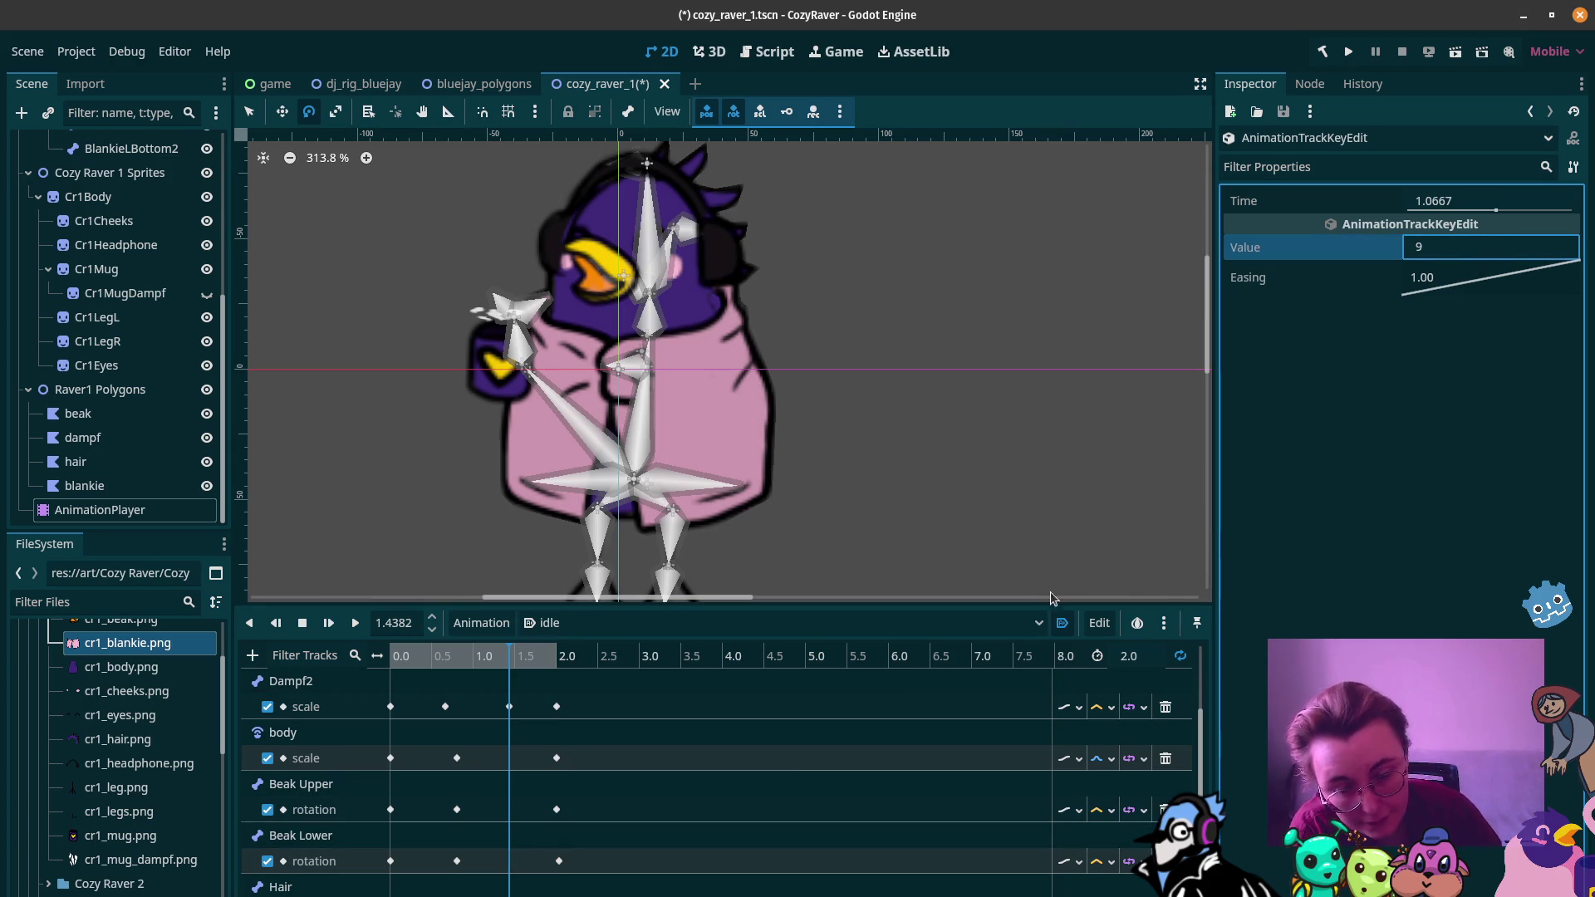
pyautogui.press('Return')
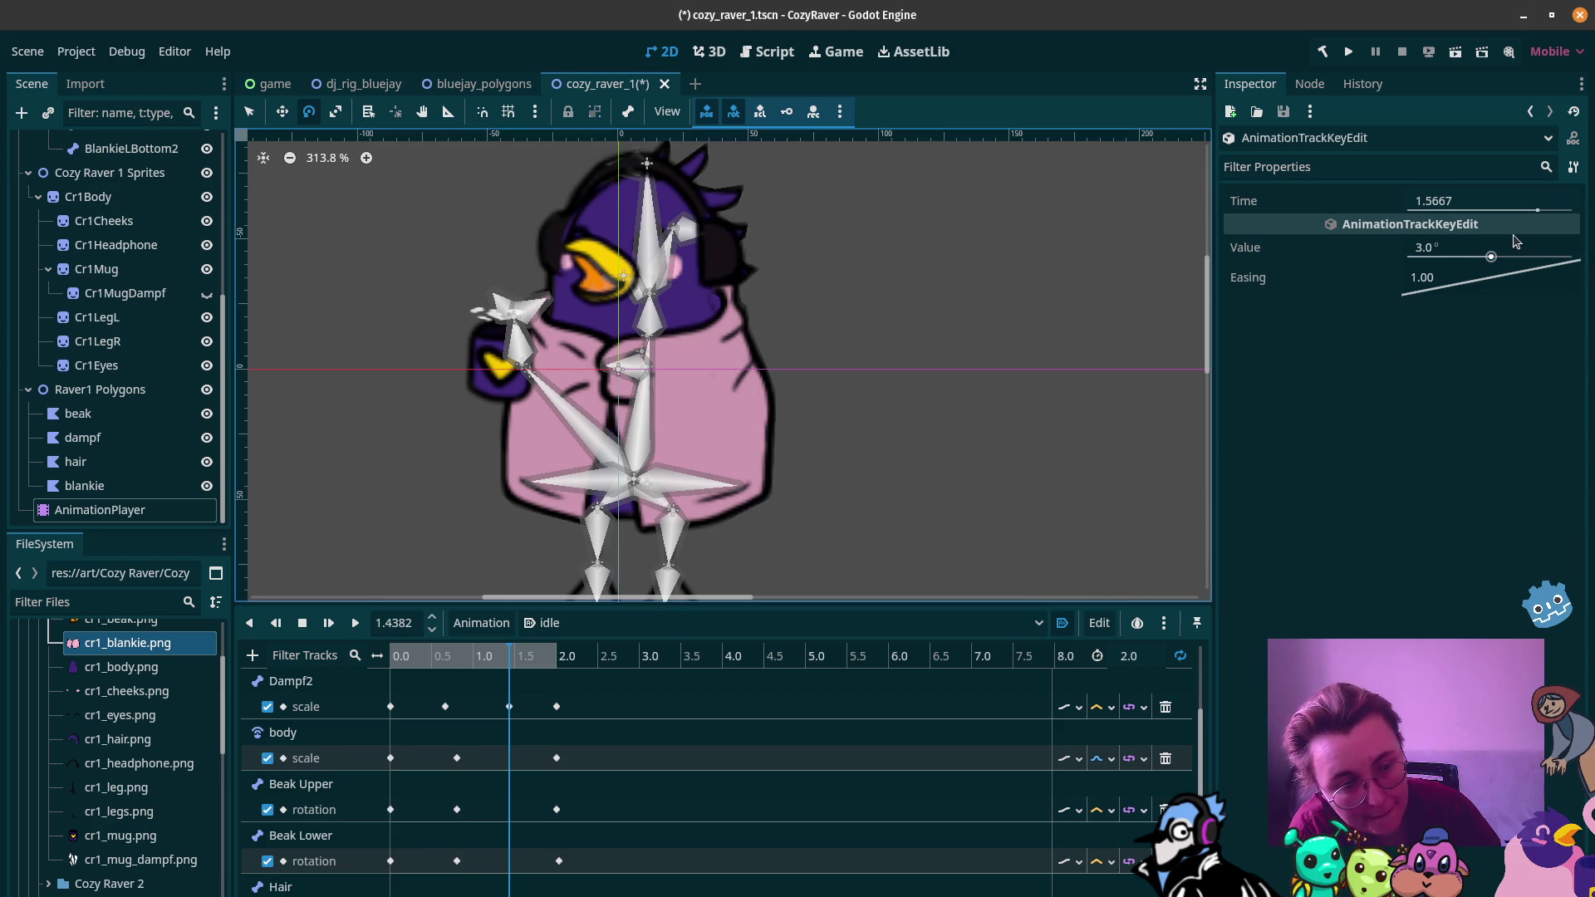
pyautogui.click(1430, 244)
pyautogui.write('6')
pyautogui.press('Return')
# Step: Replay the idle animation, undo the last key change, and re-edit the 9° angle
pyautogui.click(348, 622)
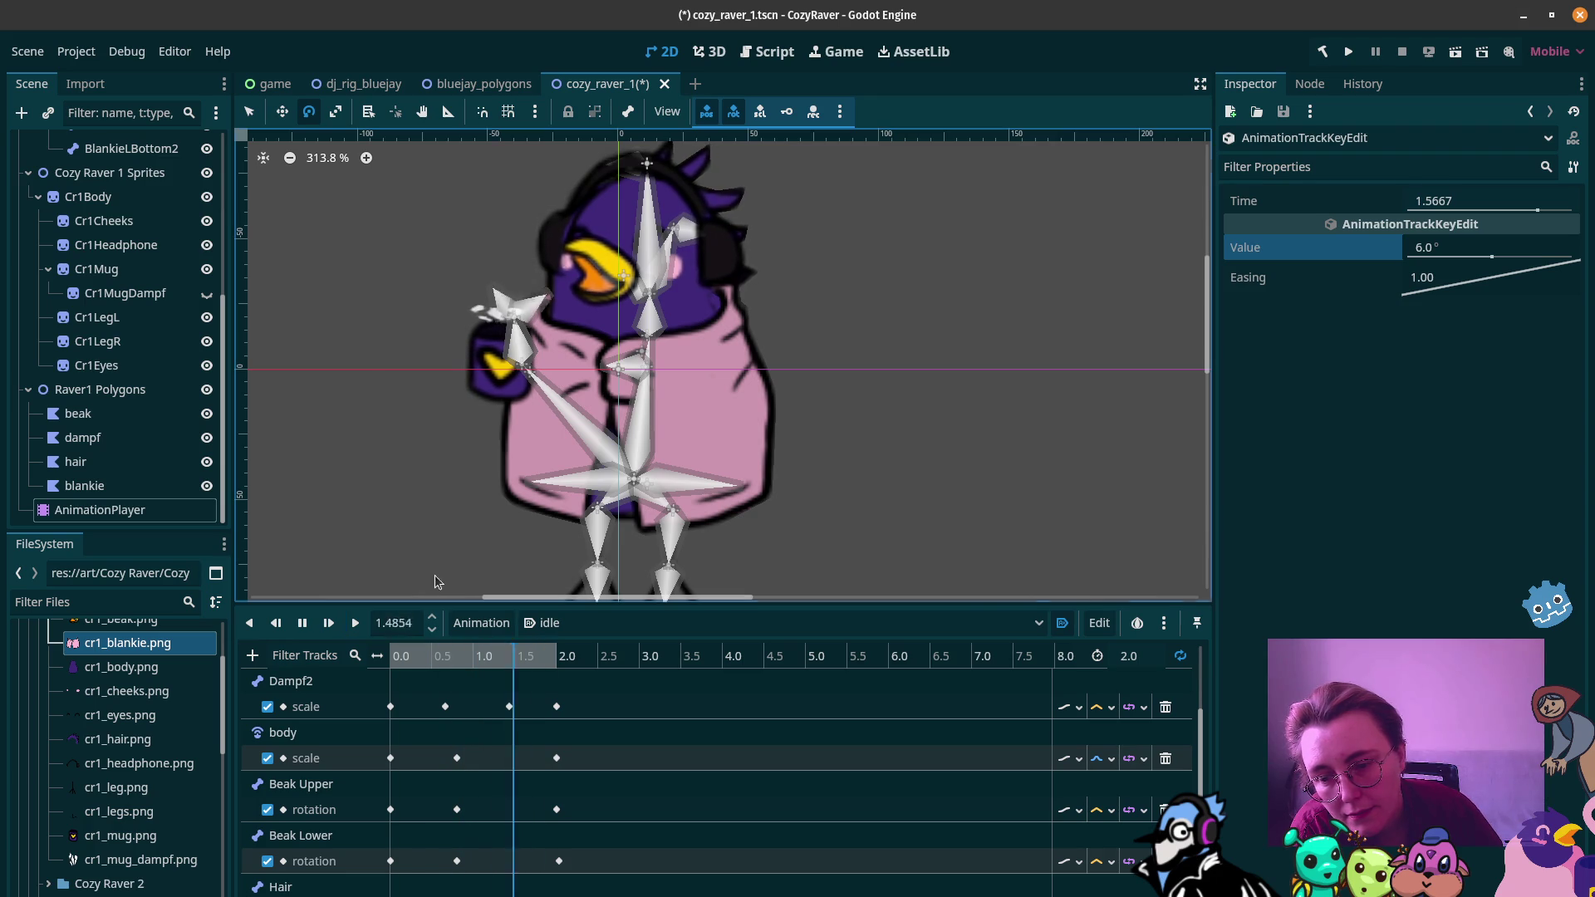
pyautogui.click(306, 623)
pyautogui.click(304, 623)
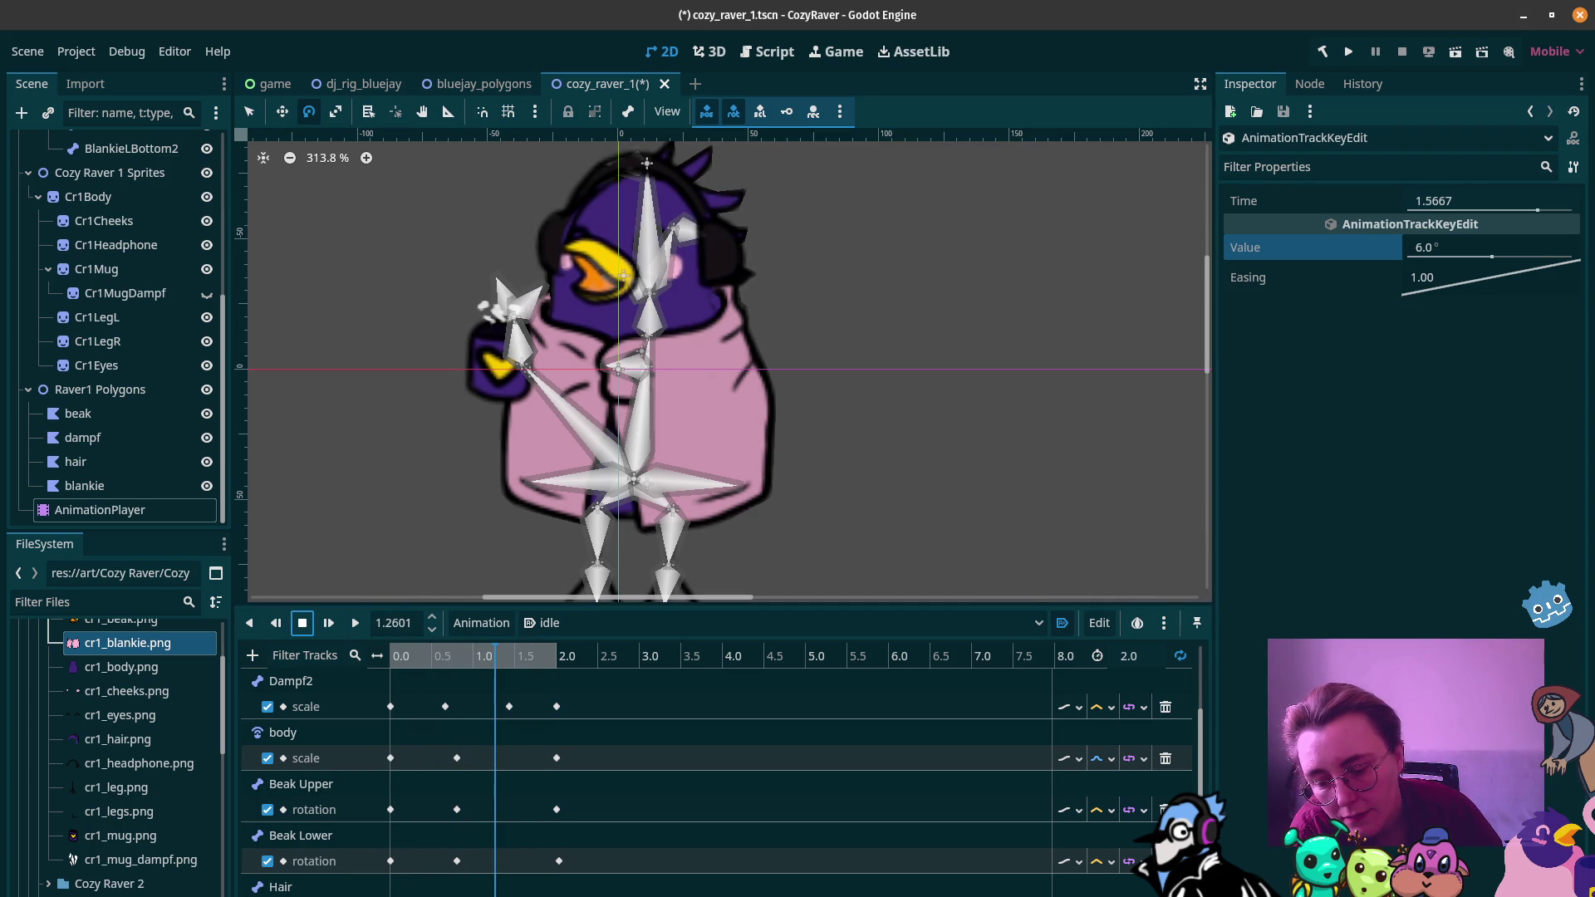
pyautogui.hotkey('ctrl', 'z')
pyautogui.moveTo(482, 809)
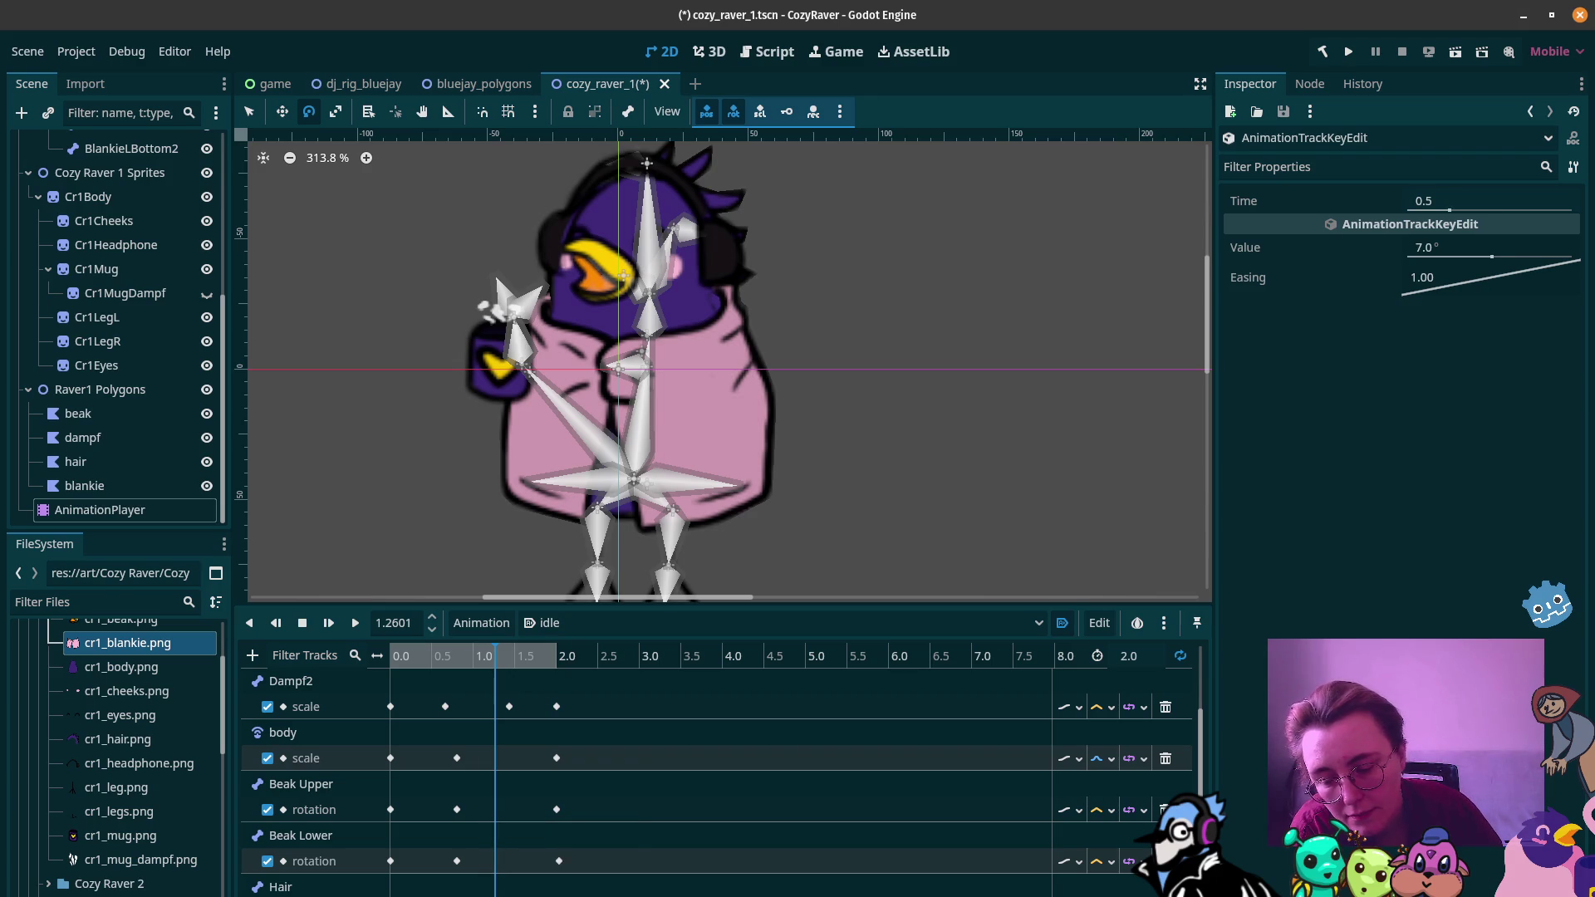
pyautogui.click(1437, 245)
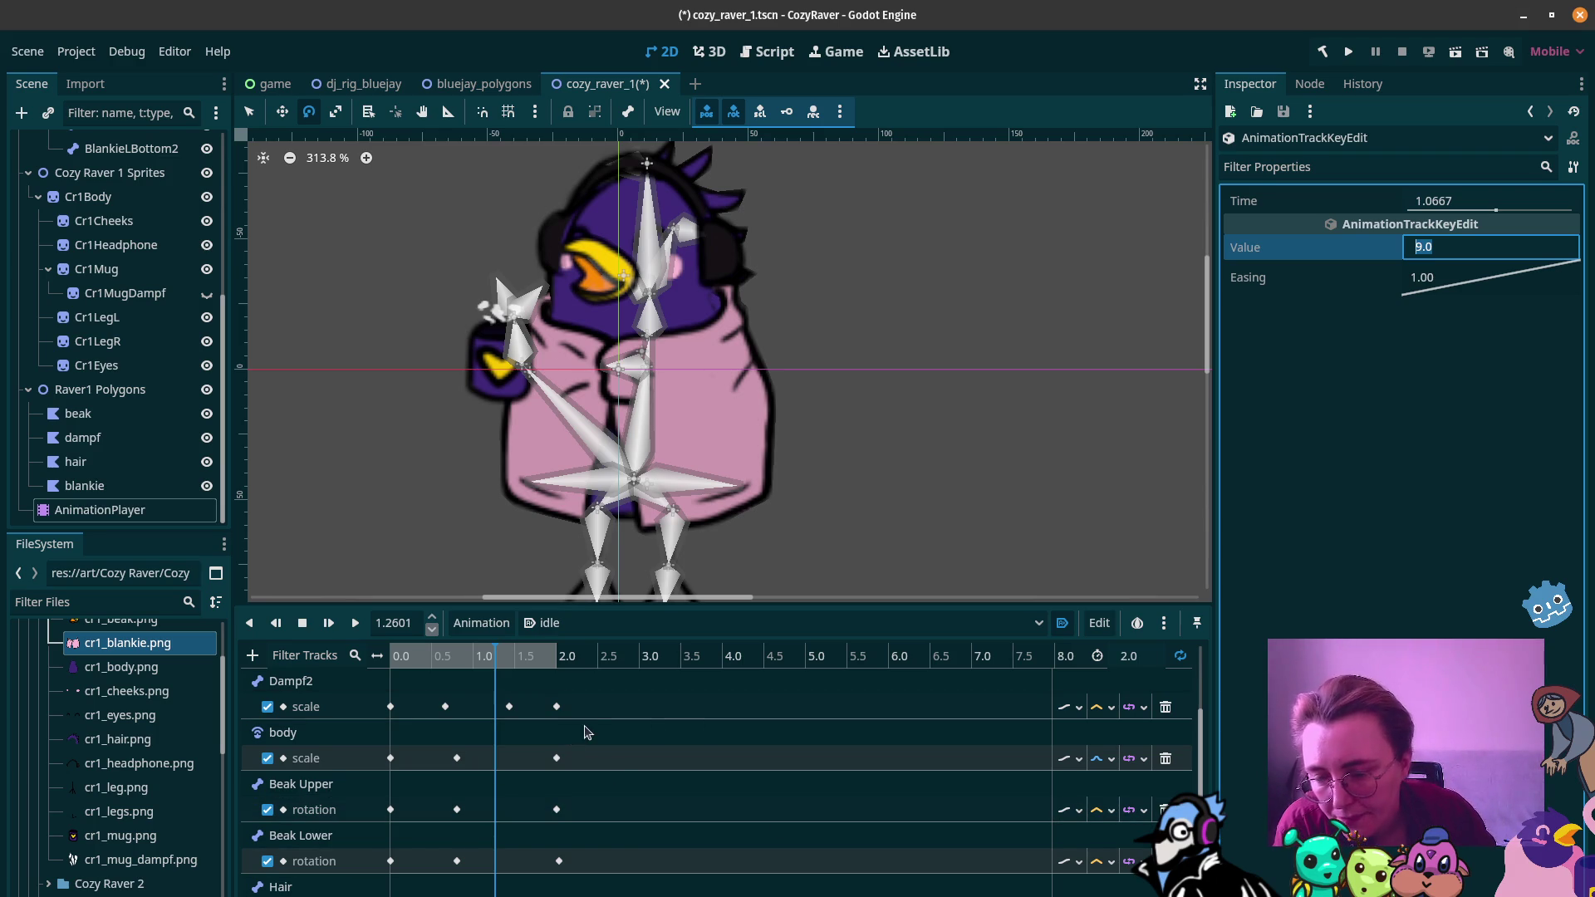
# Step: Set the idle animation length to 3 seconds
pyautogui.click(1131, 656)
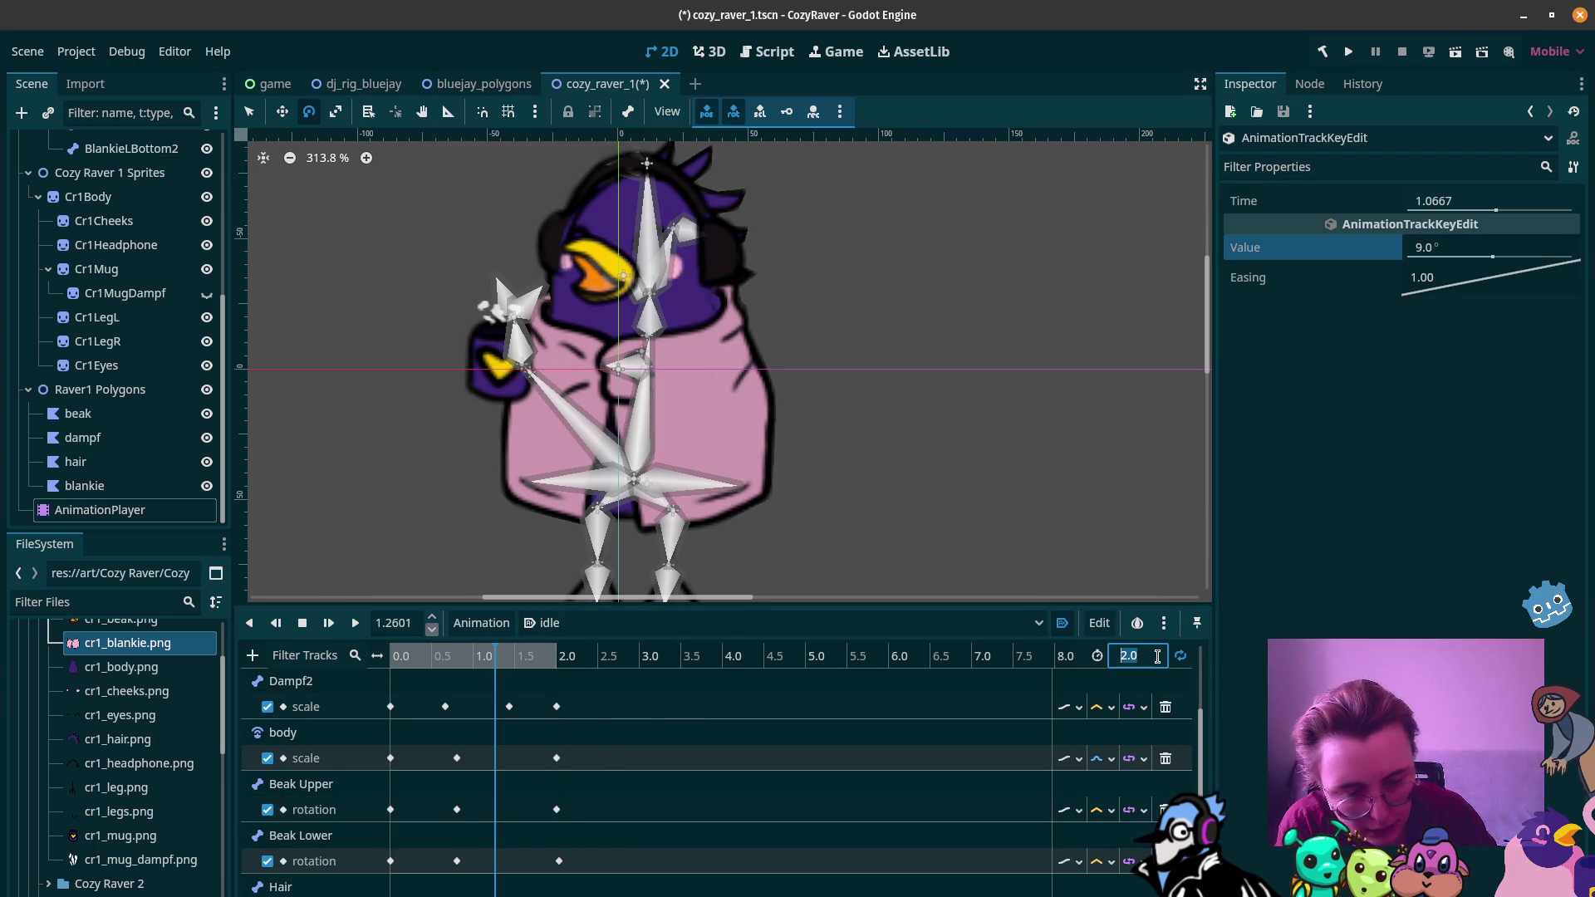
pyautogui.write('3')
pyautogui.press('Return')
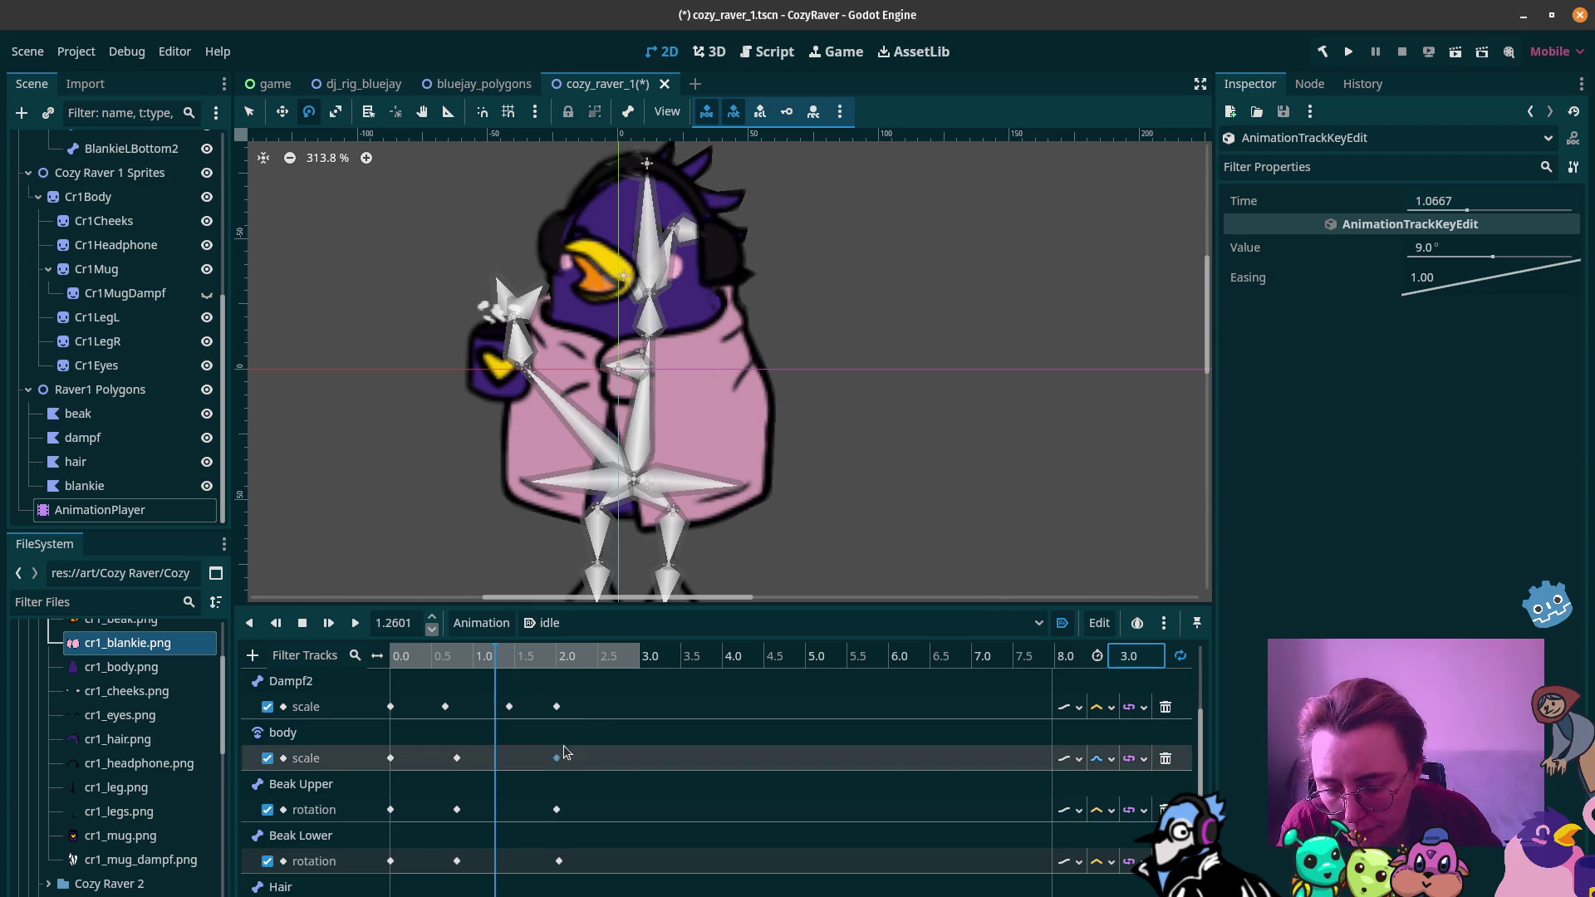
# Step: Select all keyframes and stretch them with Edit > Scale Selection at ratio 1.5
pyautogui.moveTo(574, 893)
pyautogui.mouseDown()
pyautogui.moveTo(499, 847)
pyautogui.moveTo(376, 663)
pyautogui.moveTo(451, 752)
pyautogui.moveTo(1154, 896)
pyautogui.moveTo(588, 895)
pyautogui.moveTo(378, 656)
pyautogui.mouseUp()
pyautogui.scroll(3, 437, 690)
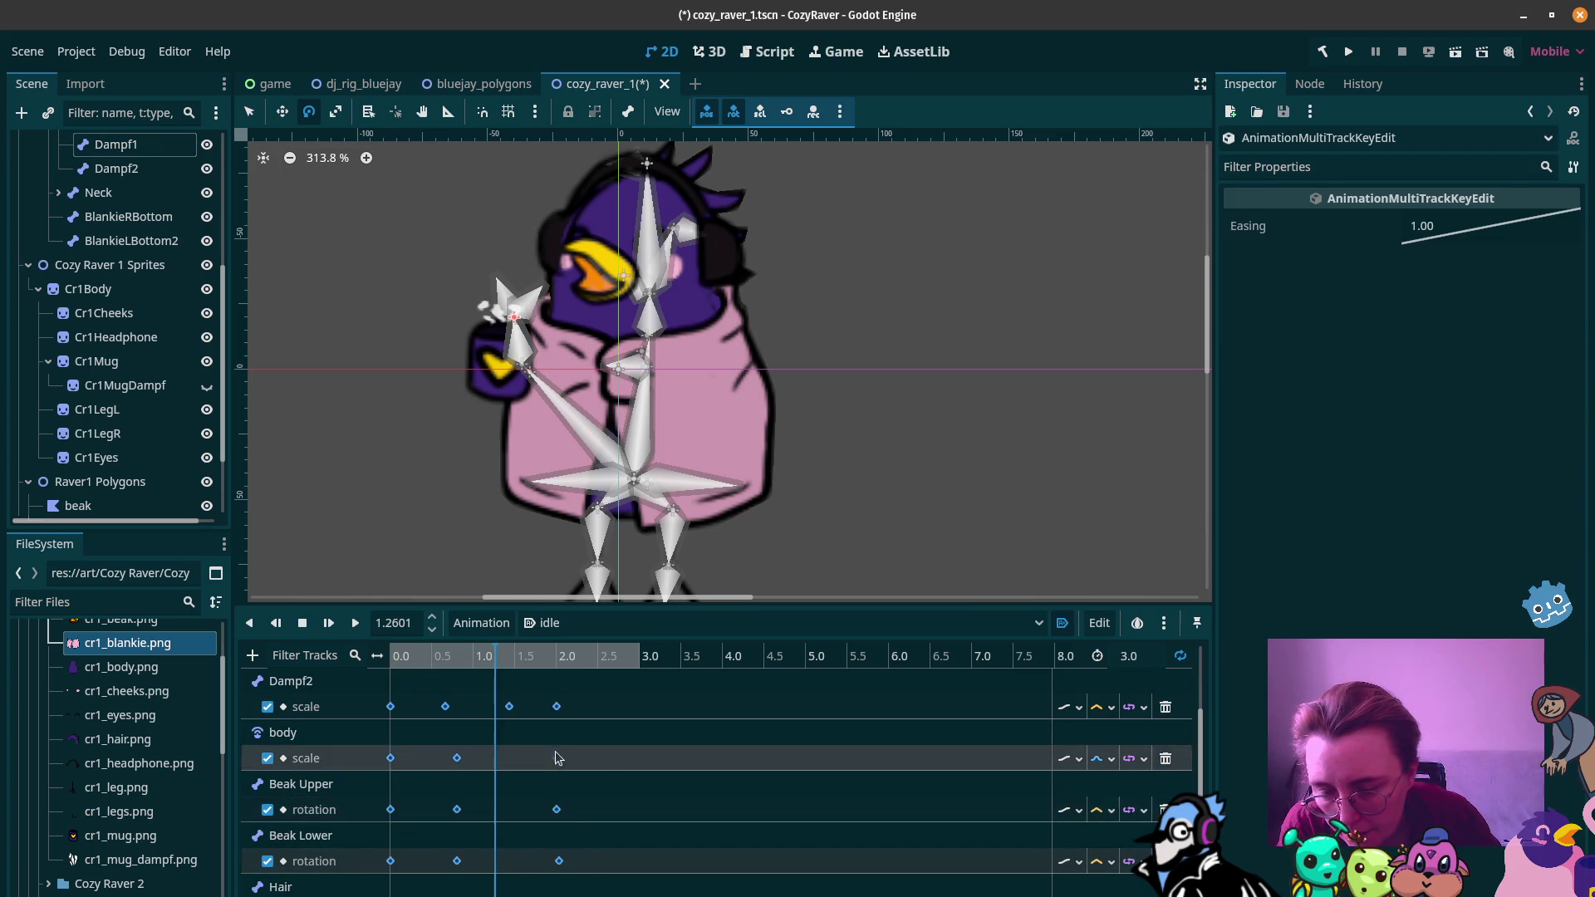
pyautogui.click(1164, 629)
pyautogui.click(1165, 629)
pyautogui.click(1101, 625)
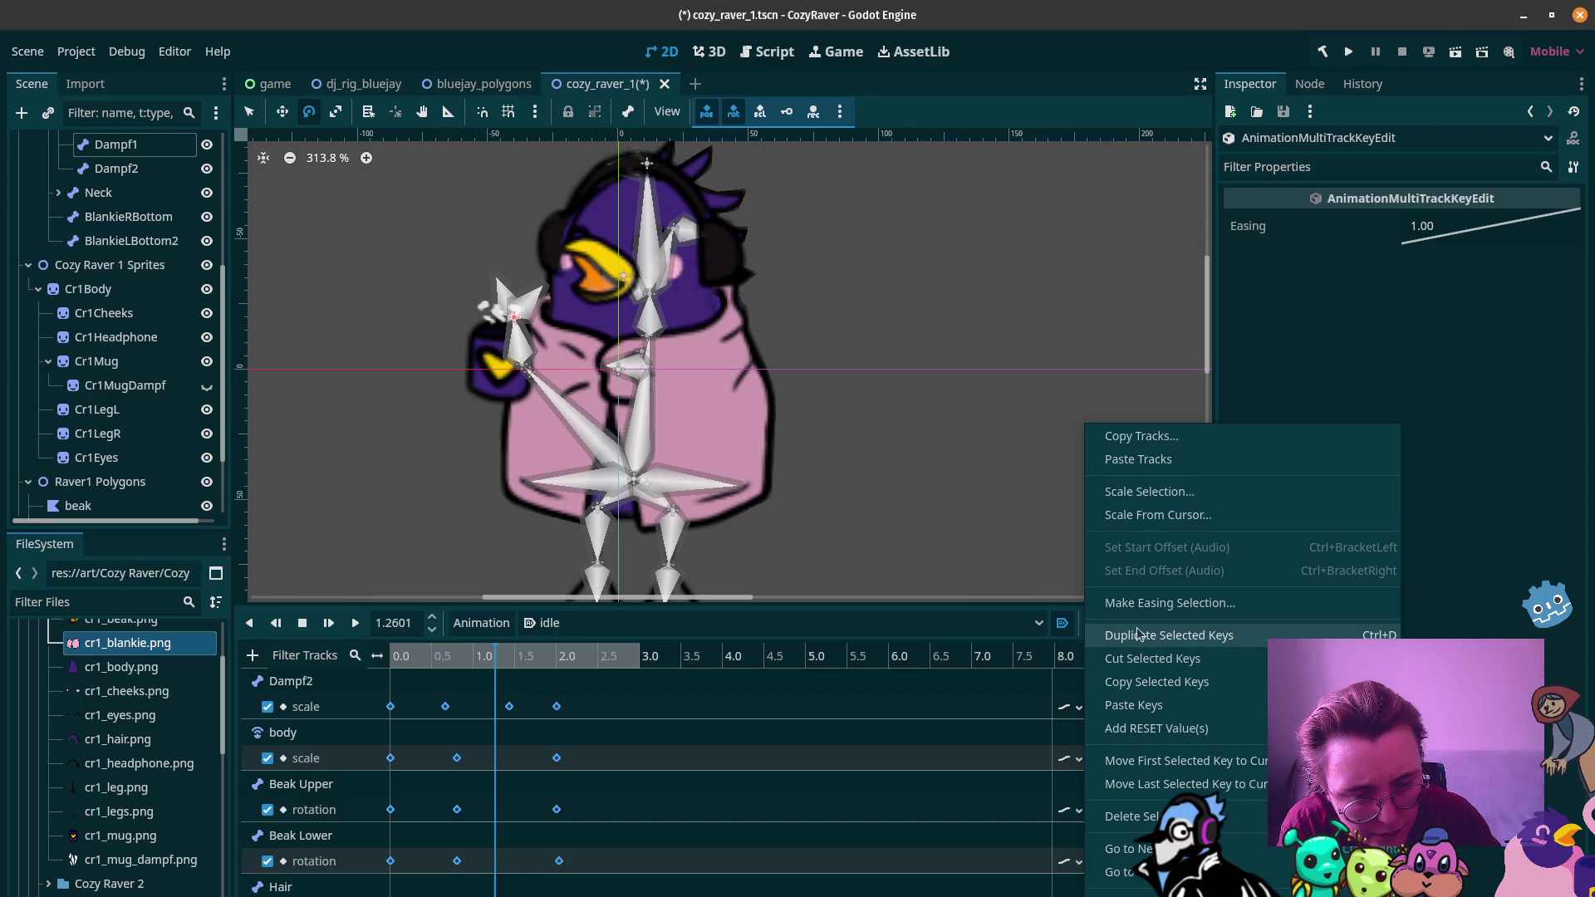
pyautogui.click(1186, 497)
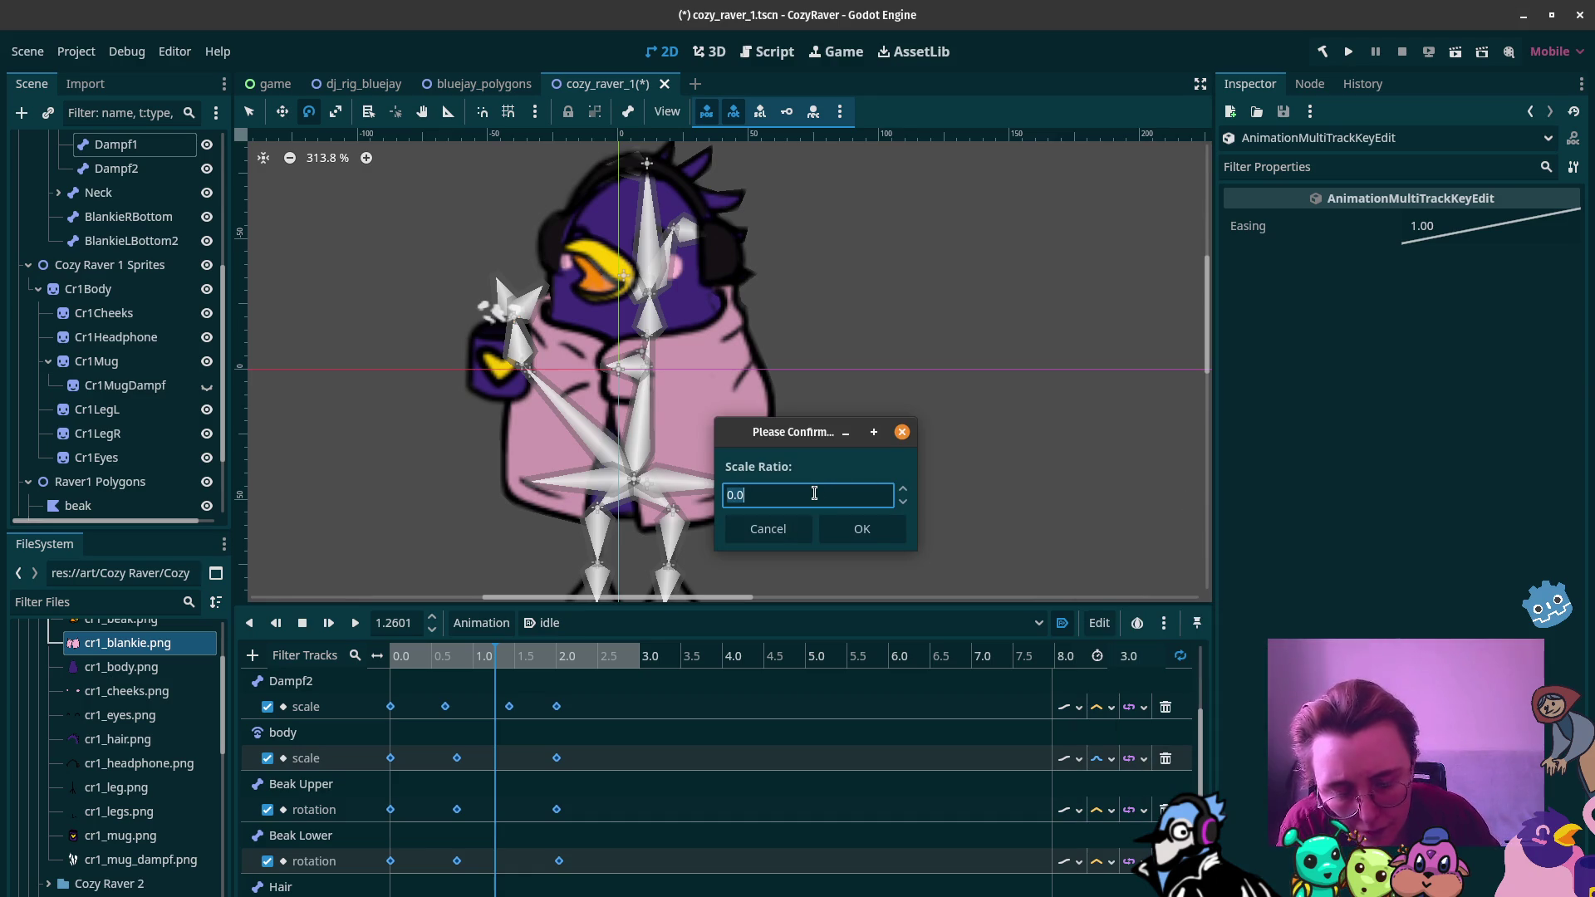
pyautogui.write('1.5')
pyautogui.press('Return')
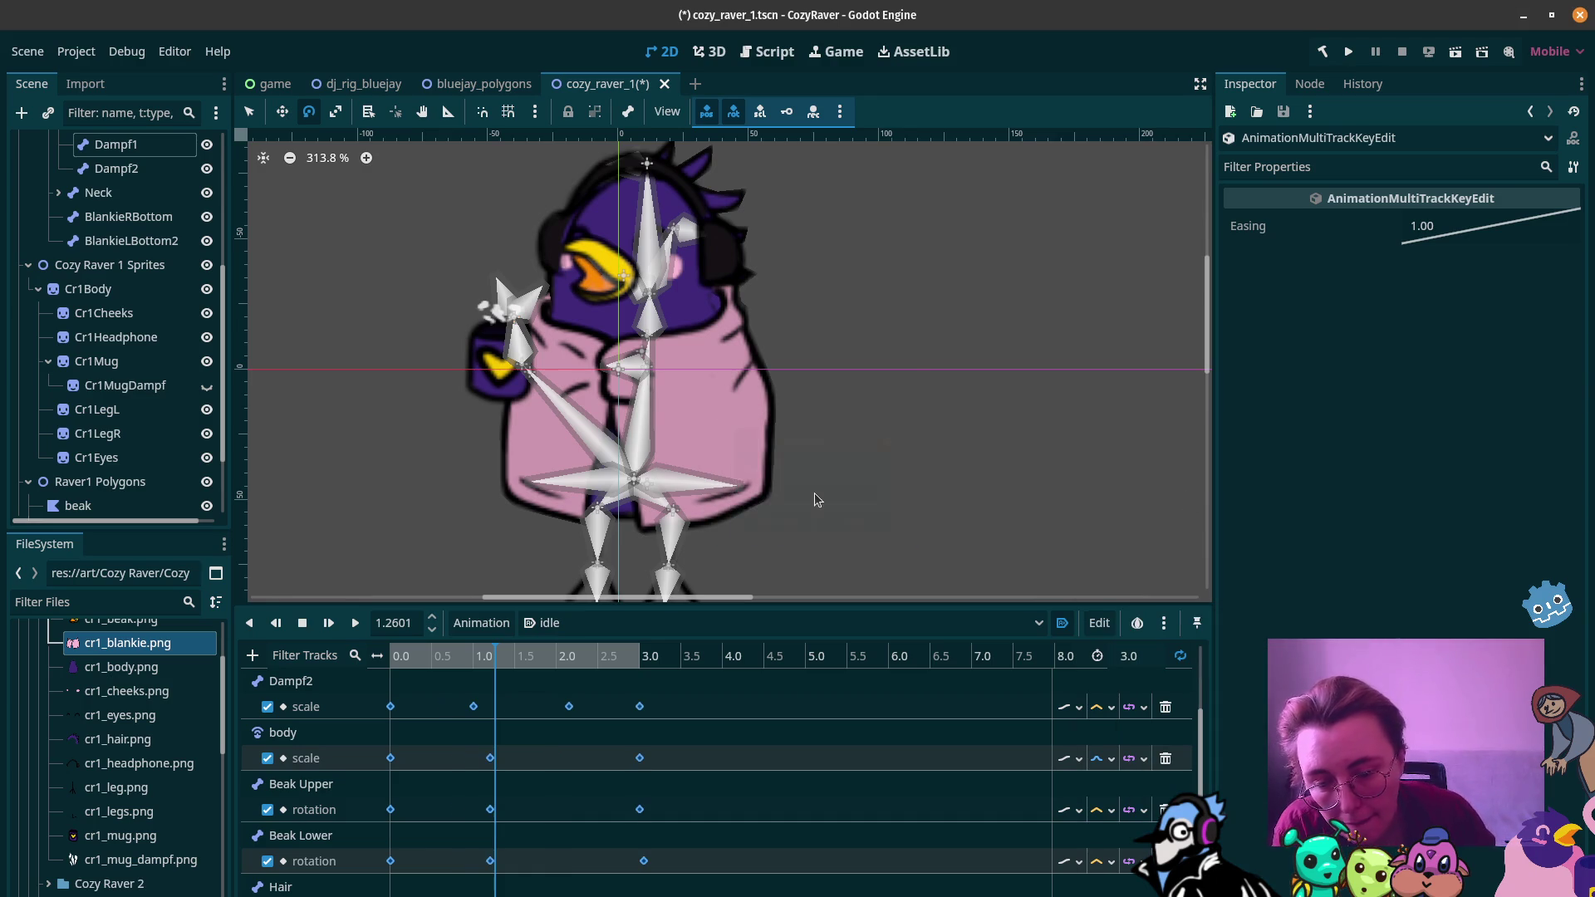
# Step: Play the stretched idle animation to preview its new timing
pyautogui.scroll(2, 547, 784)
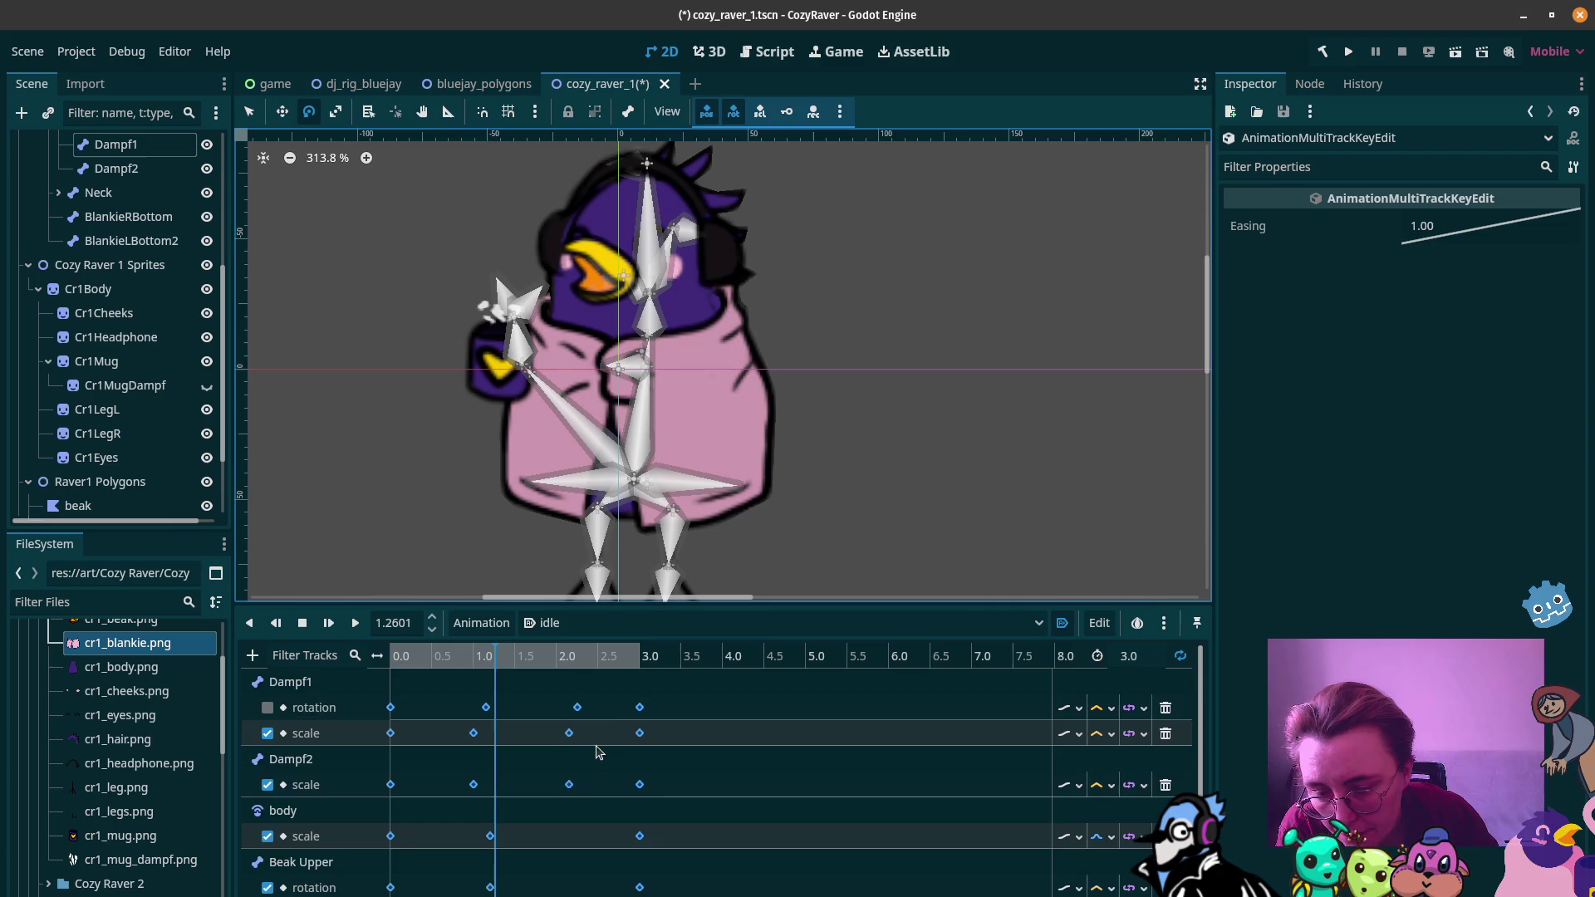
pyautogui.scroll(-2, 596, 745)
pyautogui.scroll(2, 623, 744)
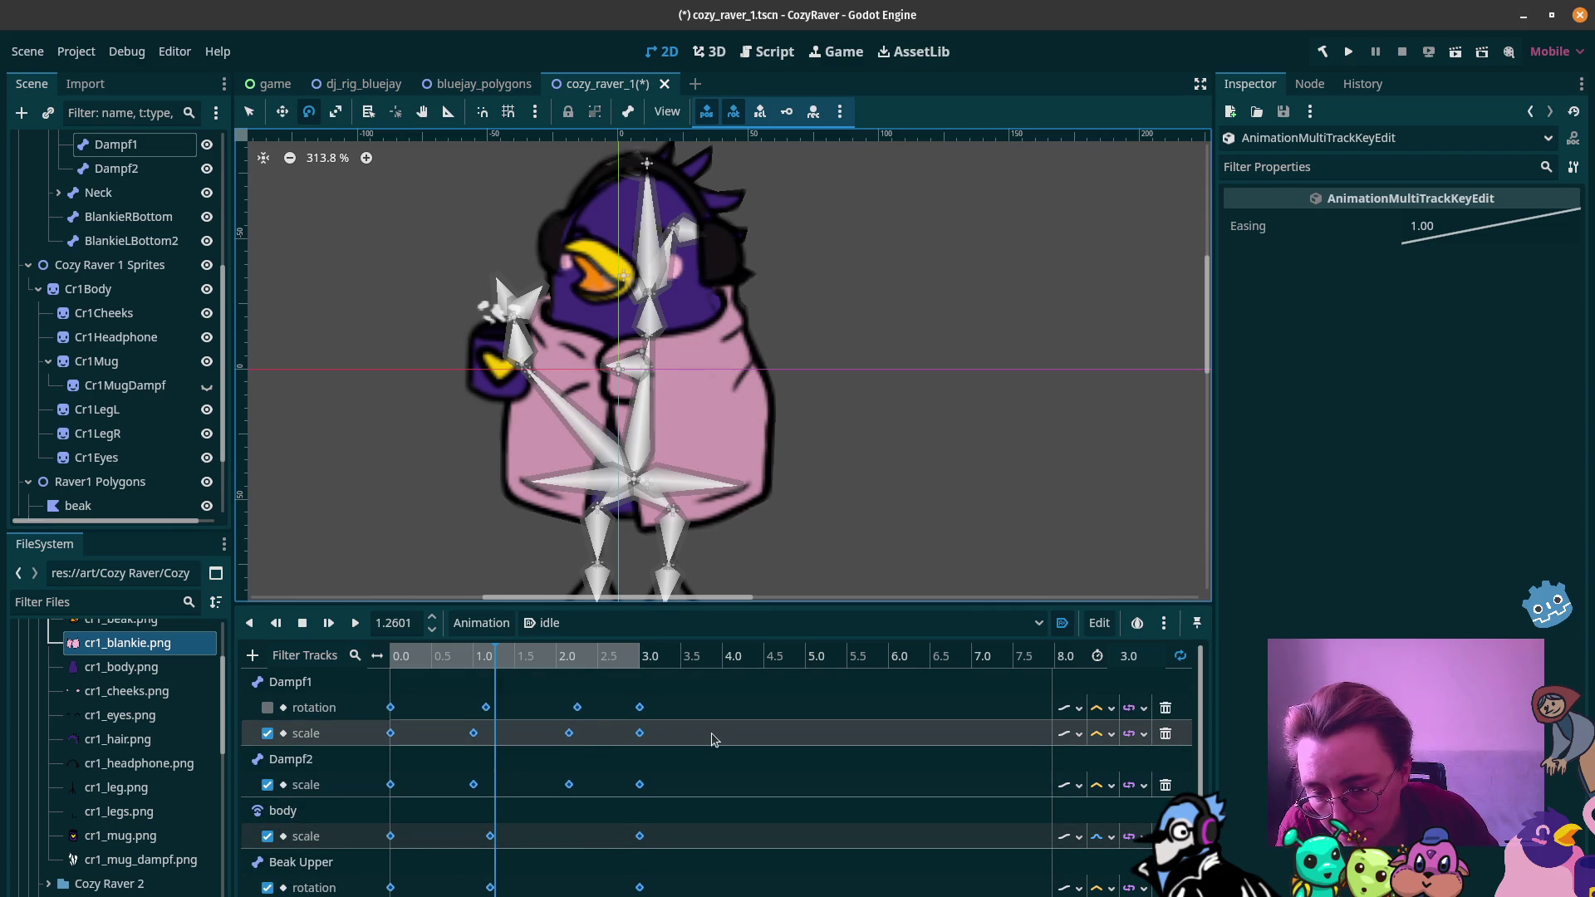
pyautogui.scroll(-1, 710, 737)
pyautogui.click(354, 623)
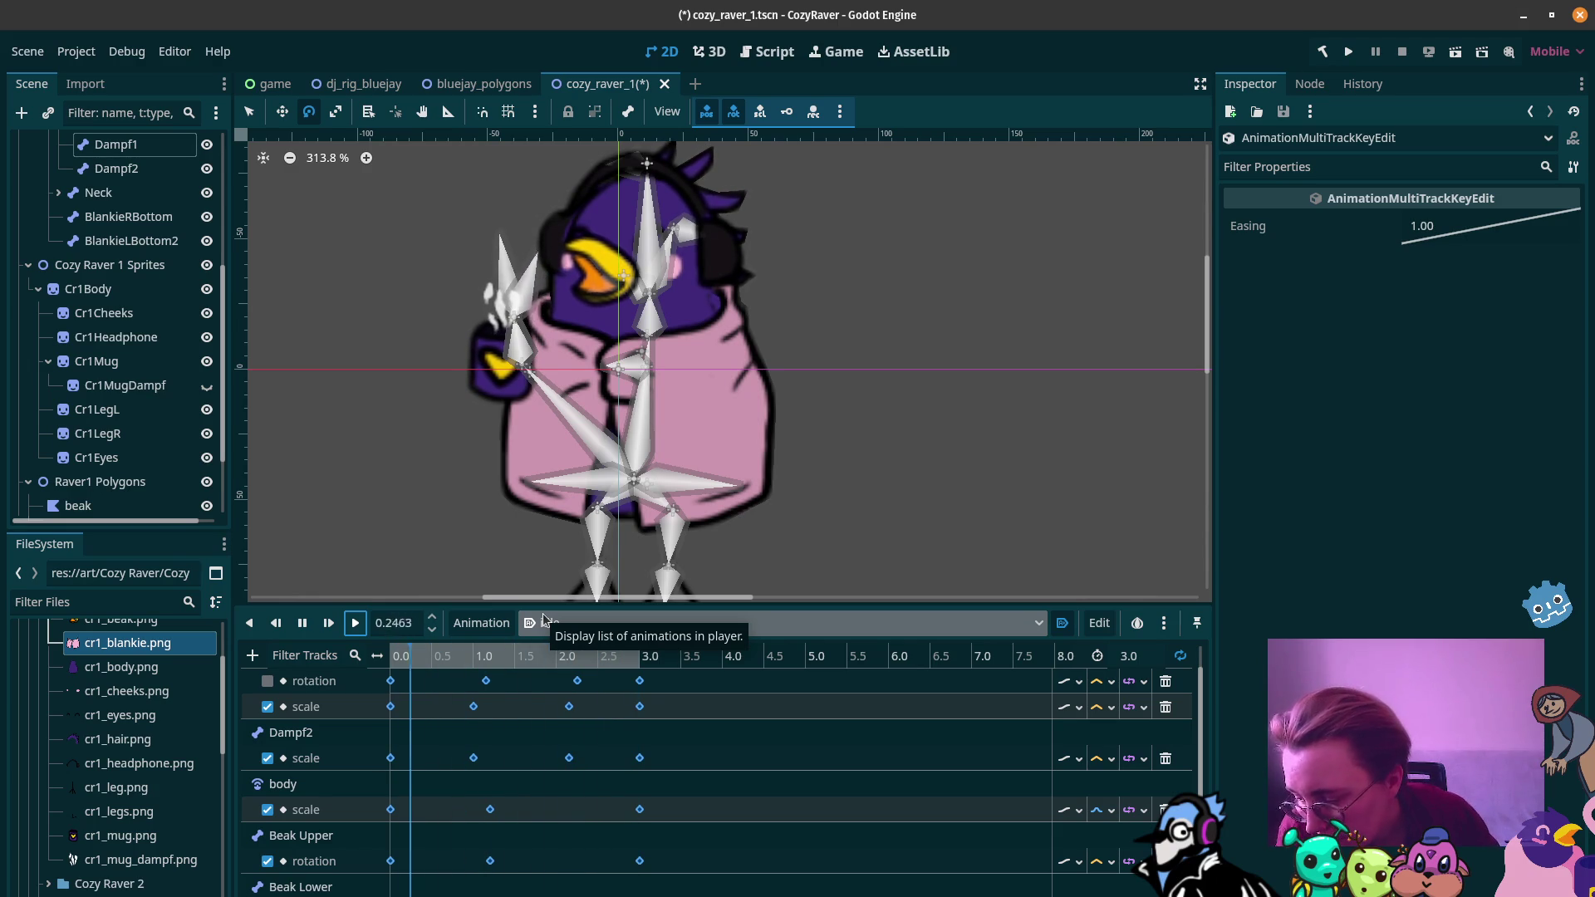
# Step: Stop the idle animation playback and review its tracks
pyautogui.click(302, 624)
pyautogui.scroll(-2, 390, 752)
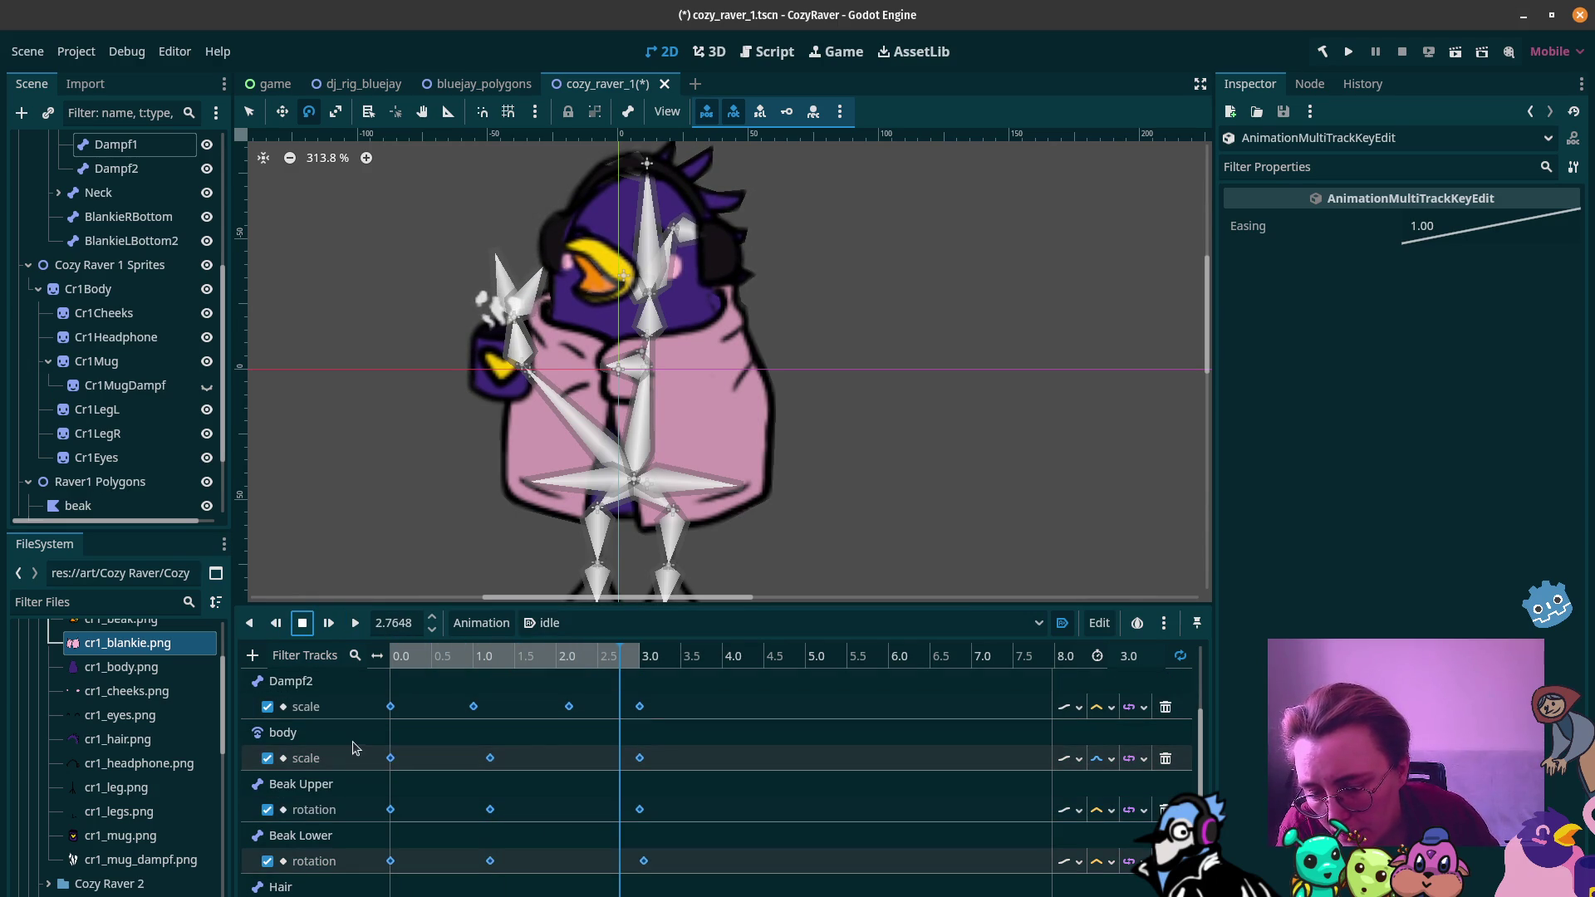
pyautogui.scroll(3, 328, 748)
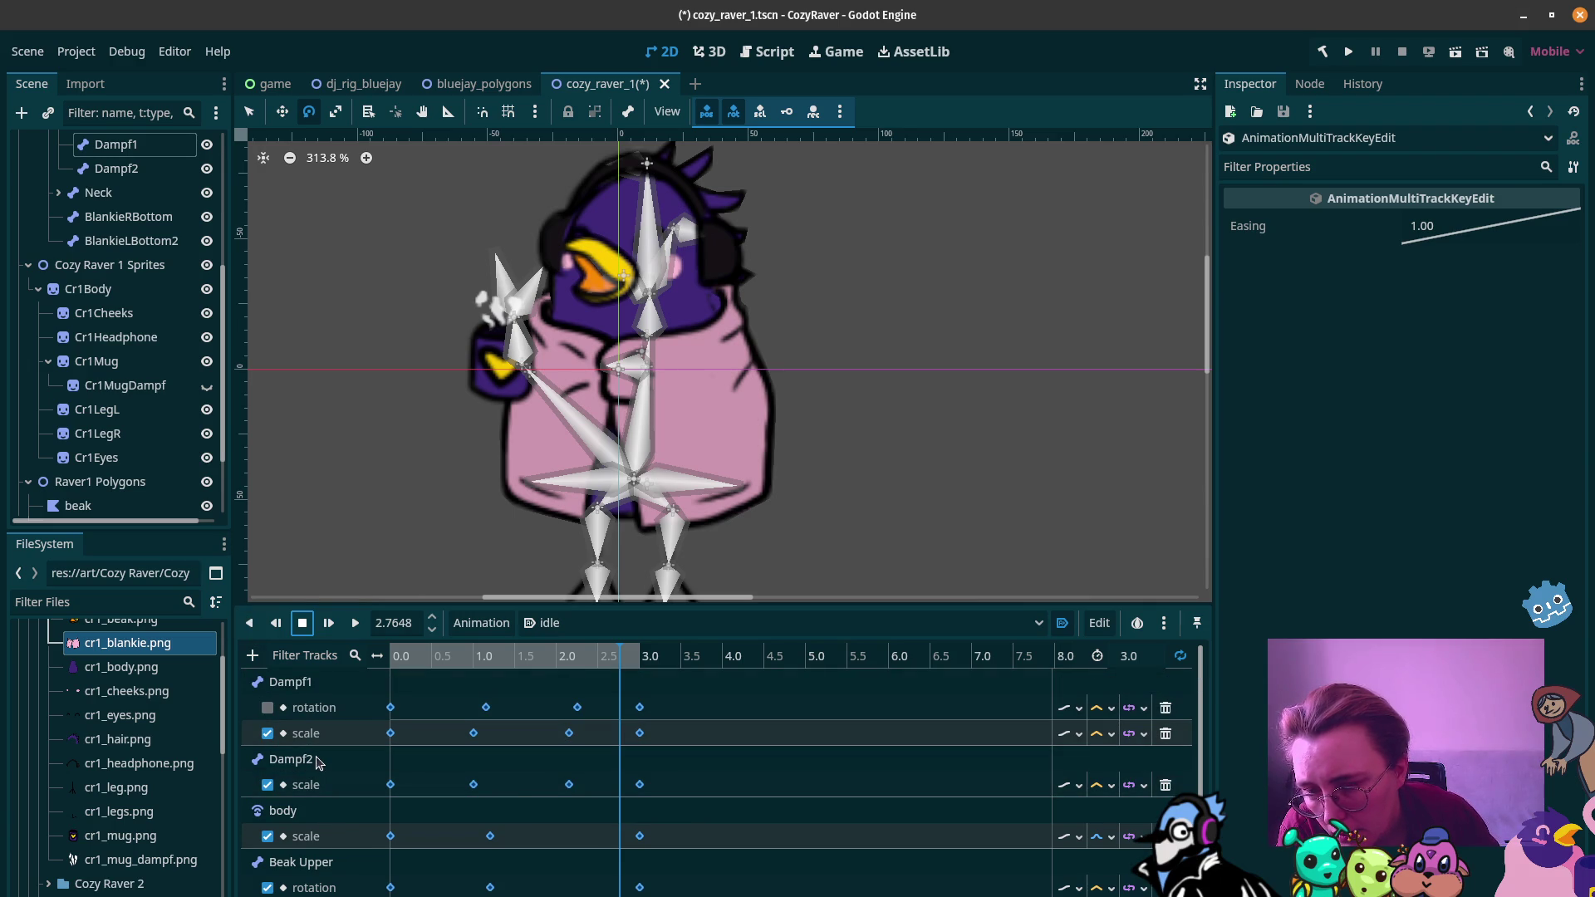
pyautogui.scroll(-1, 318, 761)
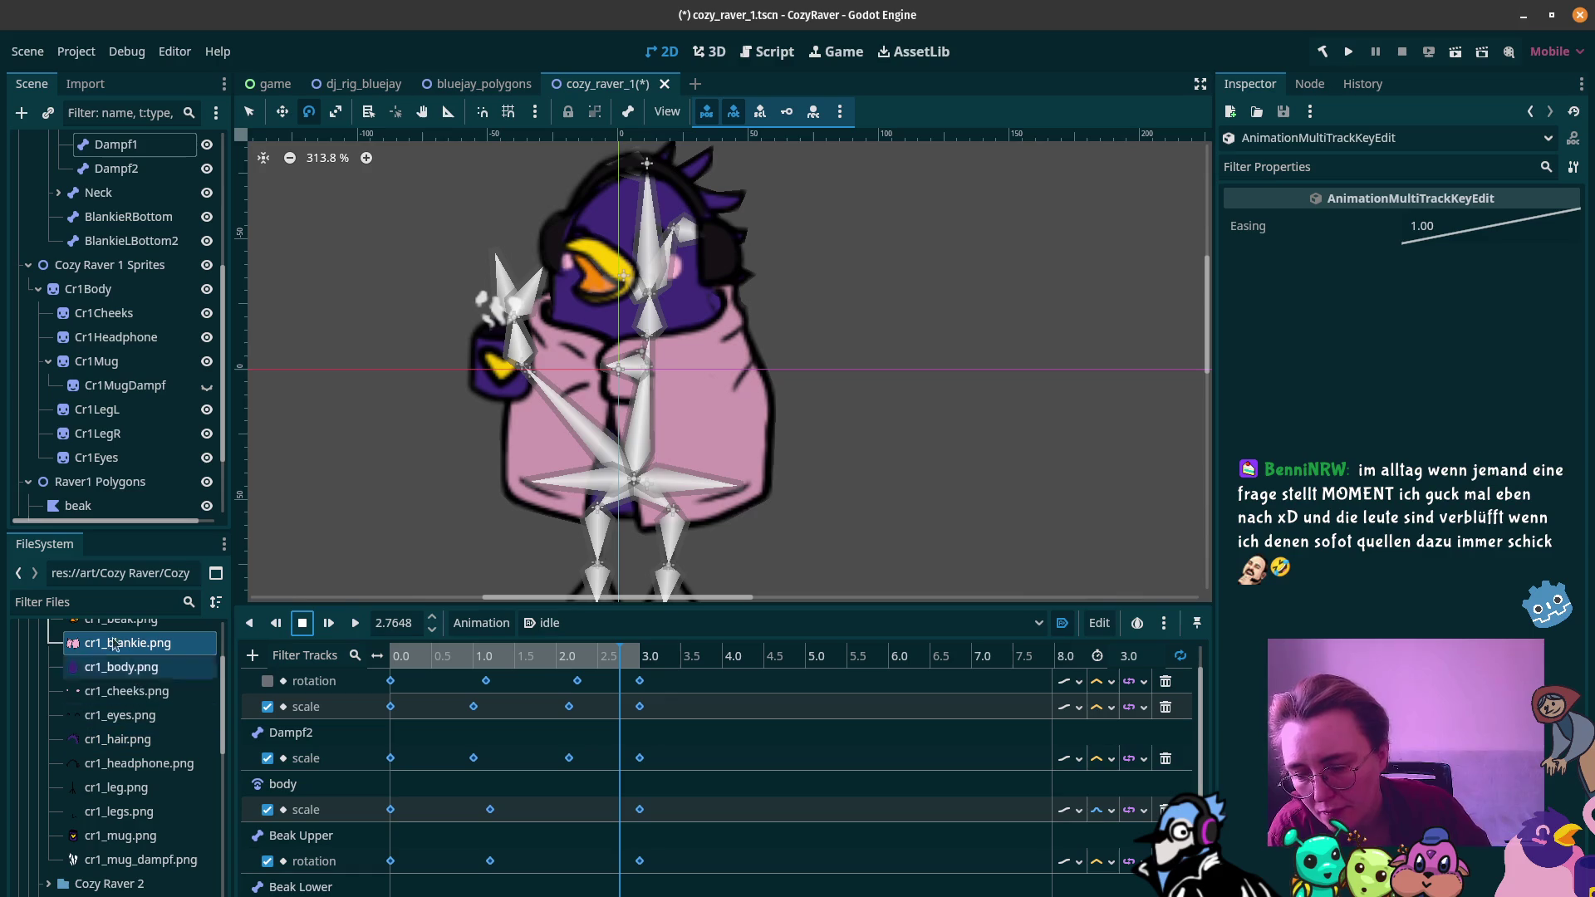
pyautogui.scroll(-1, 324, 830)
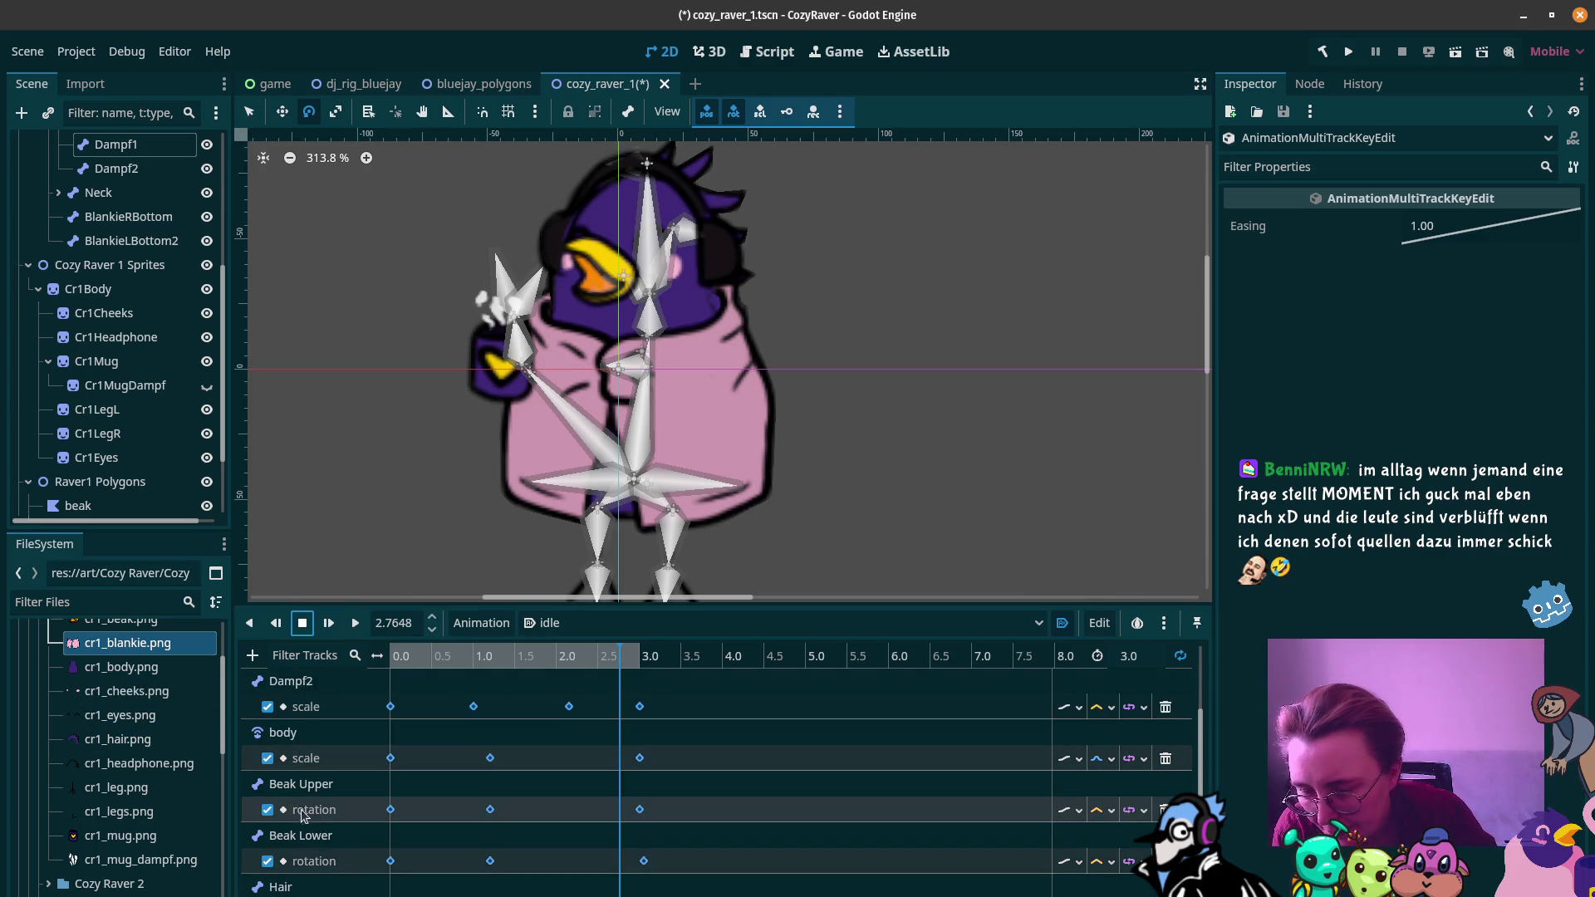
pyautogui.scroll(2, 305, 804)
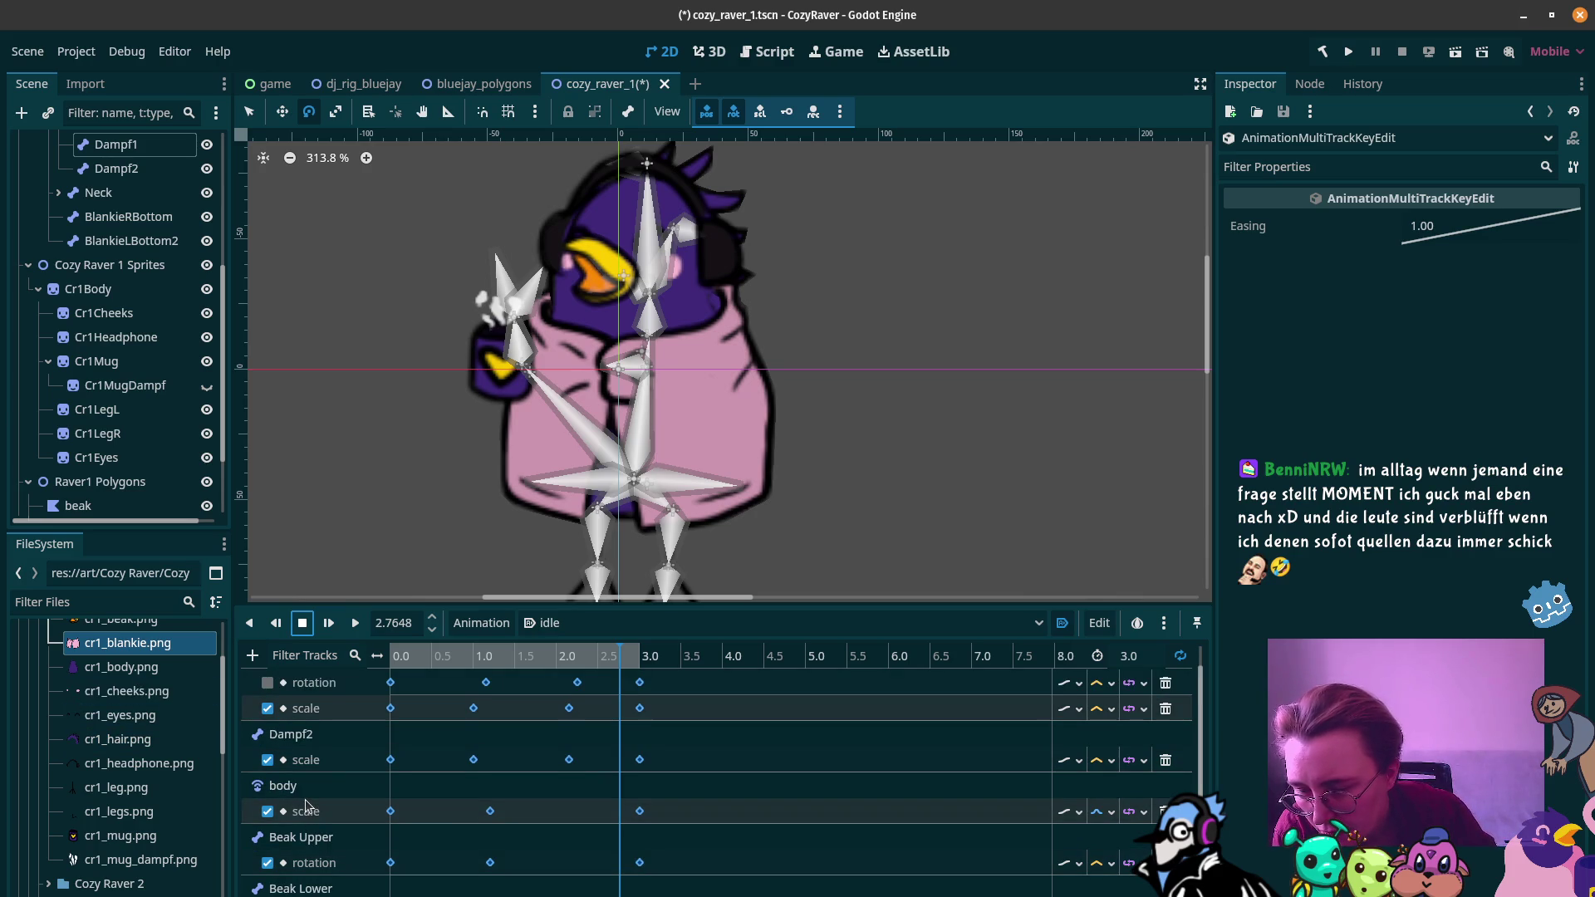
# Step: Add a Property Track animating the ArmR node's position to the idle animation
pyautogui.click(252, 656)
pyautogui.click(282, 686)
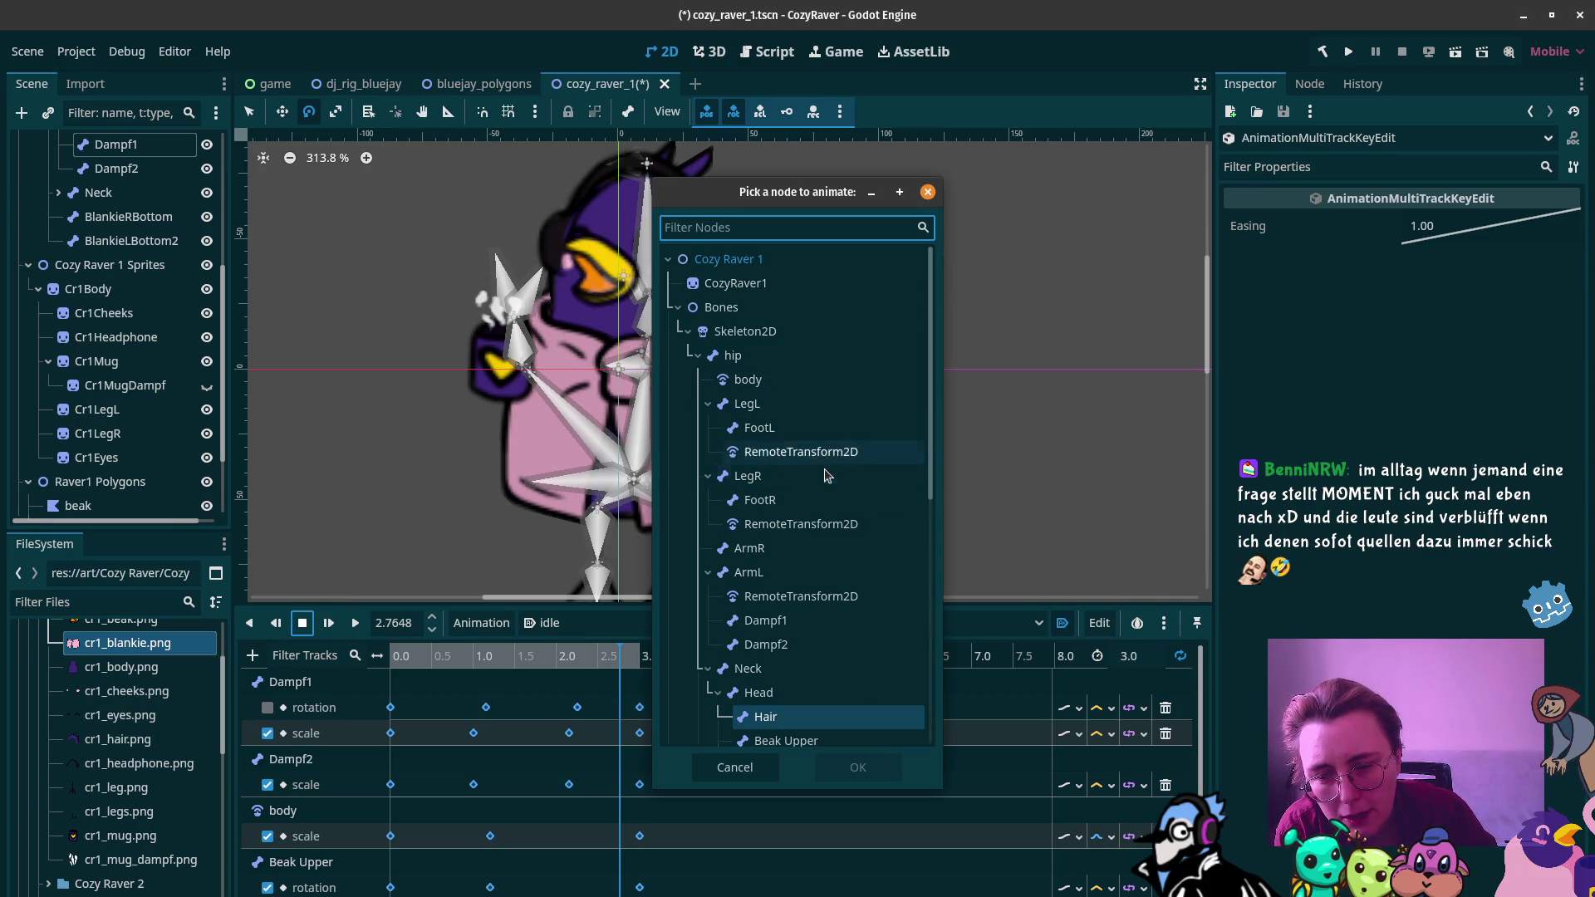
pyautogui.click(798, 556)
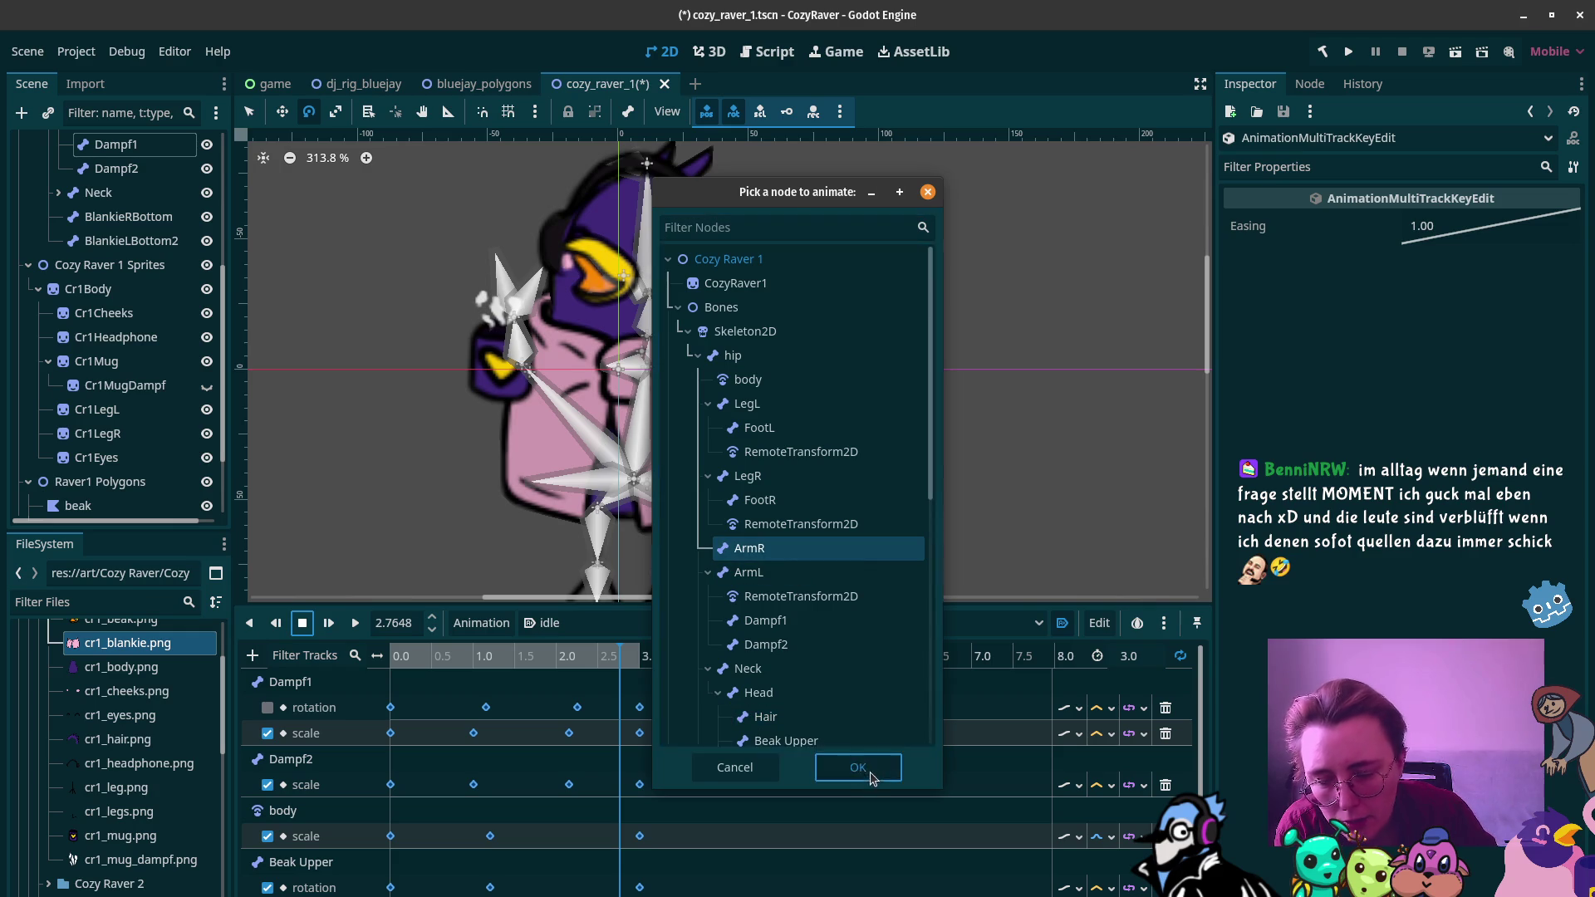
pyautogui.click(857, 767)
pyautogui.click(425, 484)
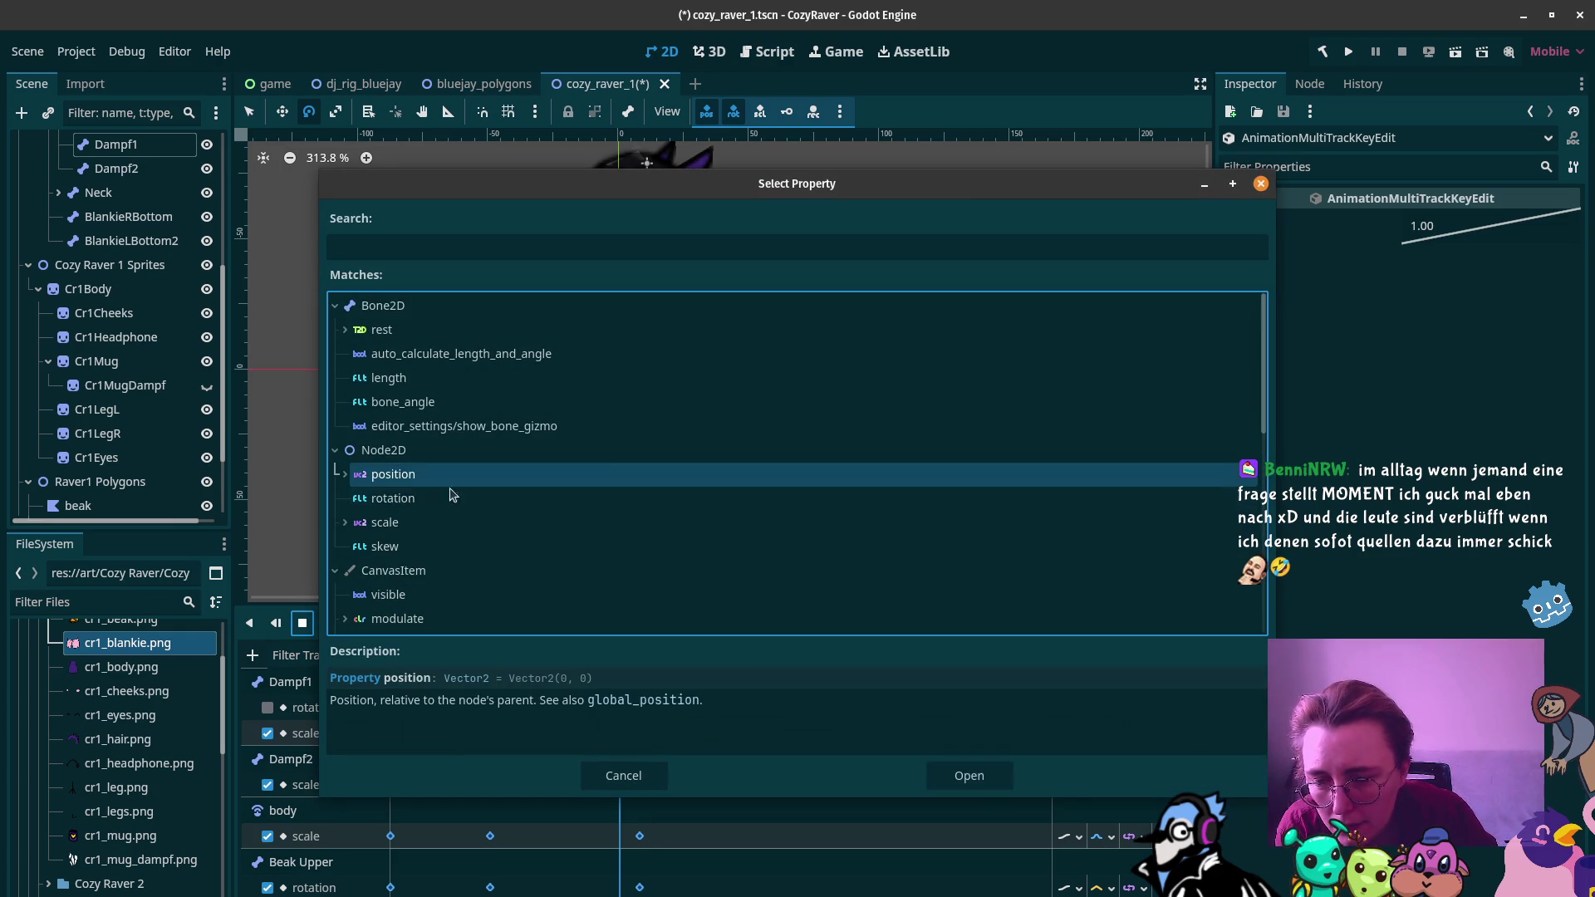
pyautogui.click(964, 775)
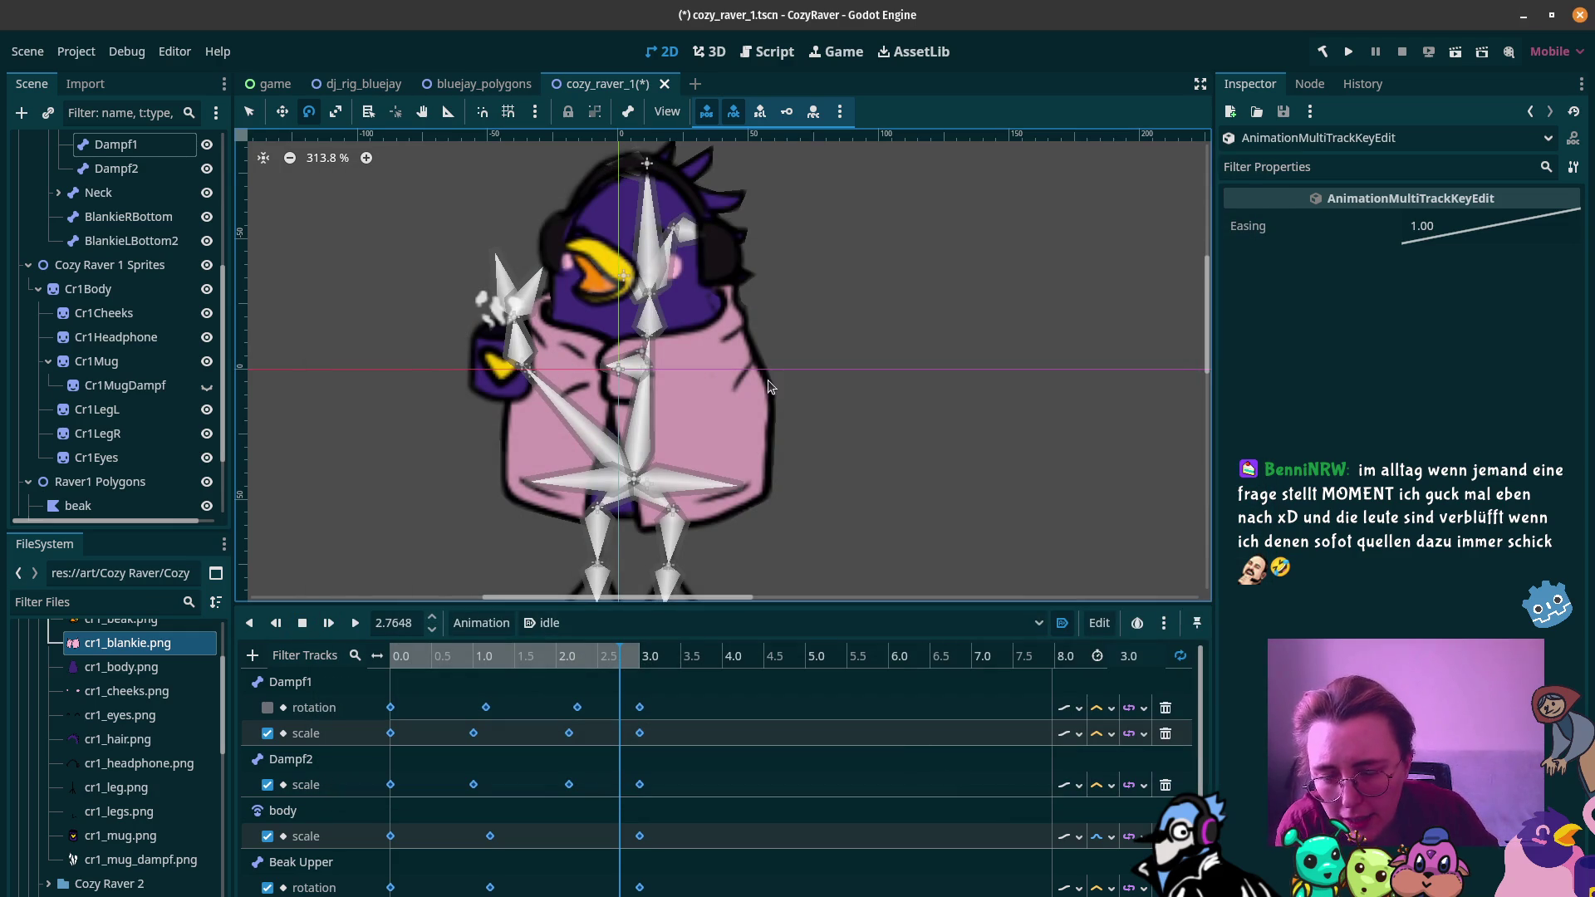
pyautogui.scroll(-5, 490, 787)
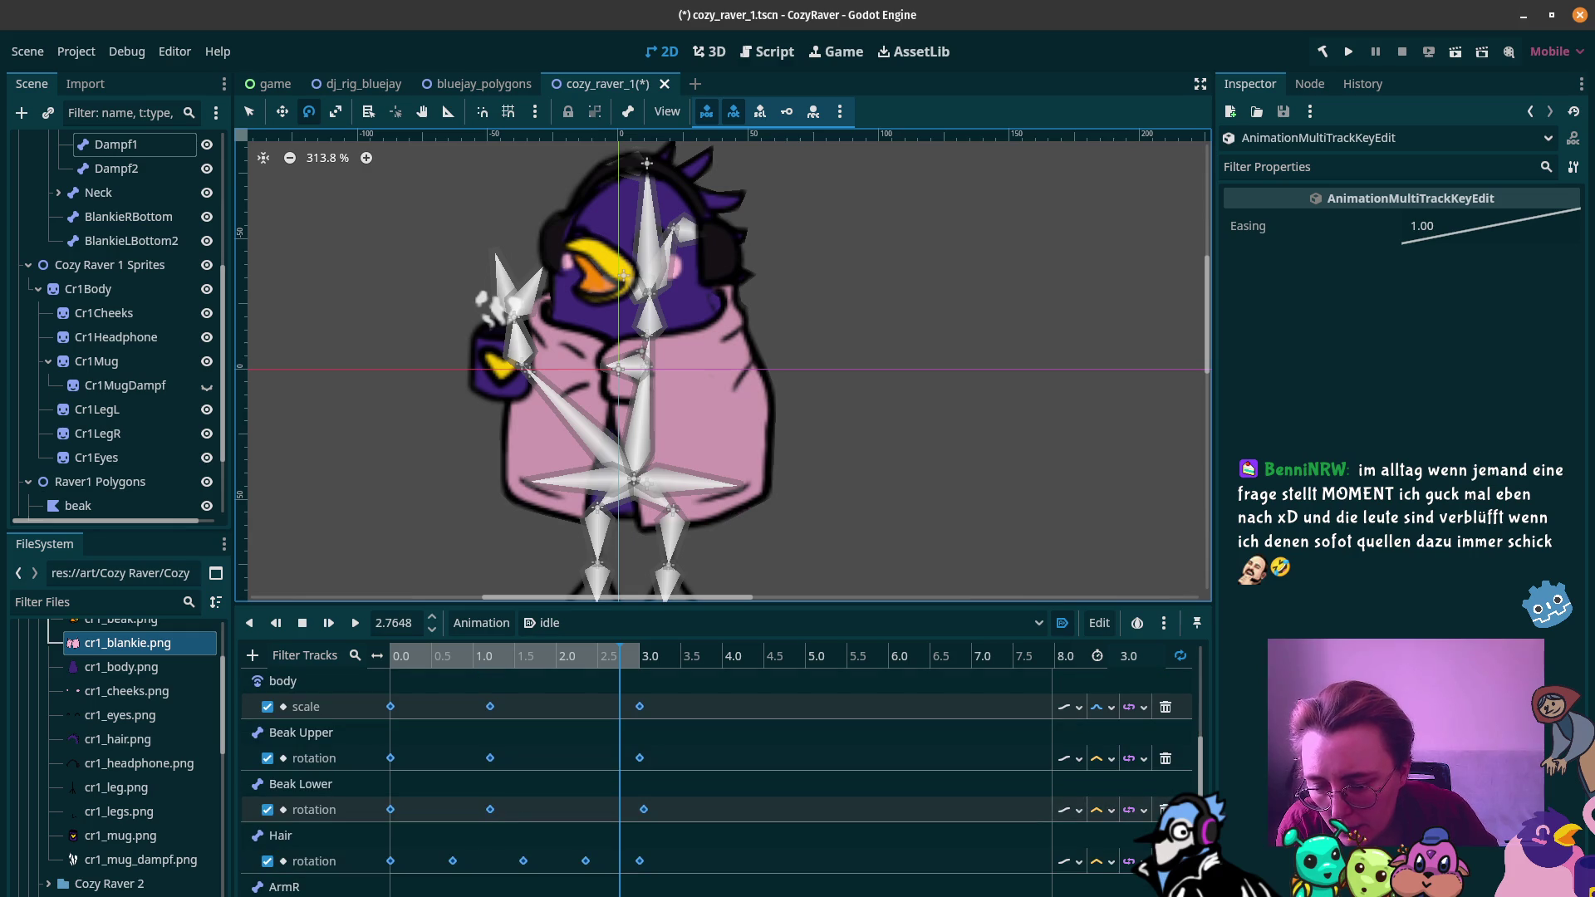
# Step: Check the existing position keys and move the playhead to 1.2 s
pyautogui.click(382, 655)
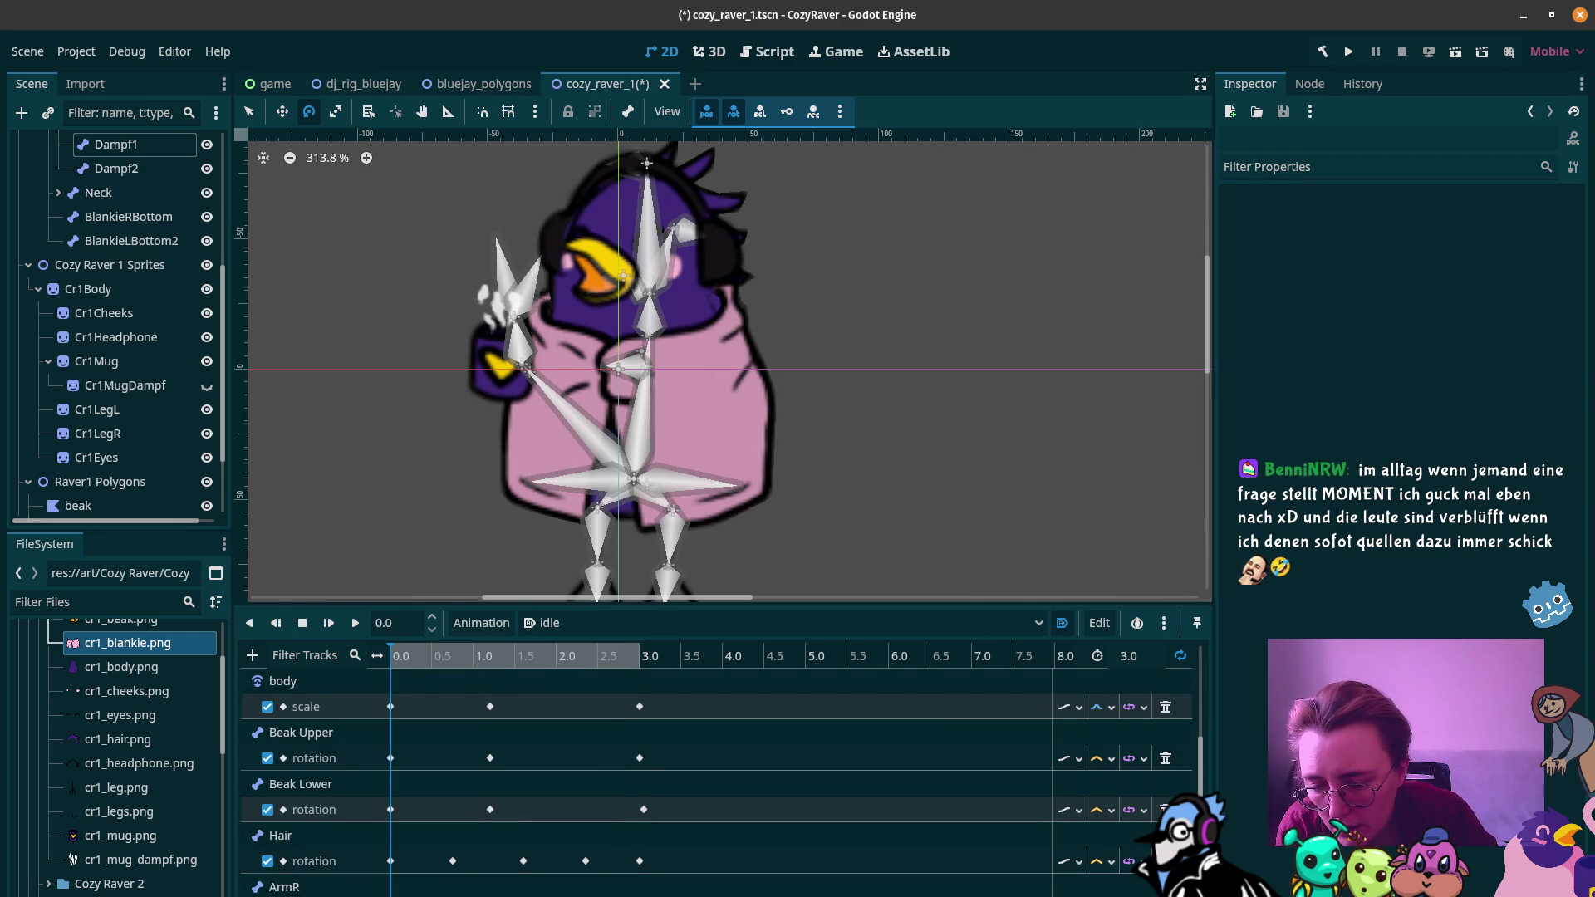
pyautogui.click(390, 809)
pyautogui.moveTo(390, 660)
pyautogui.mouseDown()
pyautogui.moveTo(565, 671)
pyautogui.moveTo(641, 696)
pyautogui.mouseUp()
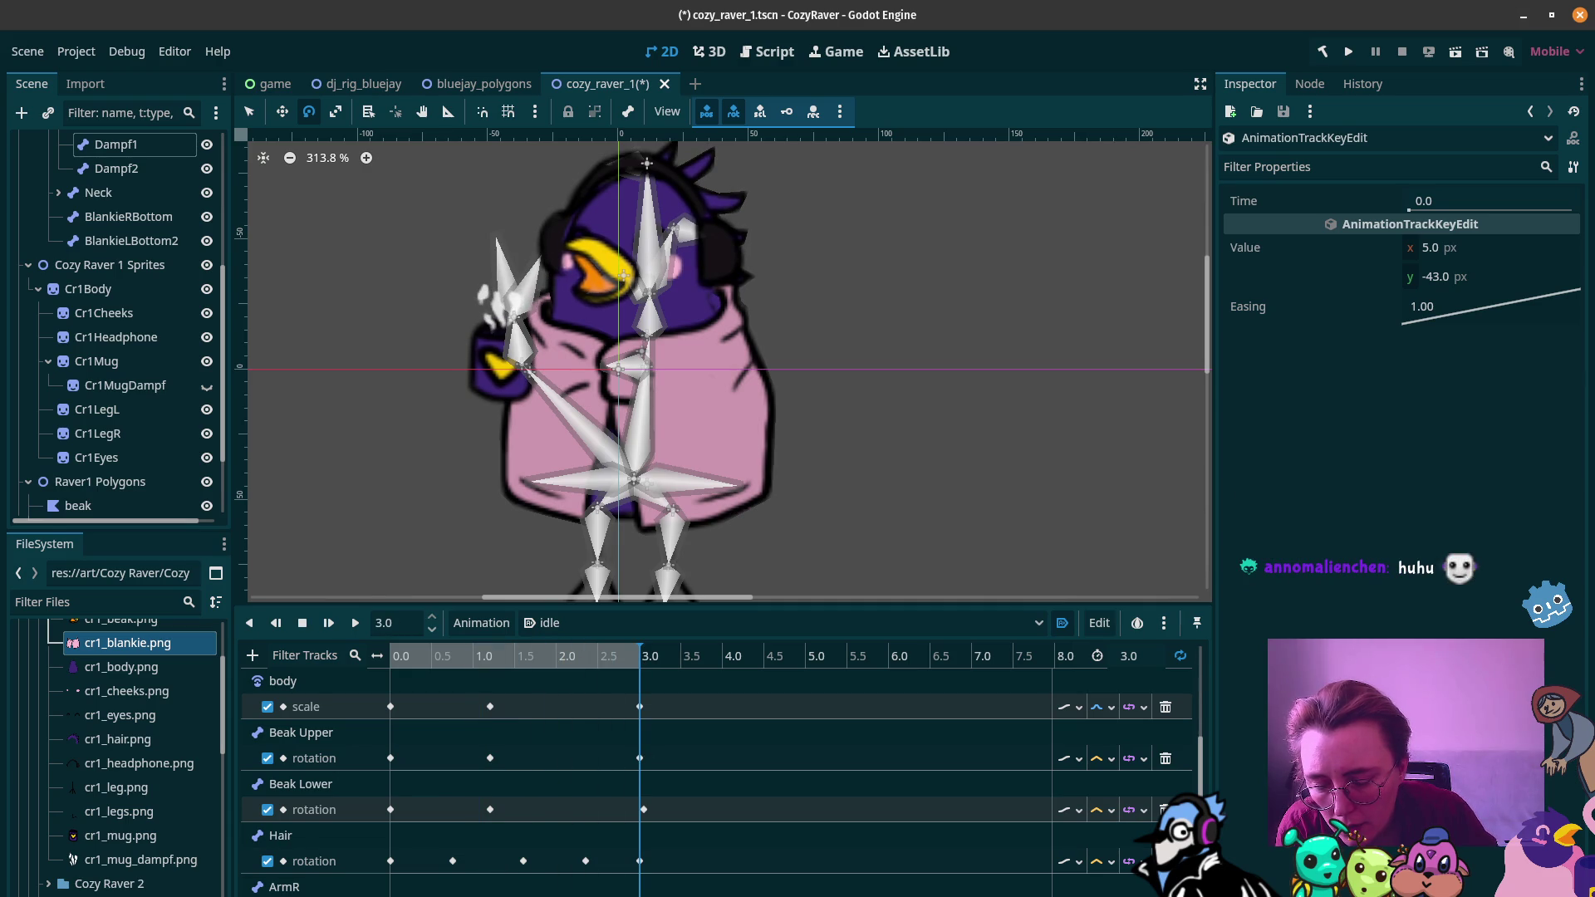
pyautogui.click(644, 809)
pyautogui.moveTo(577, 664); pyautogui.dragTo(475, 671)
pyautogui.click(490, 671)
# Step: Insert a position key at 1.2 s and nudge its y value to -42.91 px
pyautogui.rightClick(490, 861)
pyautogui.click(540, 854)
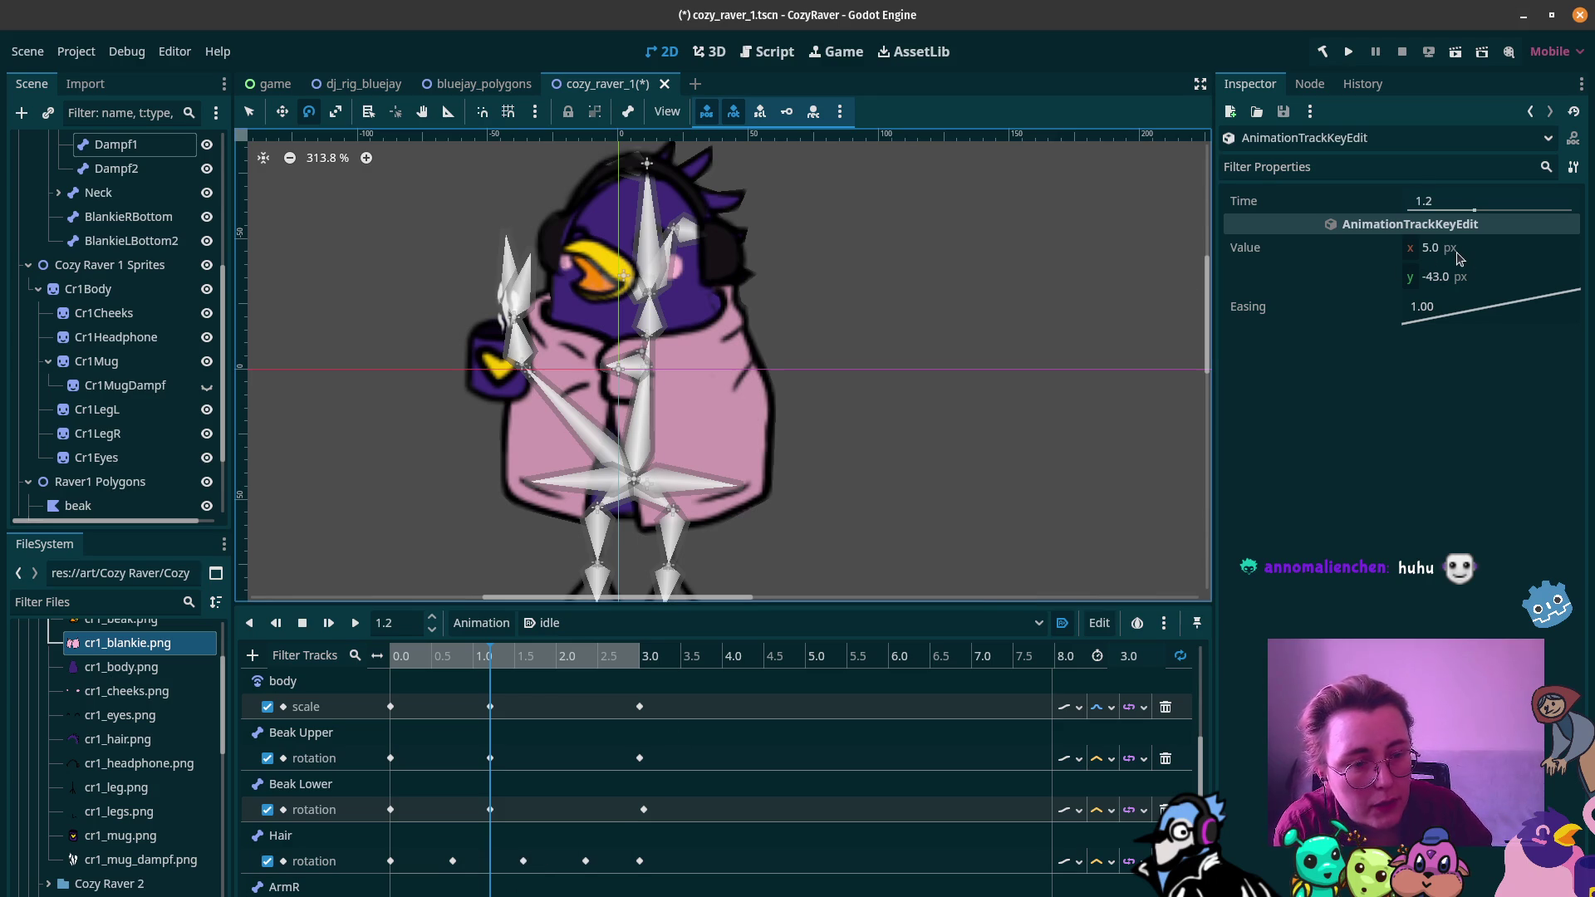
pyautogui.moveTo(1418, 284); pyautogui.dragTo(1421, 283)
pyautogui.click(1429, 277)
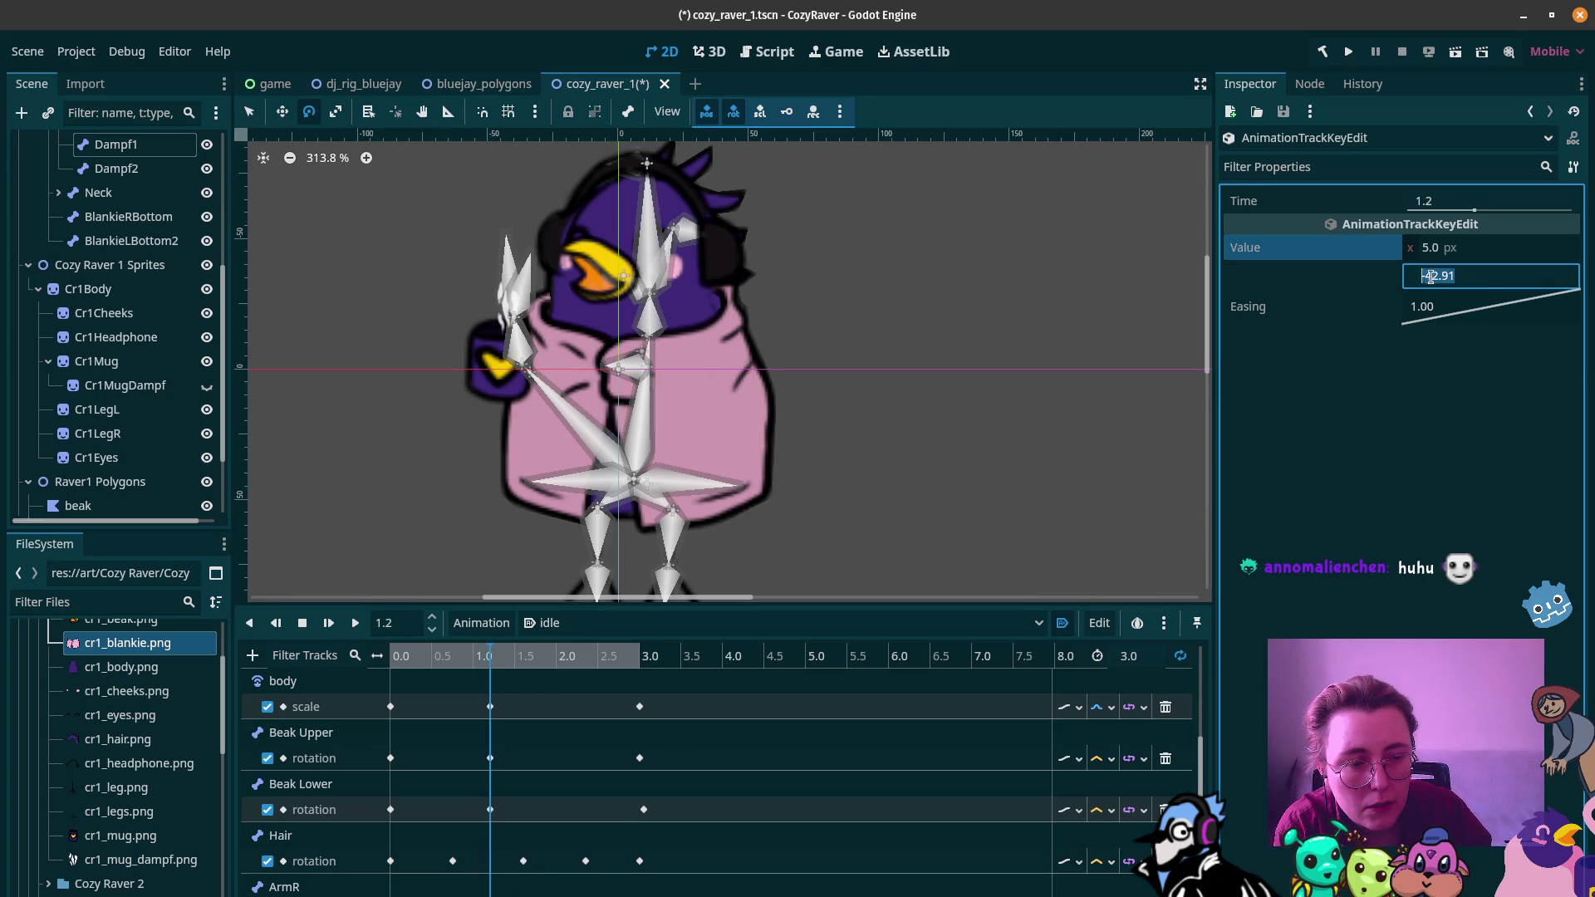
pyautogui.click(1414, 279)
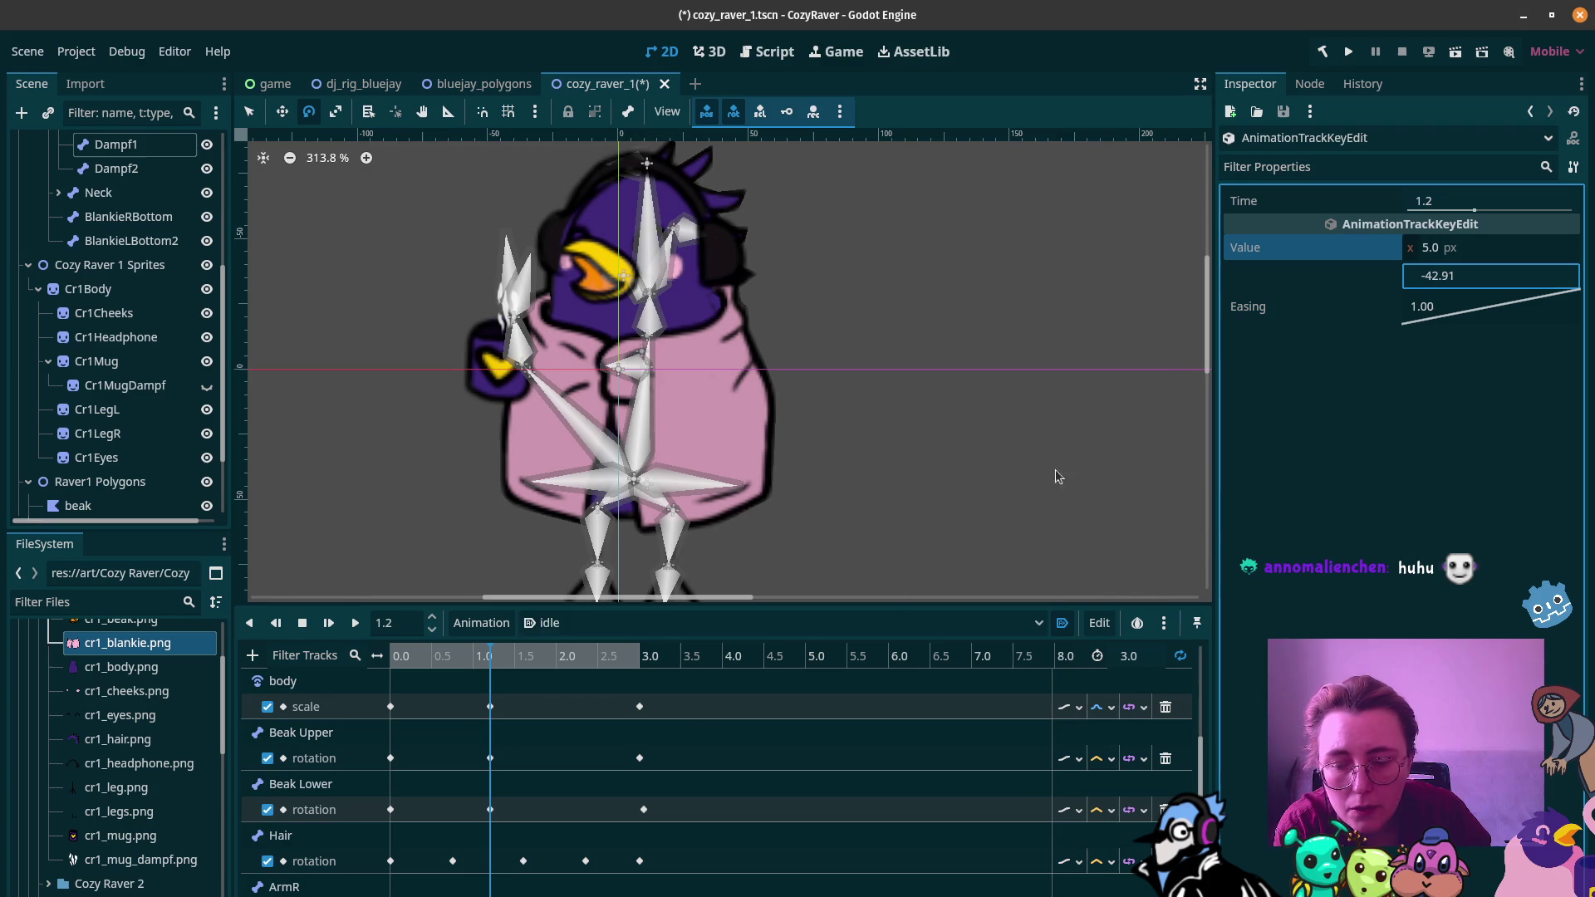
pyautogui.moveTo(438, 658)
pyautogui.mouseDown()
pyautogui.moveTo(519, 657)
pyautogui.moveTo(405, 658)
pyautogui.moveTo(652, 664)
pyautogui.moveTo(491, 681)
pyautogui.mouseUp()
# Step: Enter x 5.31 and y -43.3 for the 1.2 s key, then scrub to preview the arm
pyautogui.click(1435, 247)
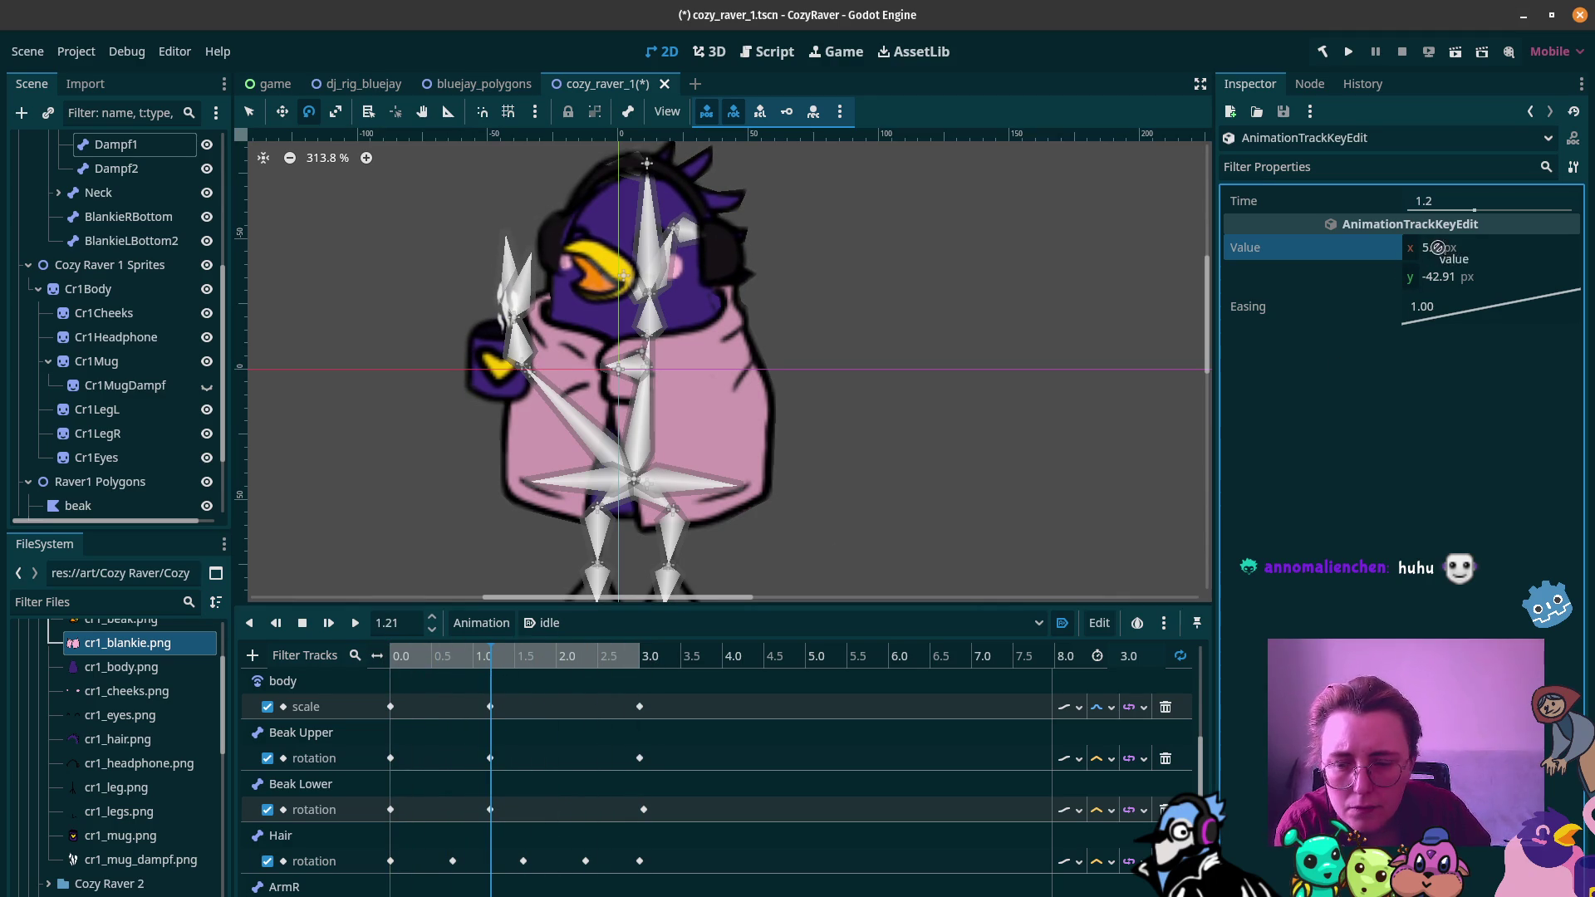
pyautogui.click(1435, 247)
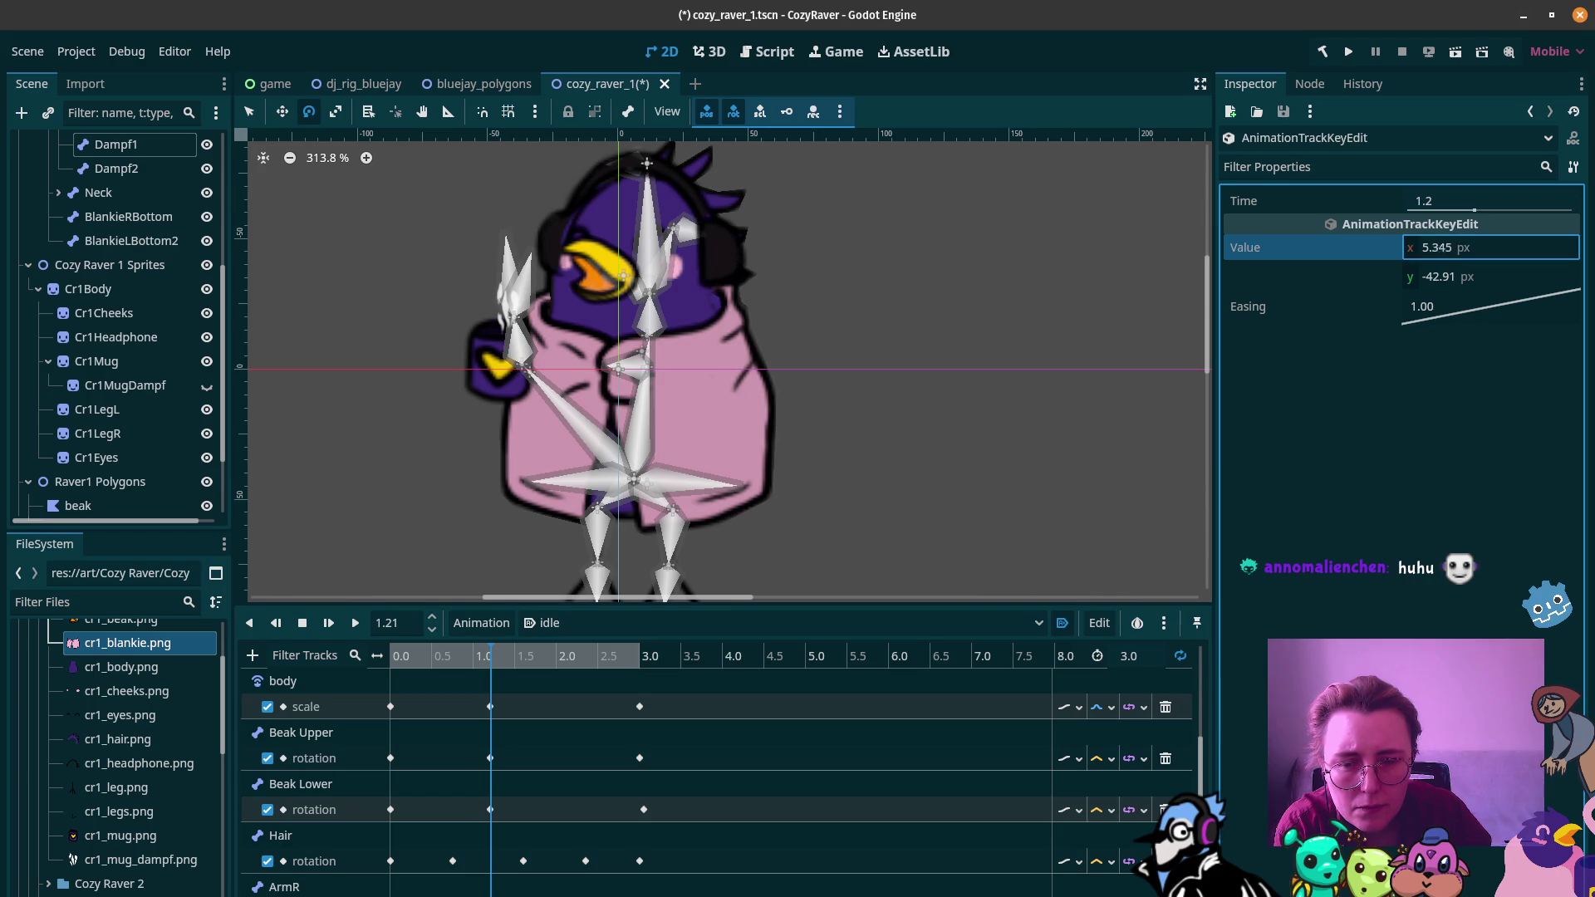
pyautogui.write('6.525.31')
pyautogui.press('Return')
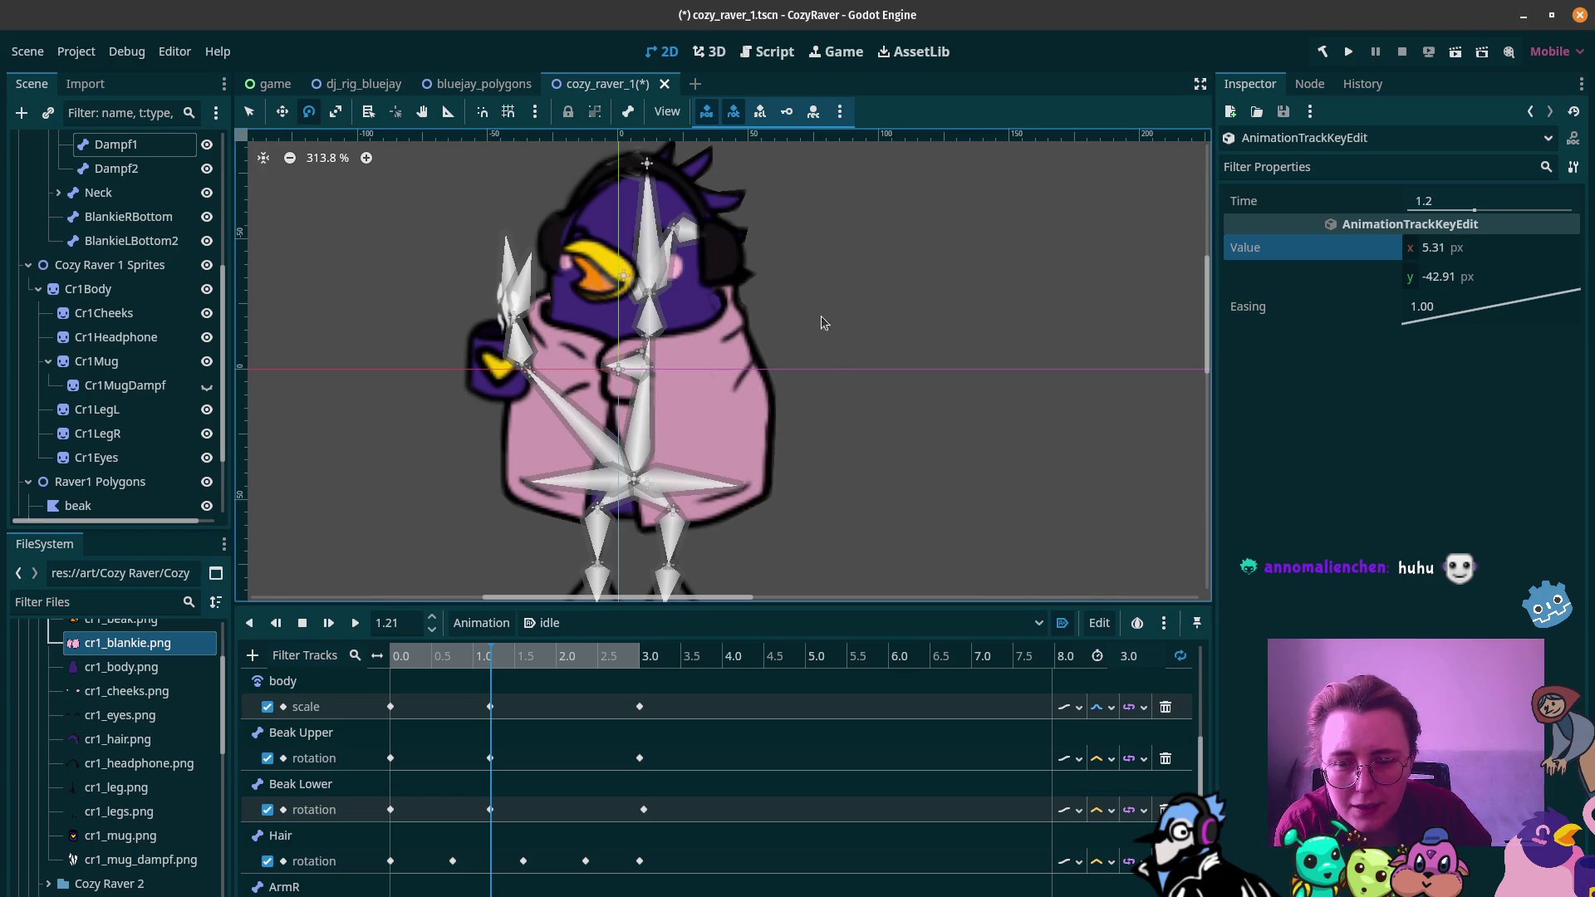
pyautogui.click(1445, 248)
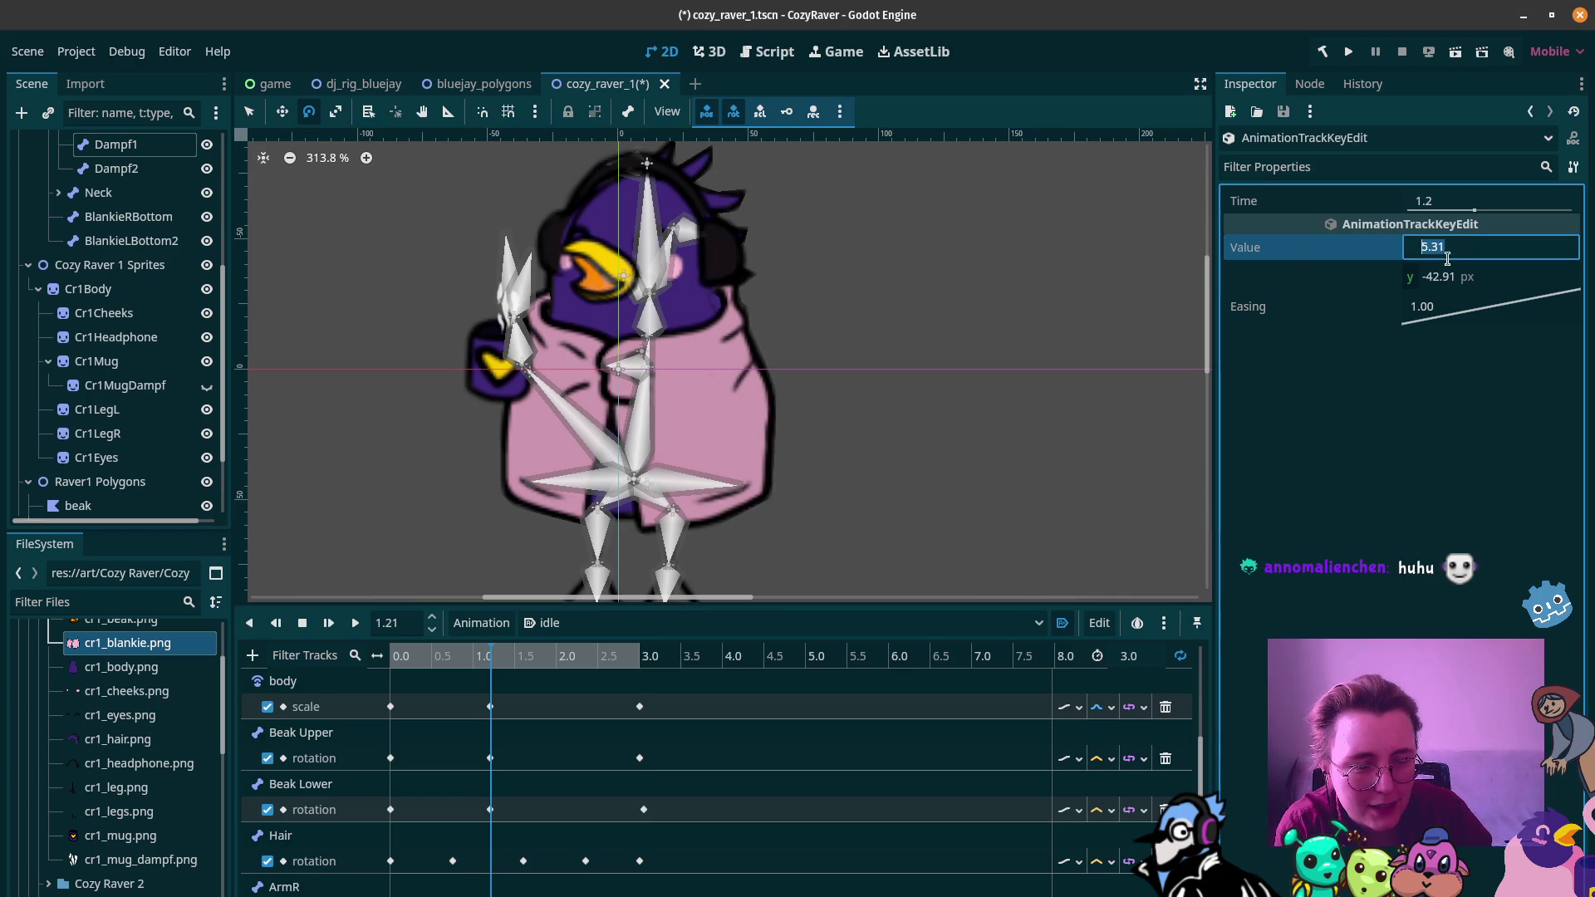
pyautogui.press('Tab')
pyautogui.write('-43.3')
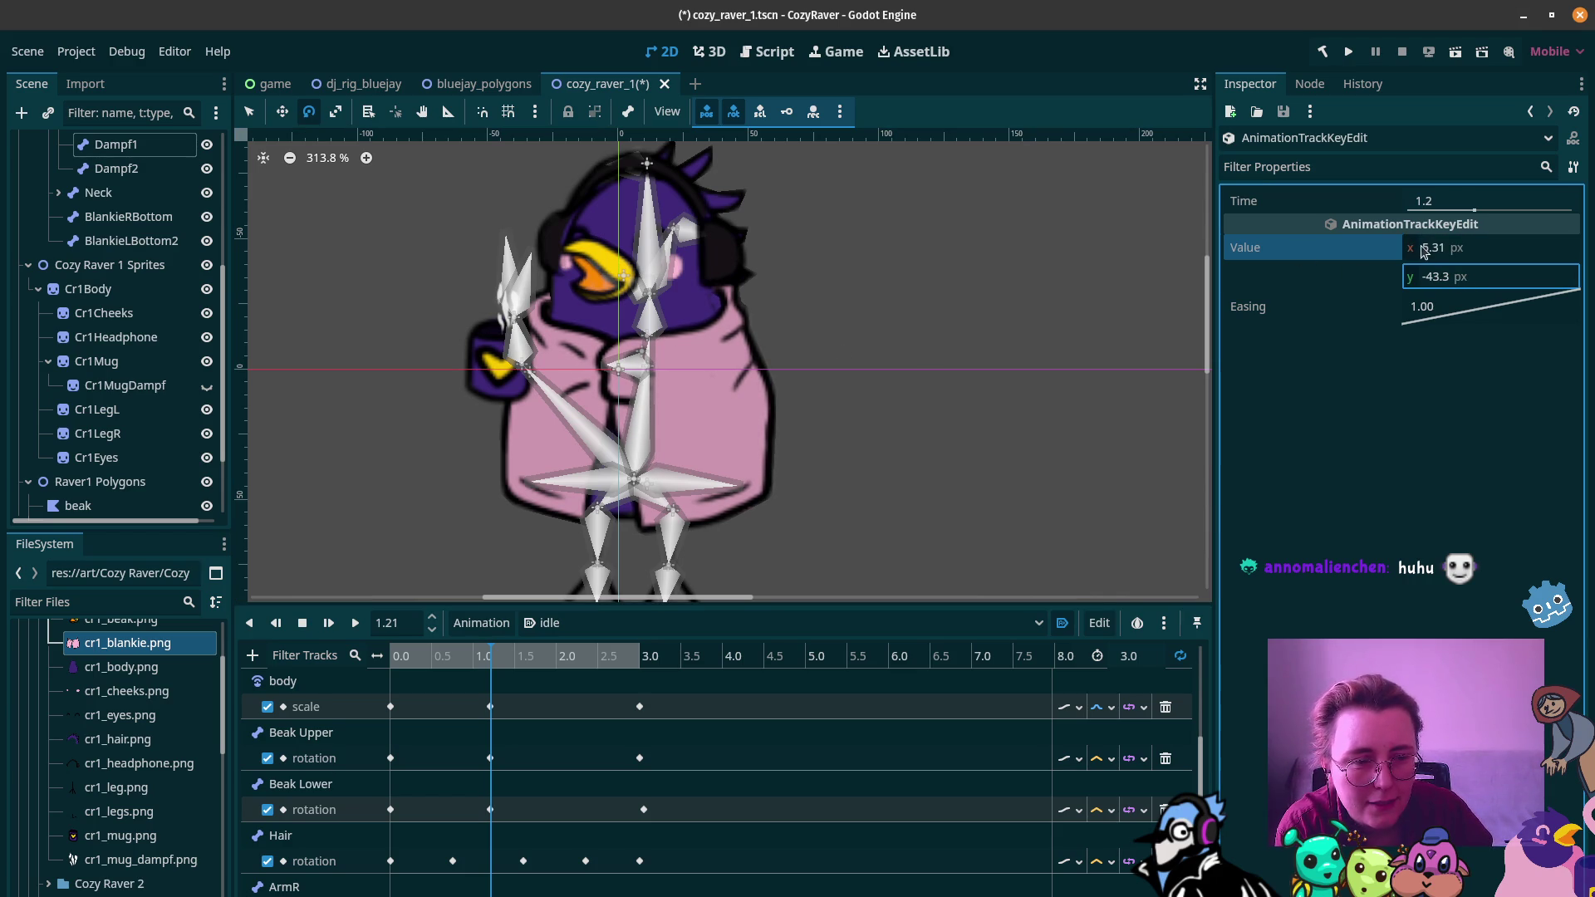
pyautogui.press('Return')
pyautogui.moveTo(398, 670)
pyautogui.mouseDown()
pyautogui.moveTo(420, 654)
pyautogui.moveTo(652, 660)
pyautogui.moveTo(471, 660)
pyautogui.moveTo(608, 663)
pyautogui.mouseUp()
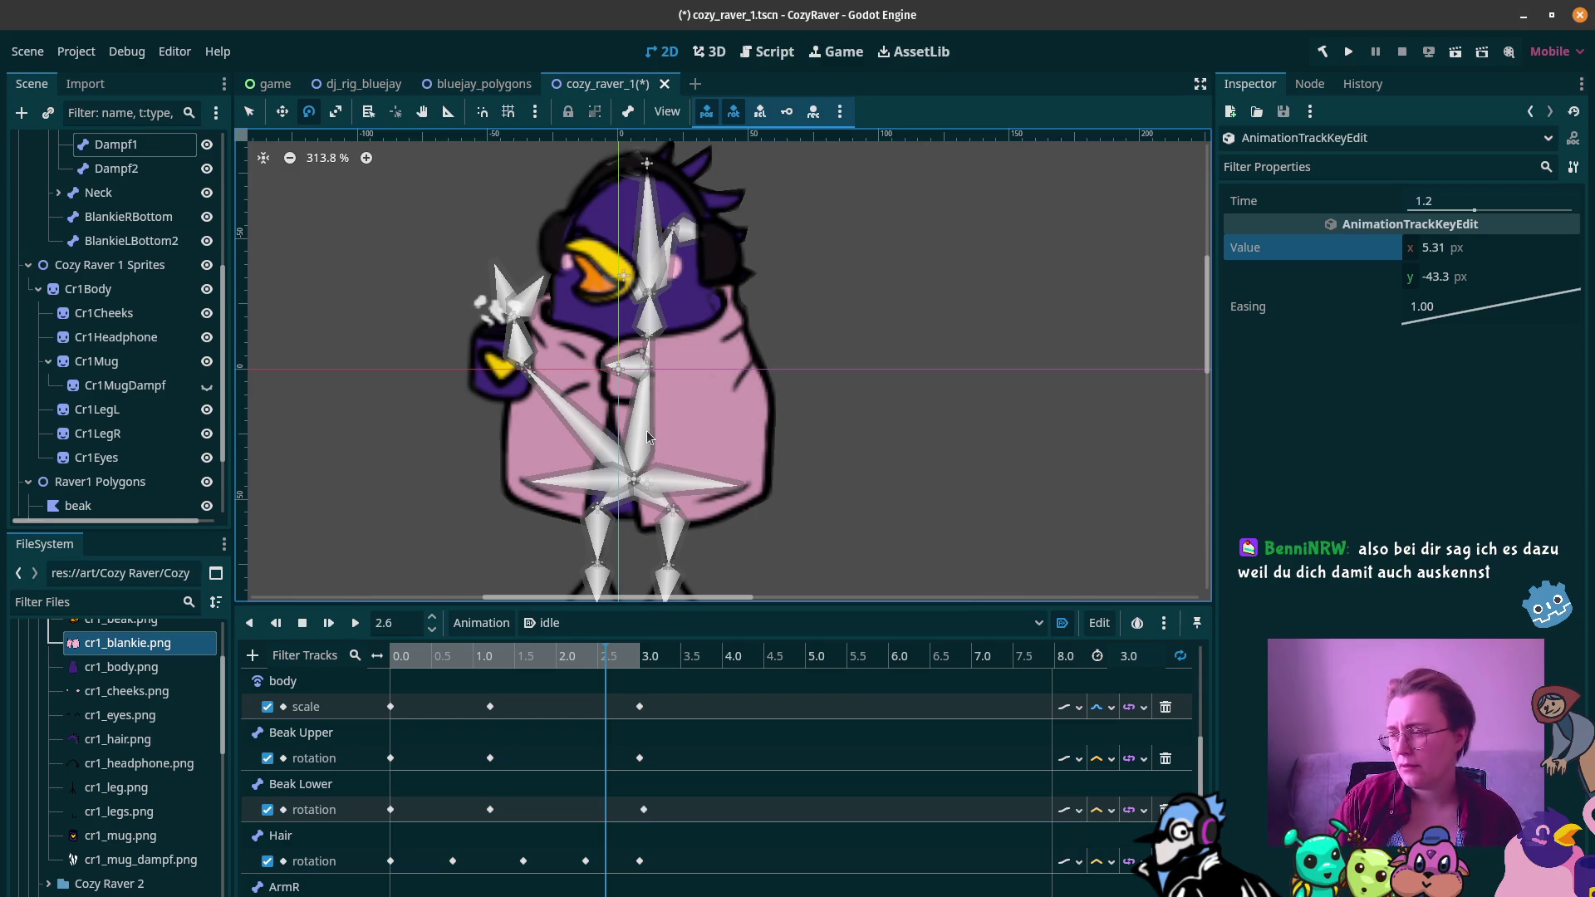
pyautogui.moveTo(7, 636)
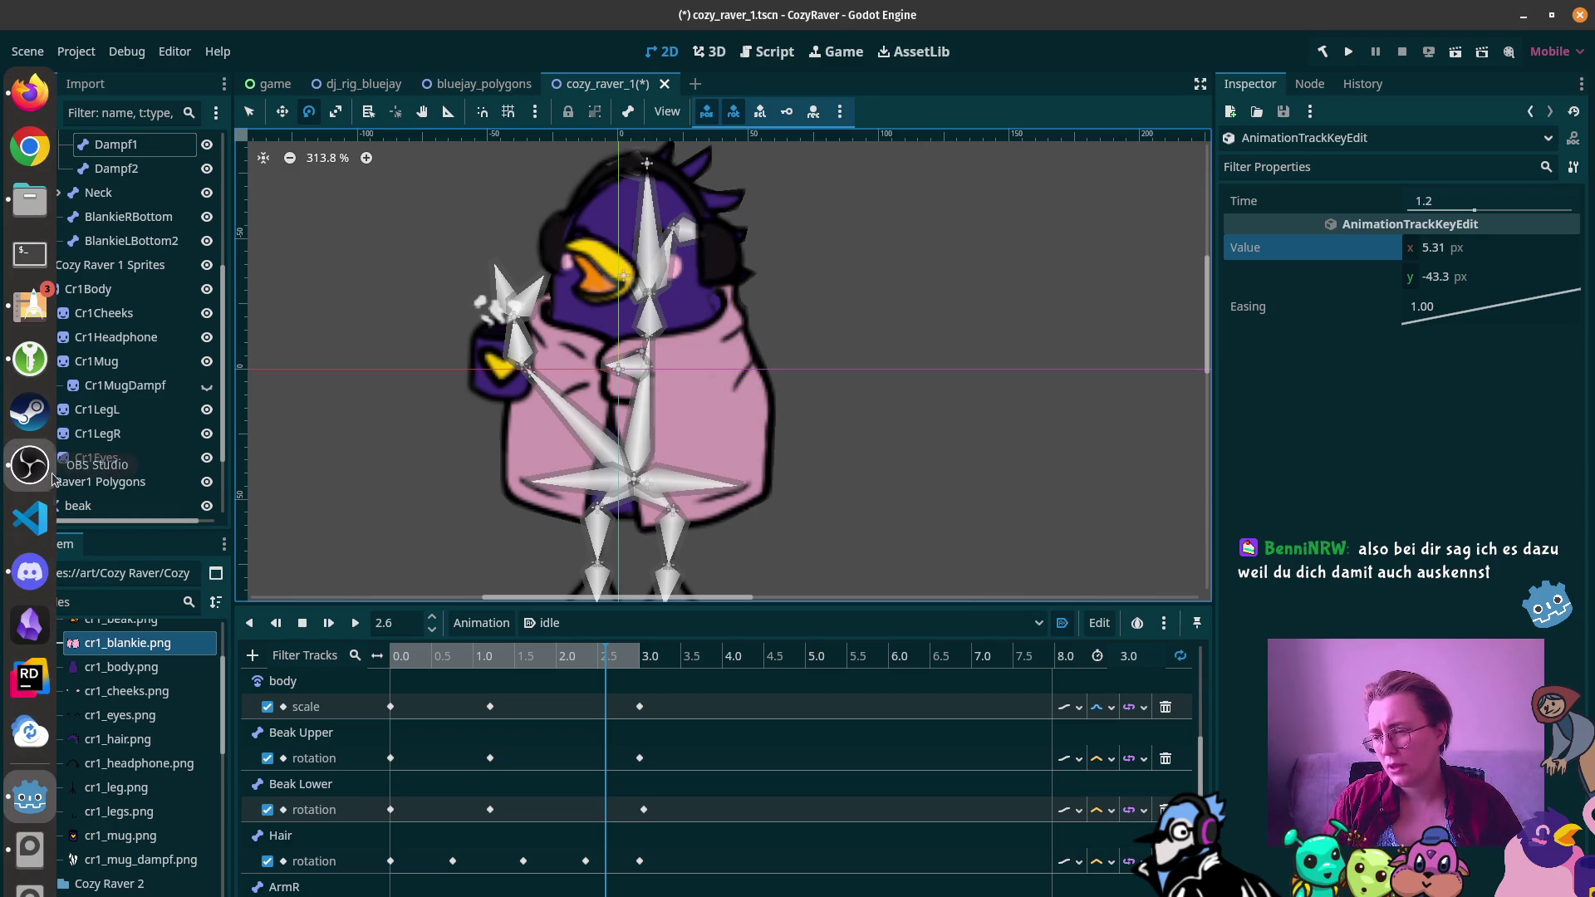
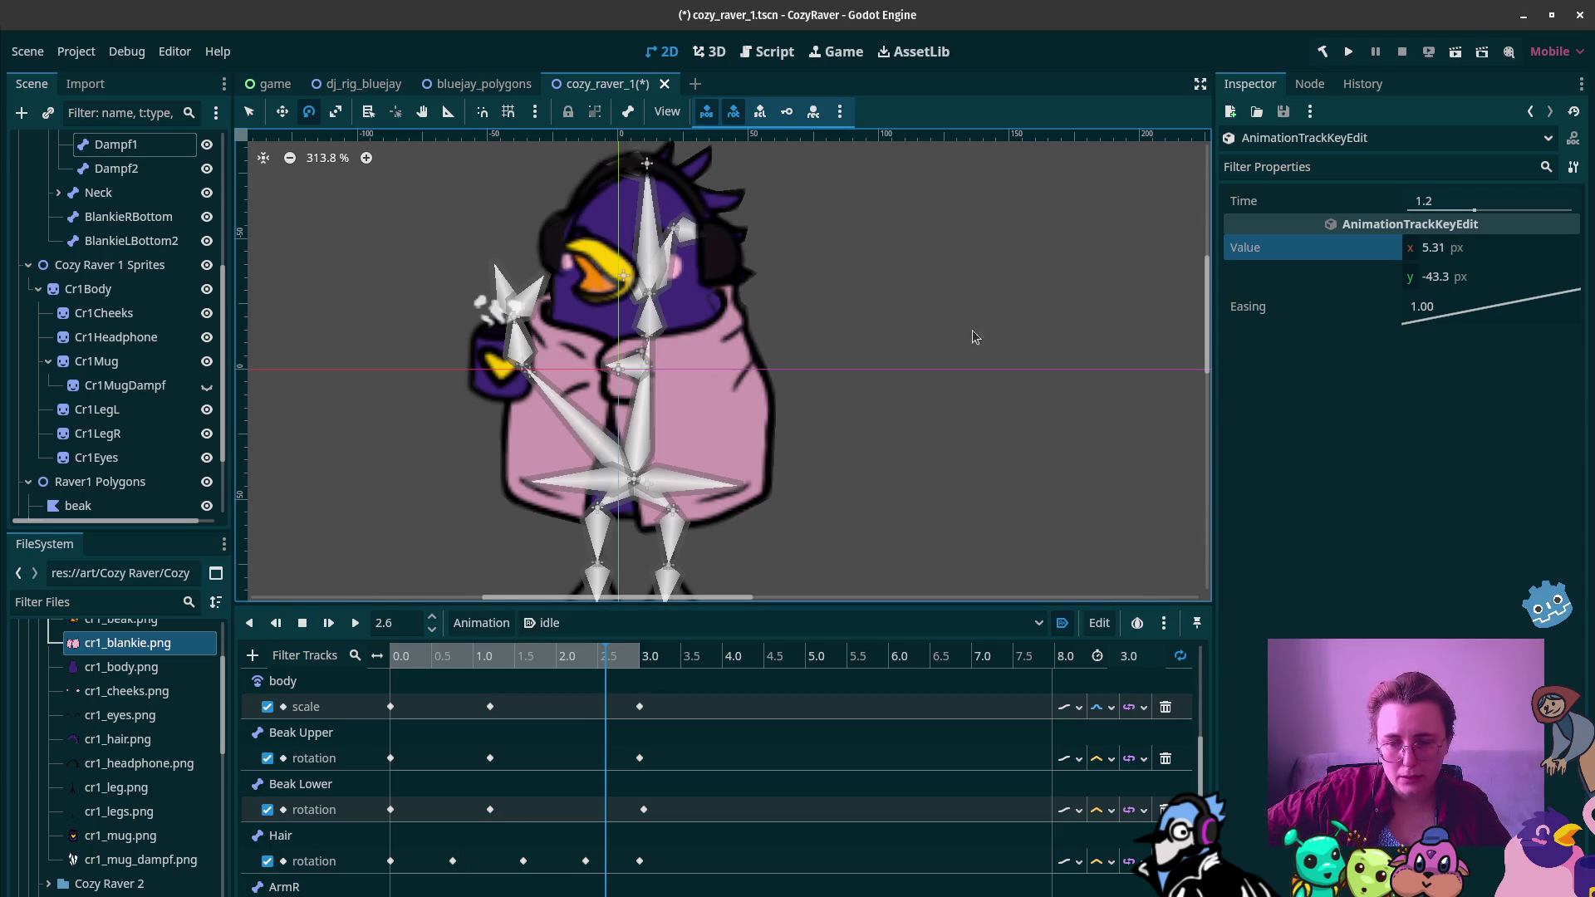
# Step: Preview the idle animation, stop it, and scrub the playhead back to about 1.24 s
pyautogui.click(354, 624)
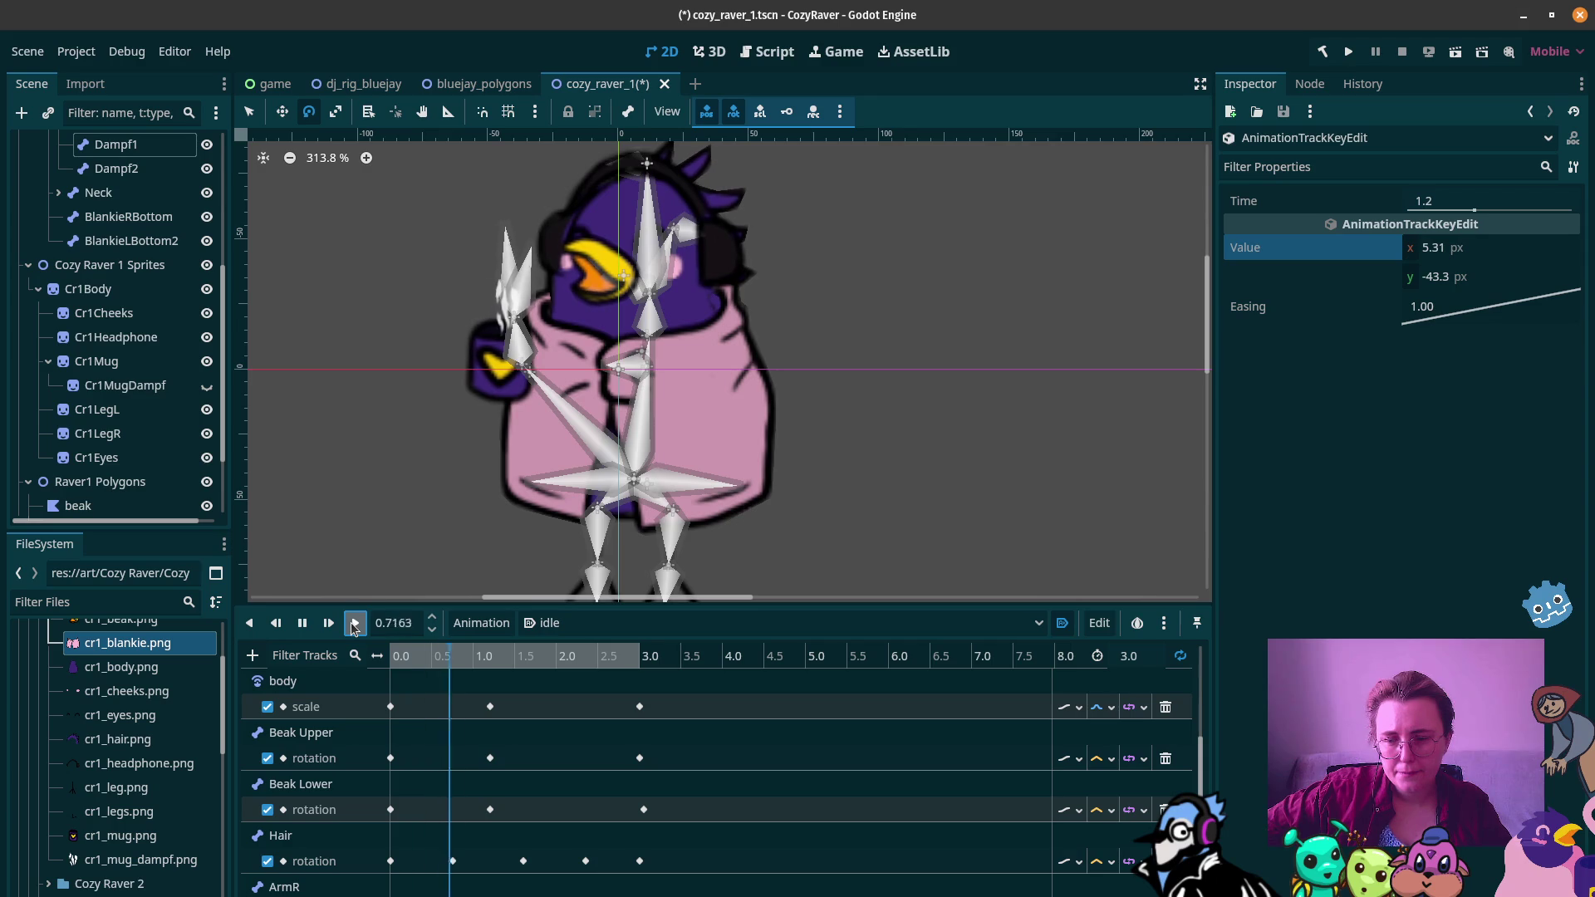
pyautogui.click(302, 623)
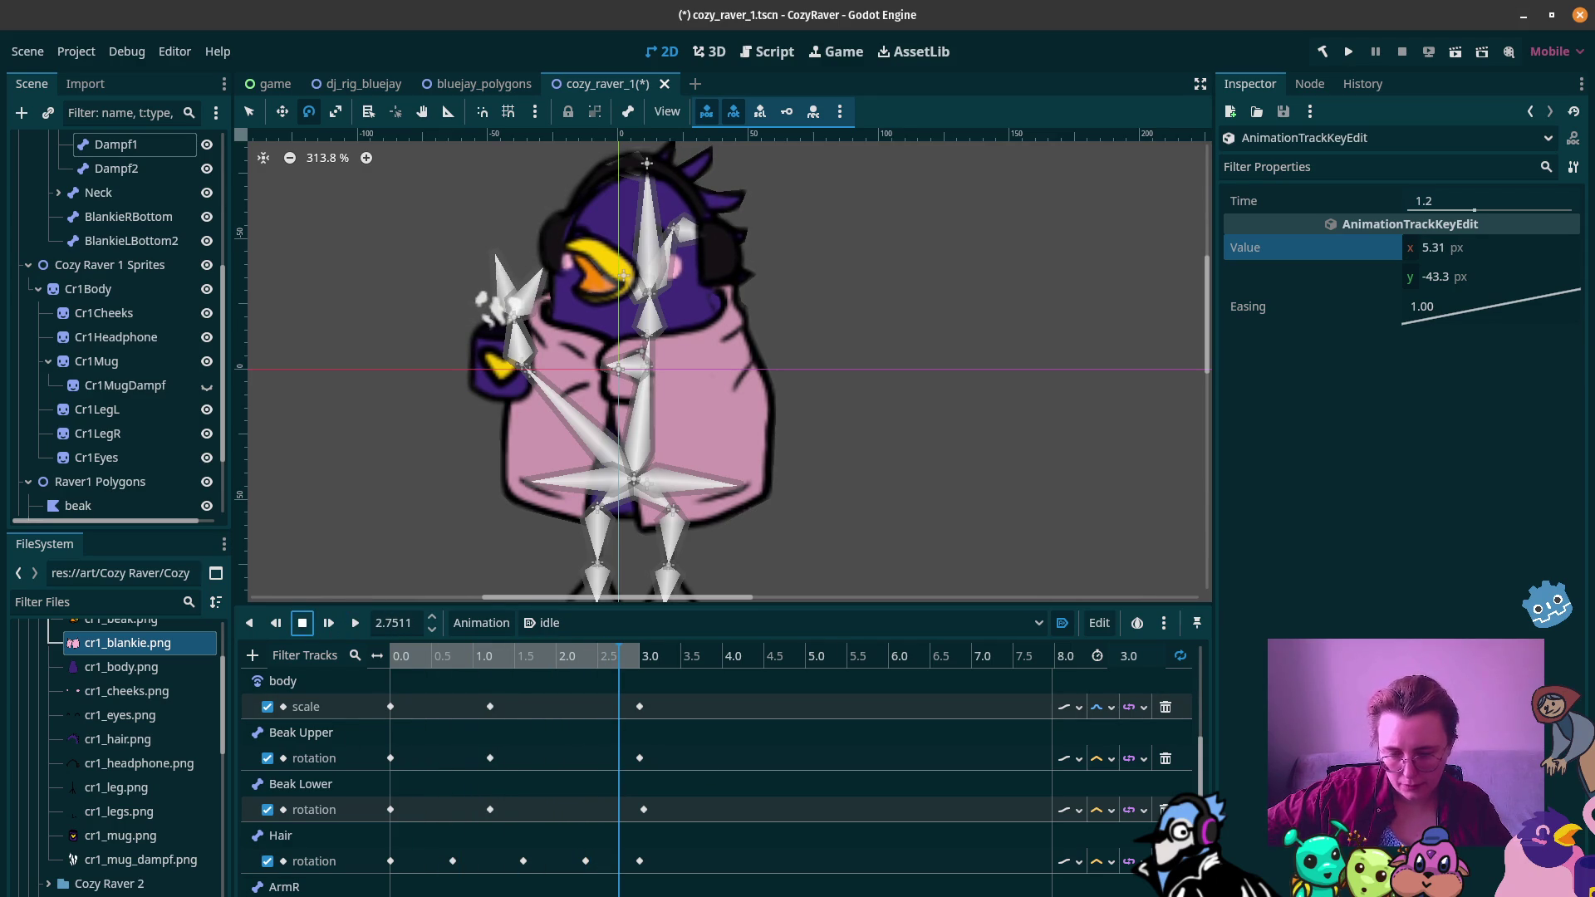
pyautogui.moveTo(484, 661); pyautogui.dragTo(489, 665)
# Step: Raise the 1.2 s key's x value to 6.975 px and replay the idle motion
pyautogui.moveTo(1423, 255); pyautogui.dragTo(1431, 247)
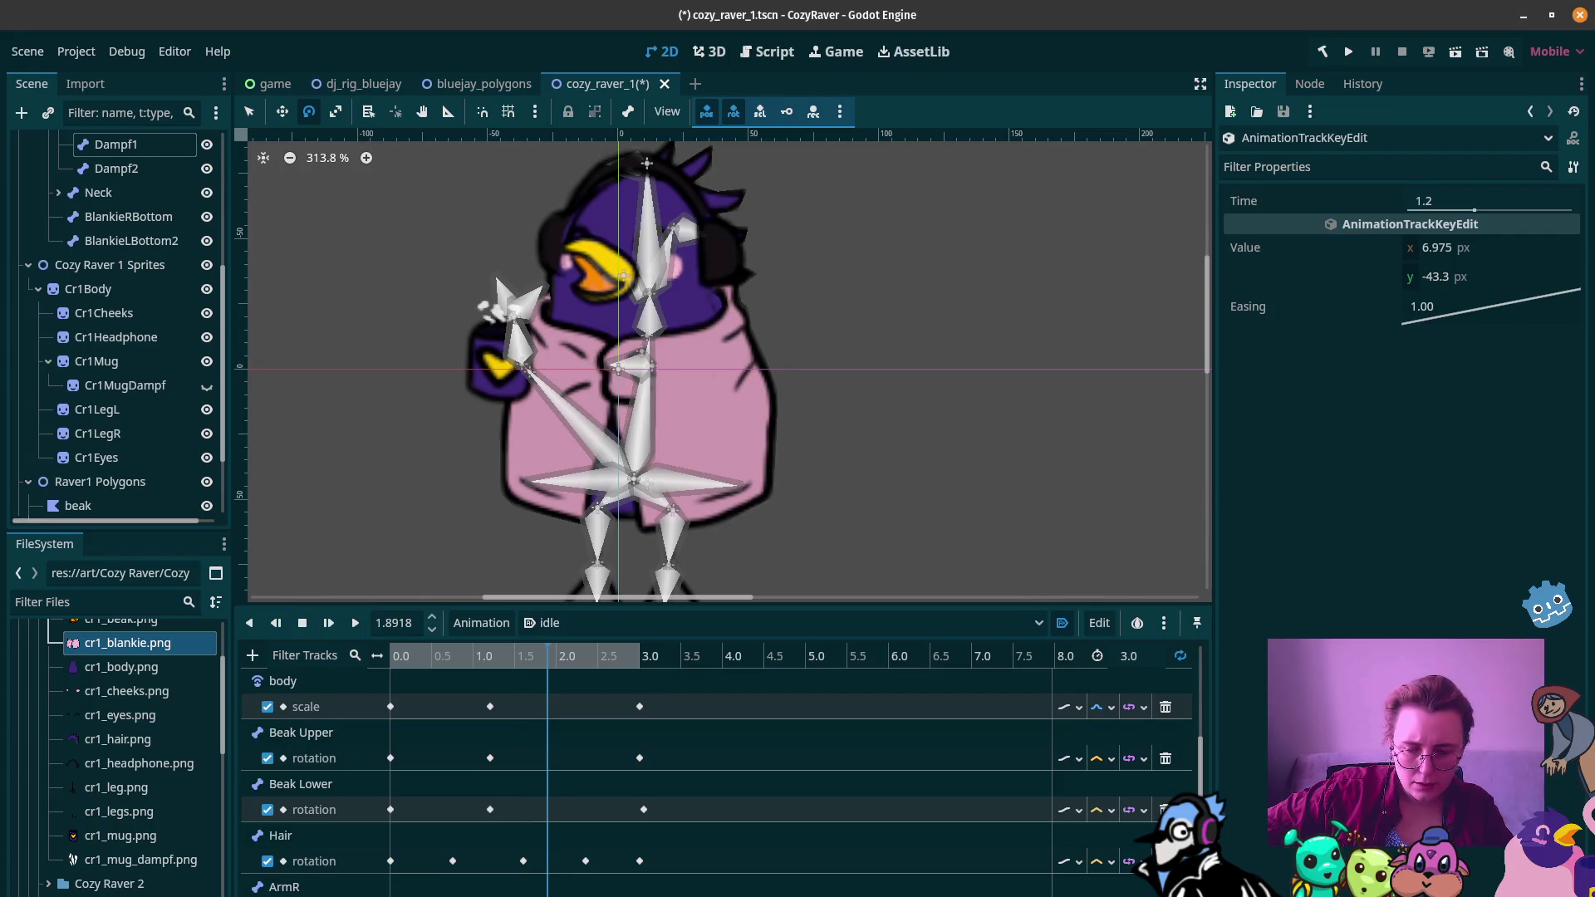
pyautogui.click(355, 622)
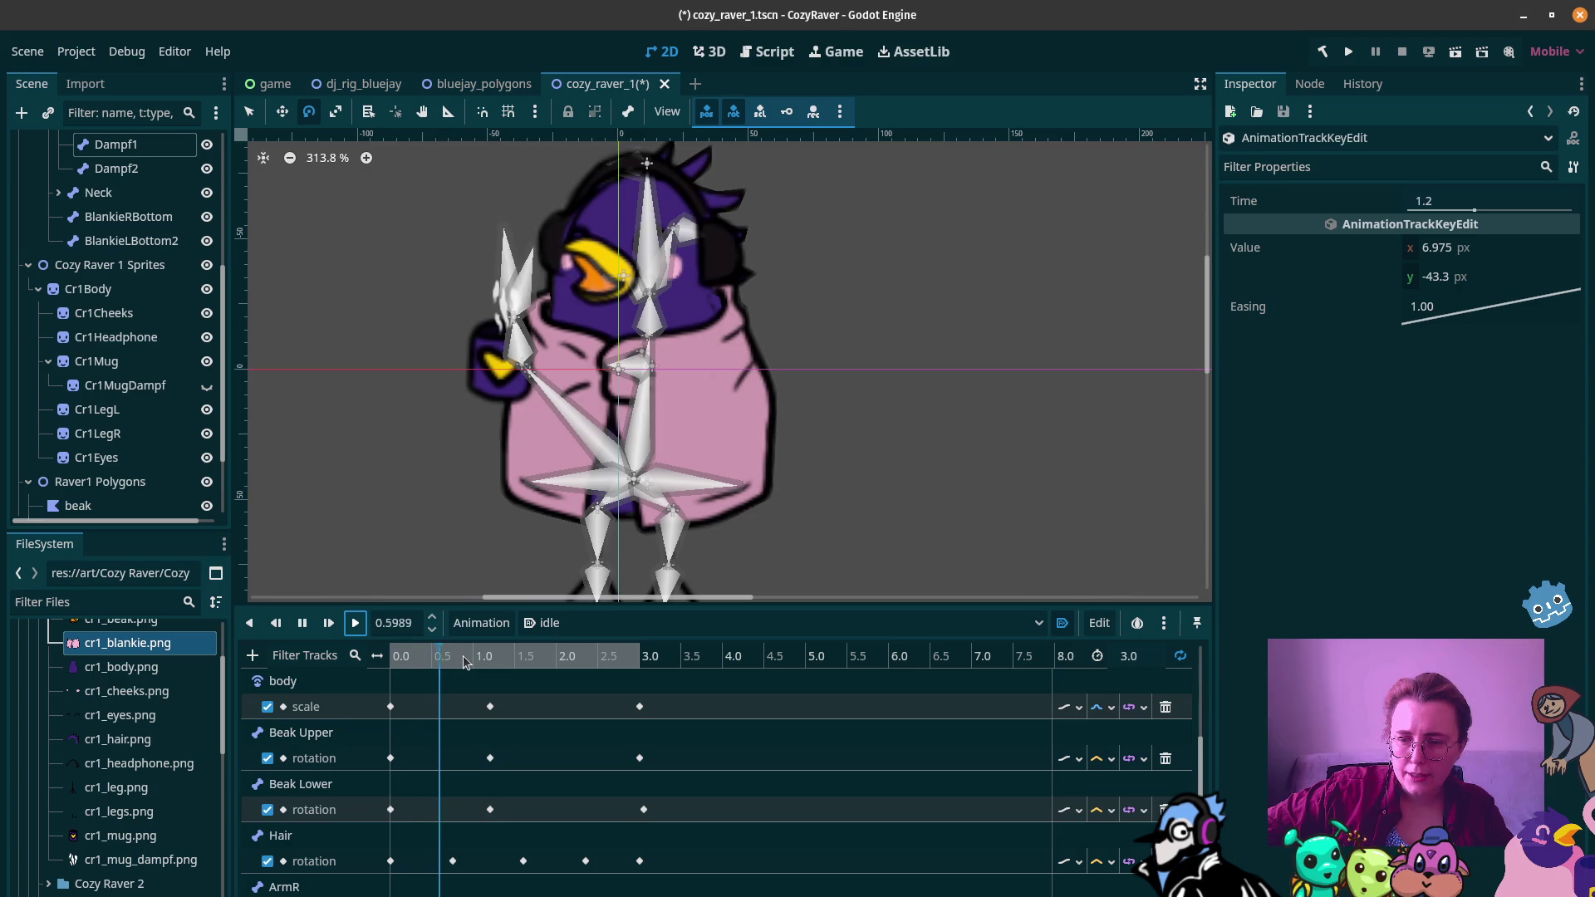
pyautogui.press('s')
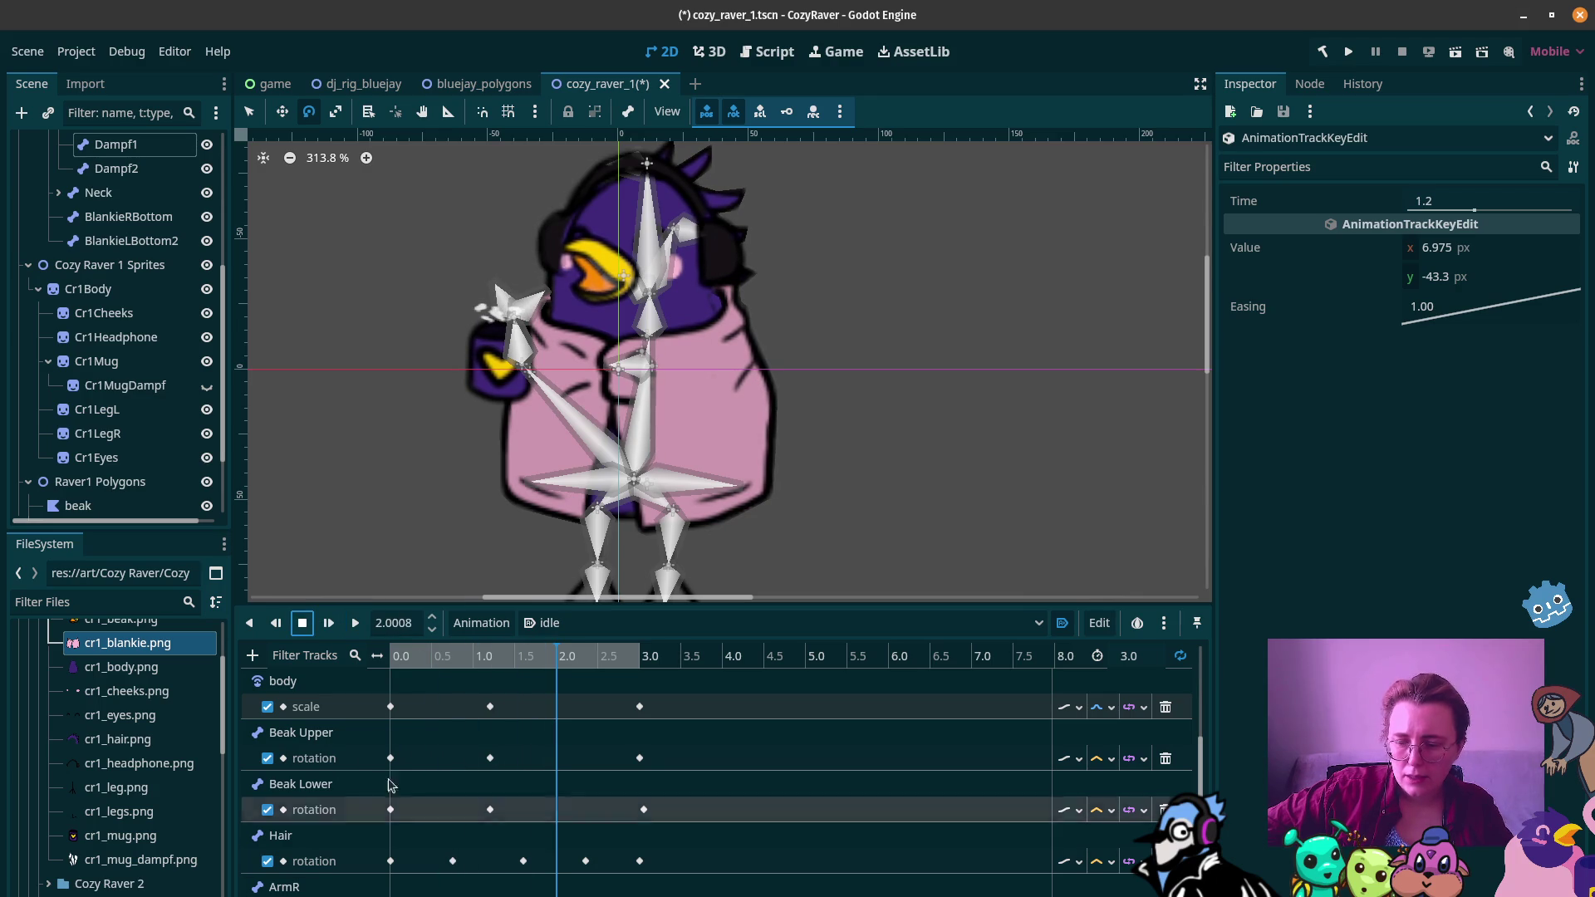
pyautogui.moveTo(408, 658)
pyautogui.mouseDown()
pyautogui.moveTo(462, 660)
pyautogui.moveTo(422, 686)
pyautogui.moveTo(394, 681)
pyautogui.mouseUp()
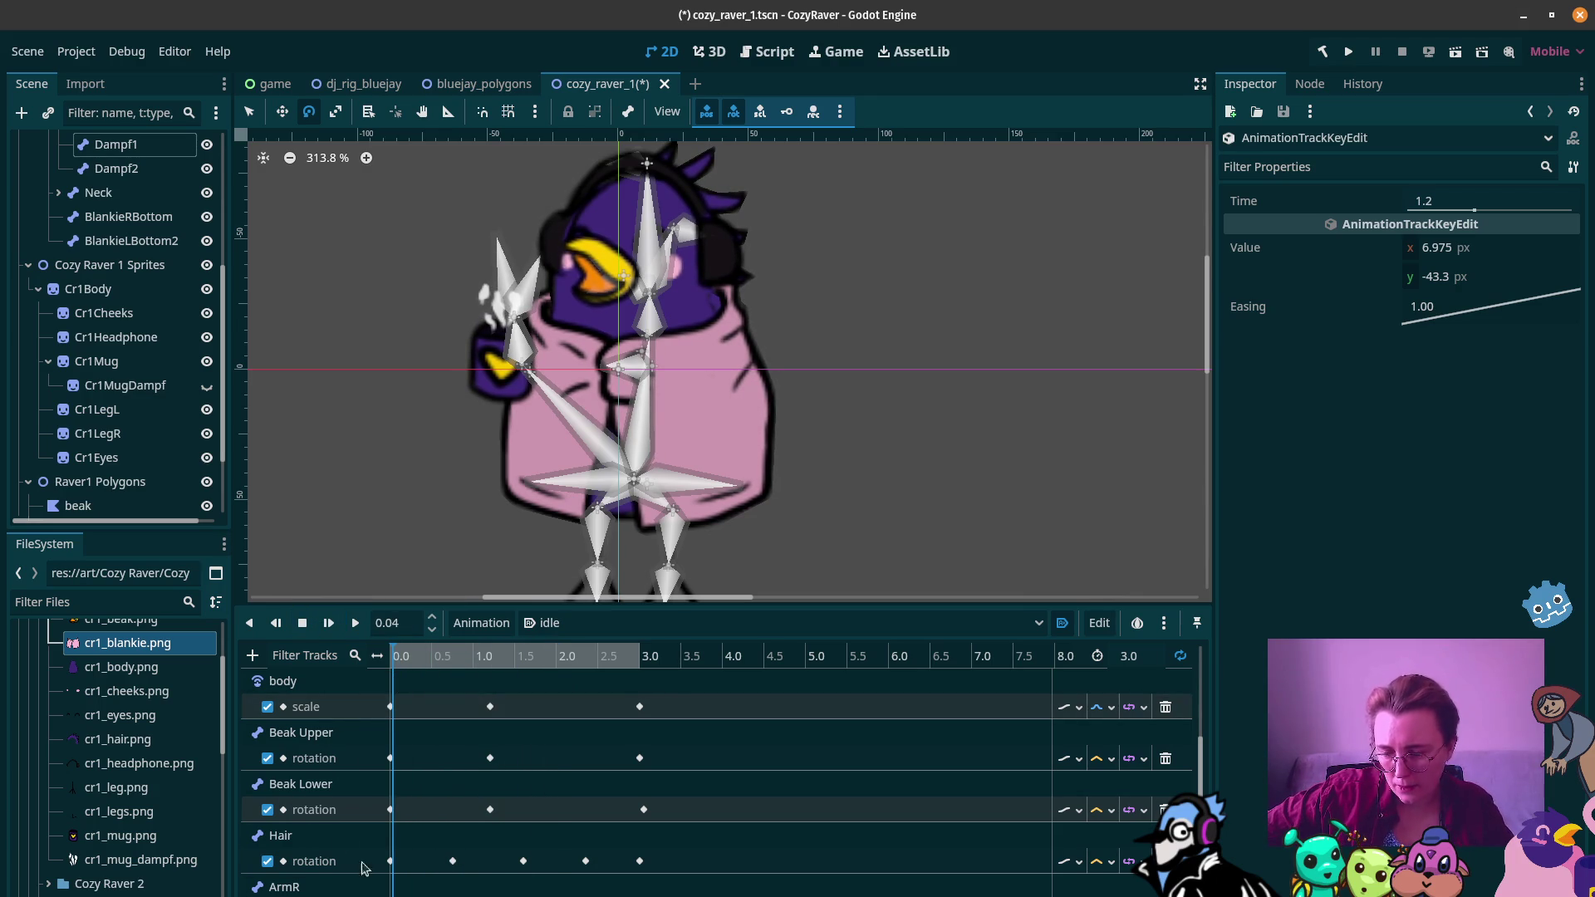
# Step: Move the key holding 5.0, -43.0 px to 1.44 s and play the idle animation from there
pyautogui.hotkey('ctrl', 'z')
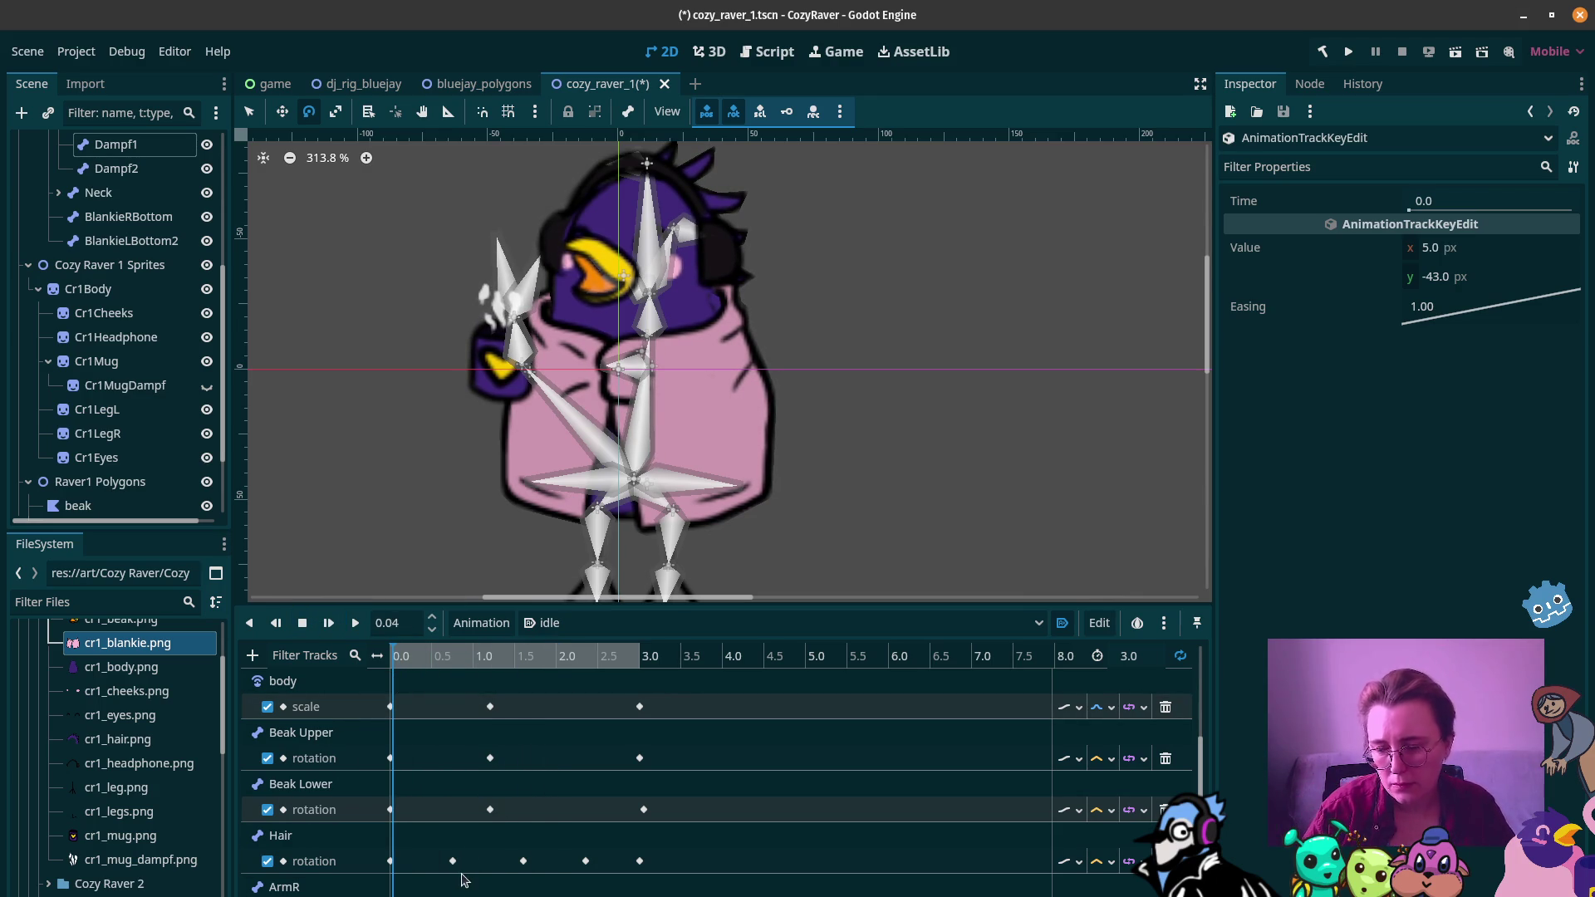
pyautogui.moveTo(448, 664); pyautogui.dragTo(475, 660)
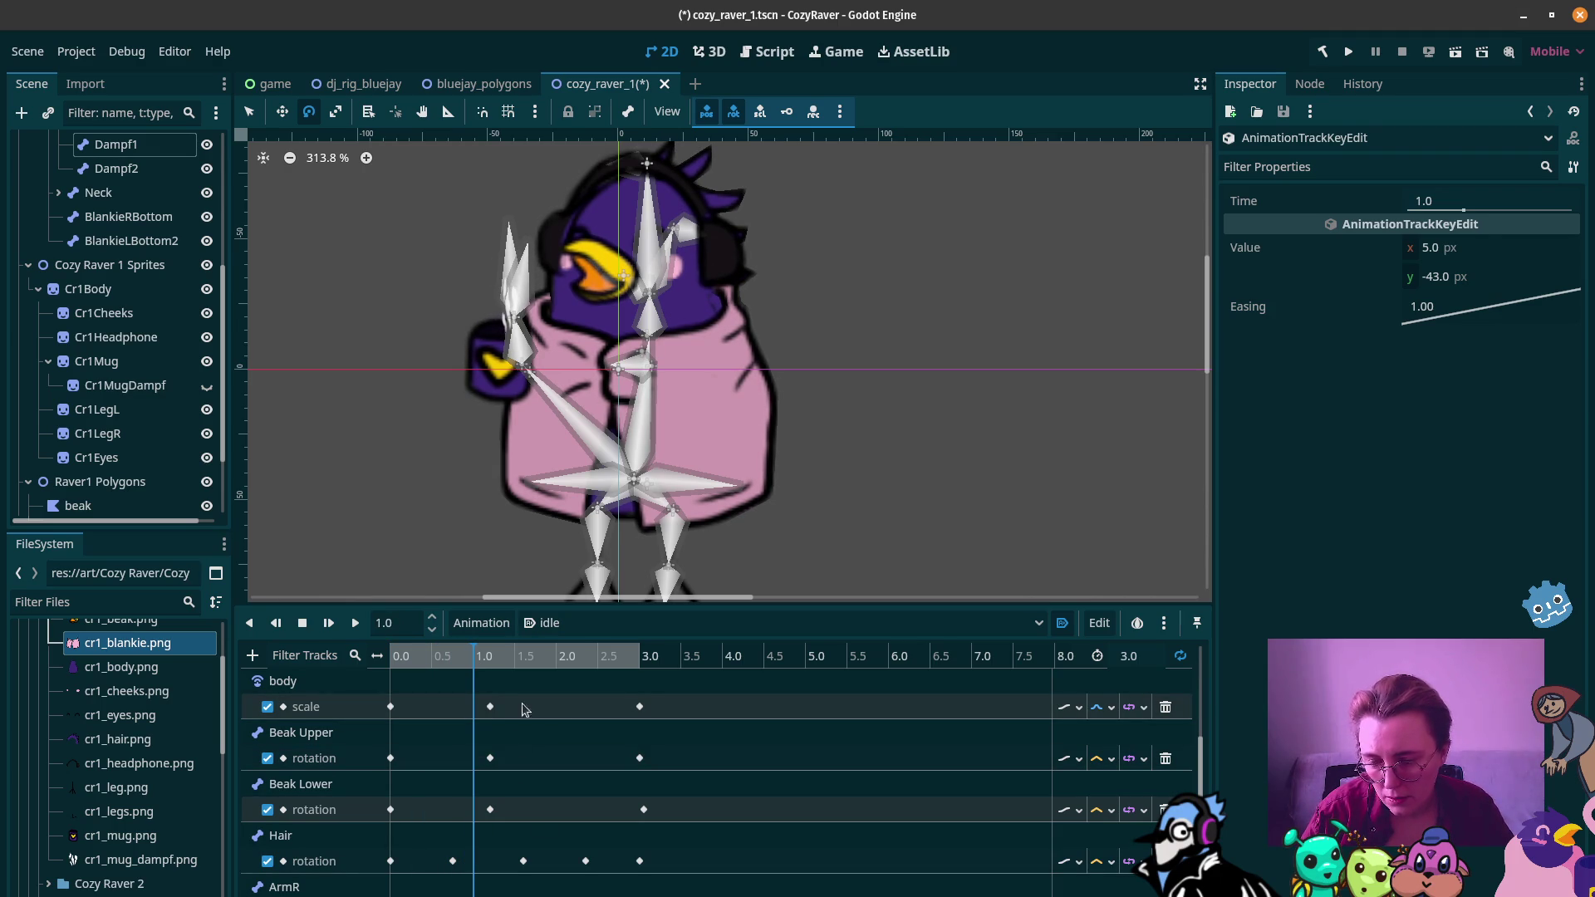
pyautogui.moveTo(479, 654); pyautogui.dragTo(510, 662)
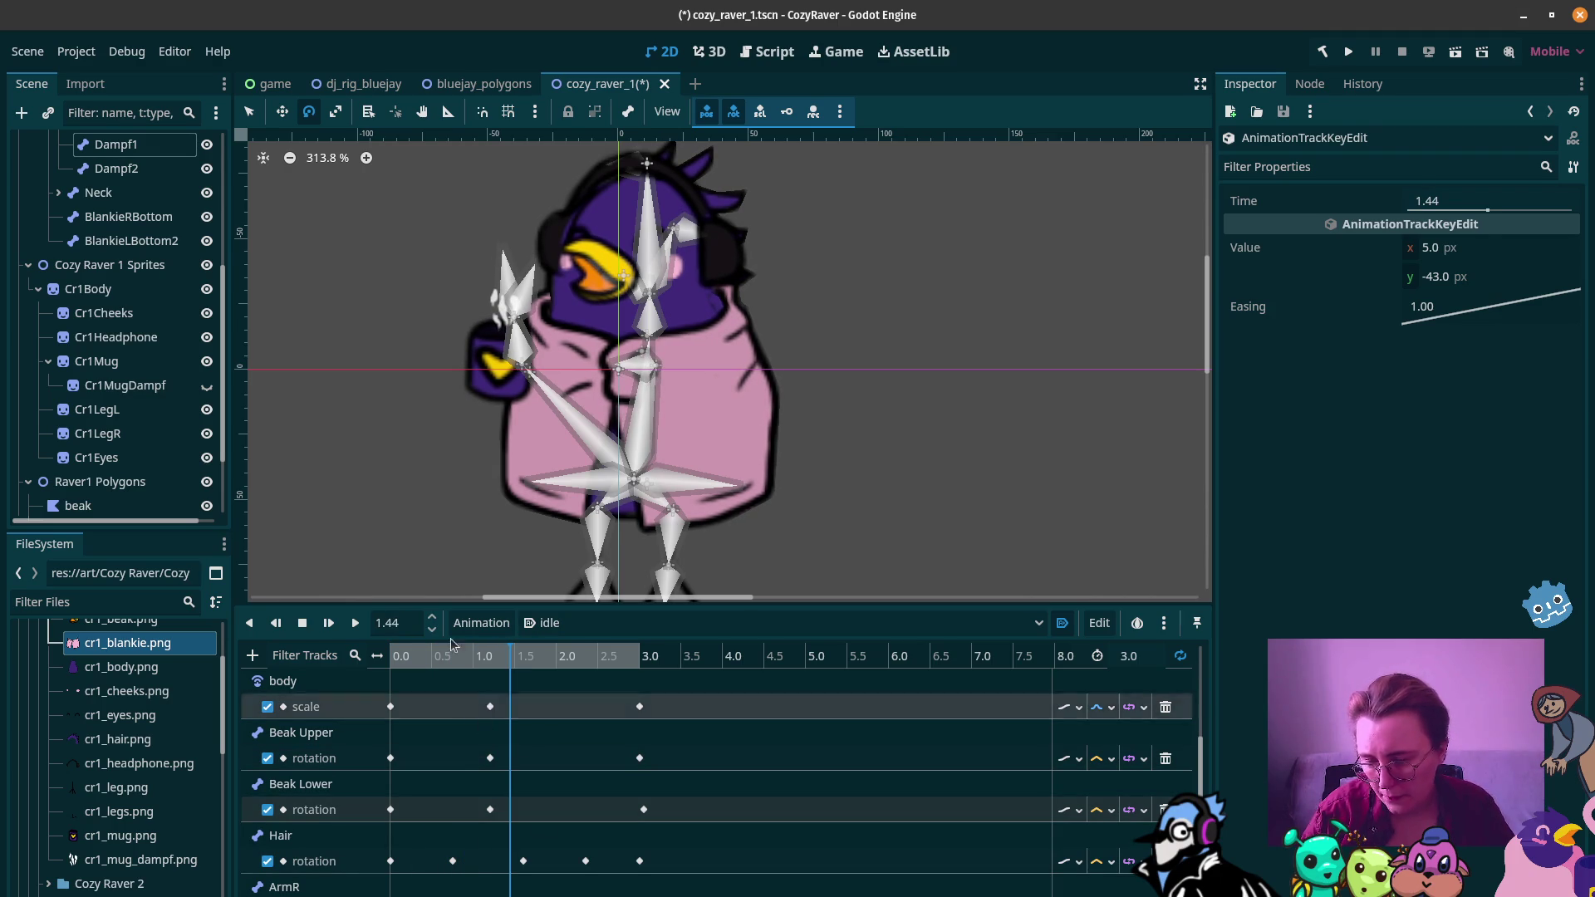
pyautogui.click(357, 624)
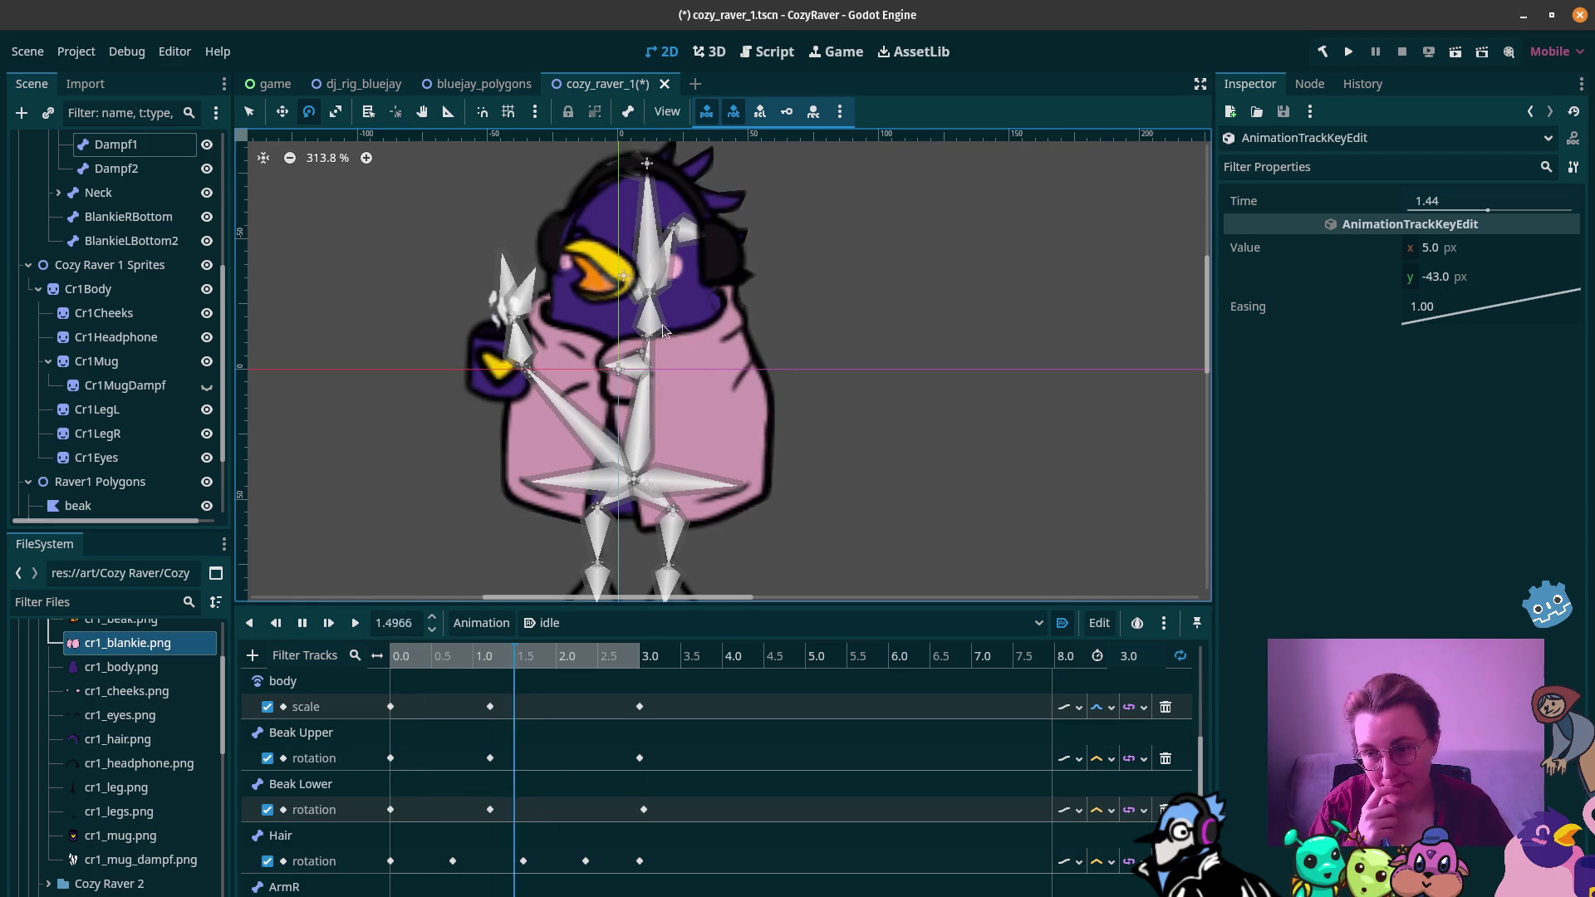
# Step: Zoom out the 2D canvas and switch to the Chrome new tab window
pyautogui.scroll(-2, 663, 315)
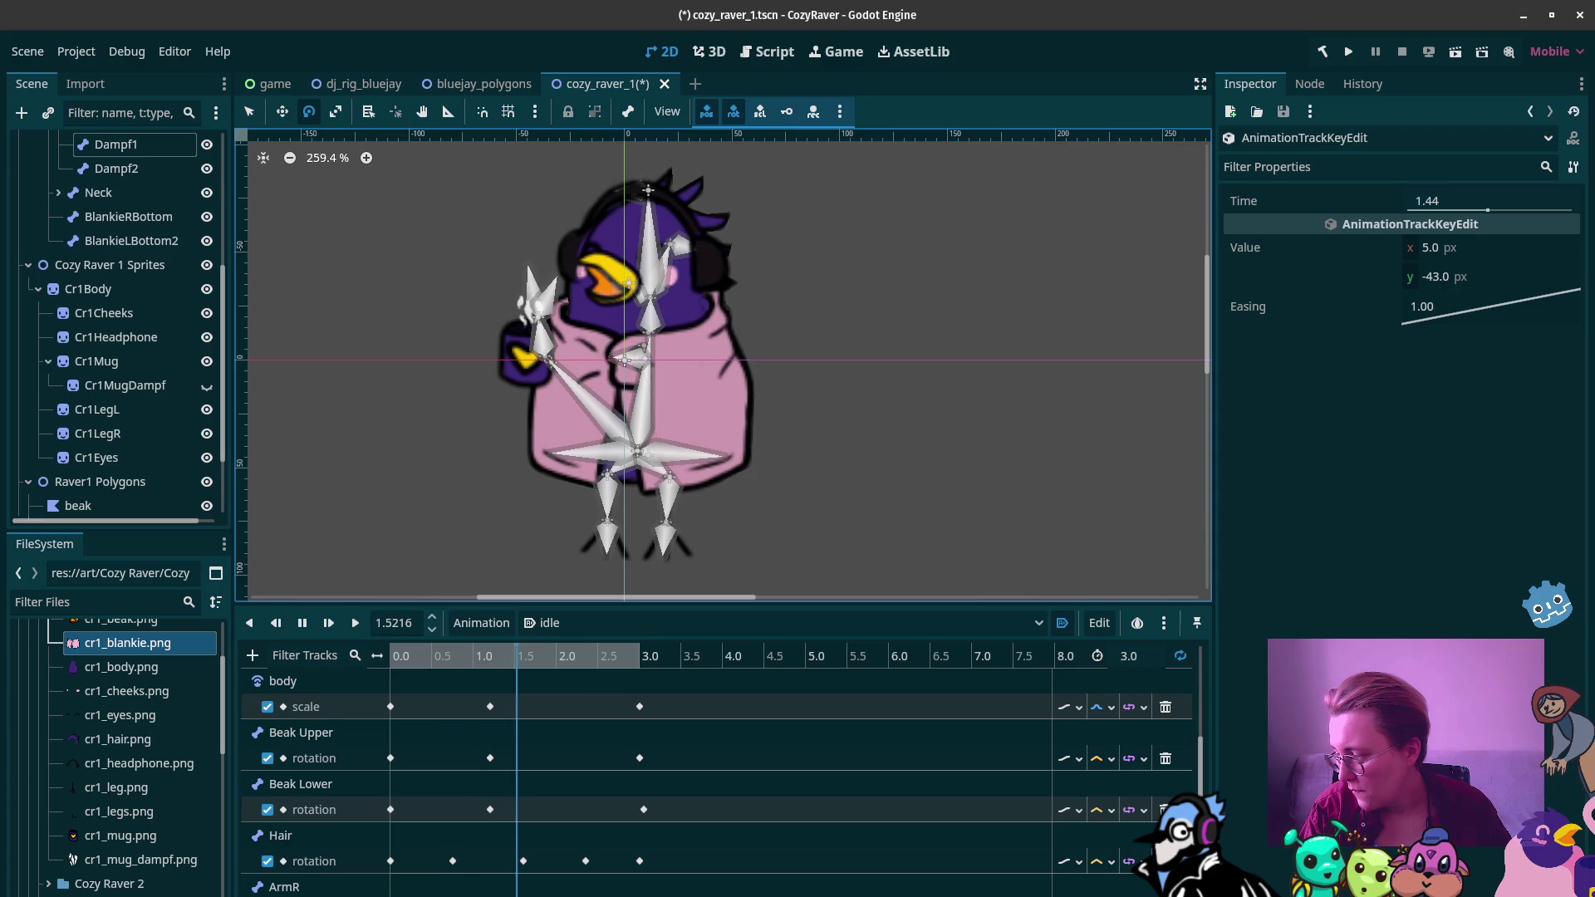
pyautogui.hotkey('alt', 'Tab')
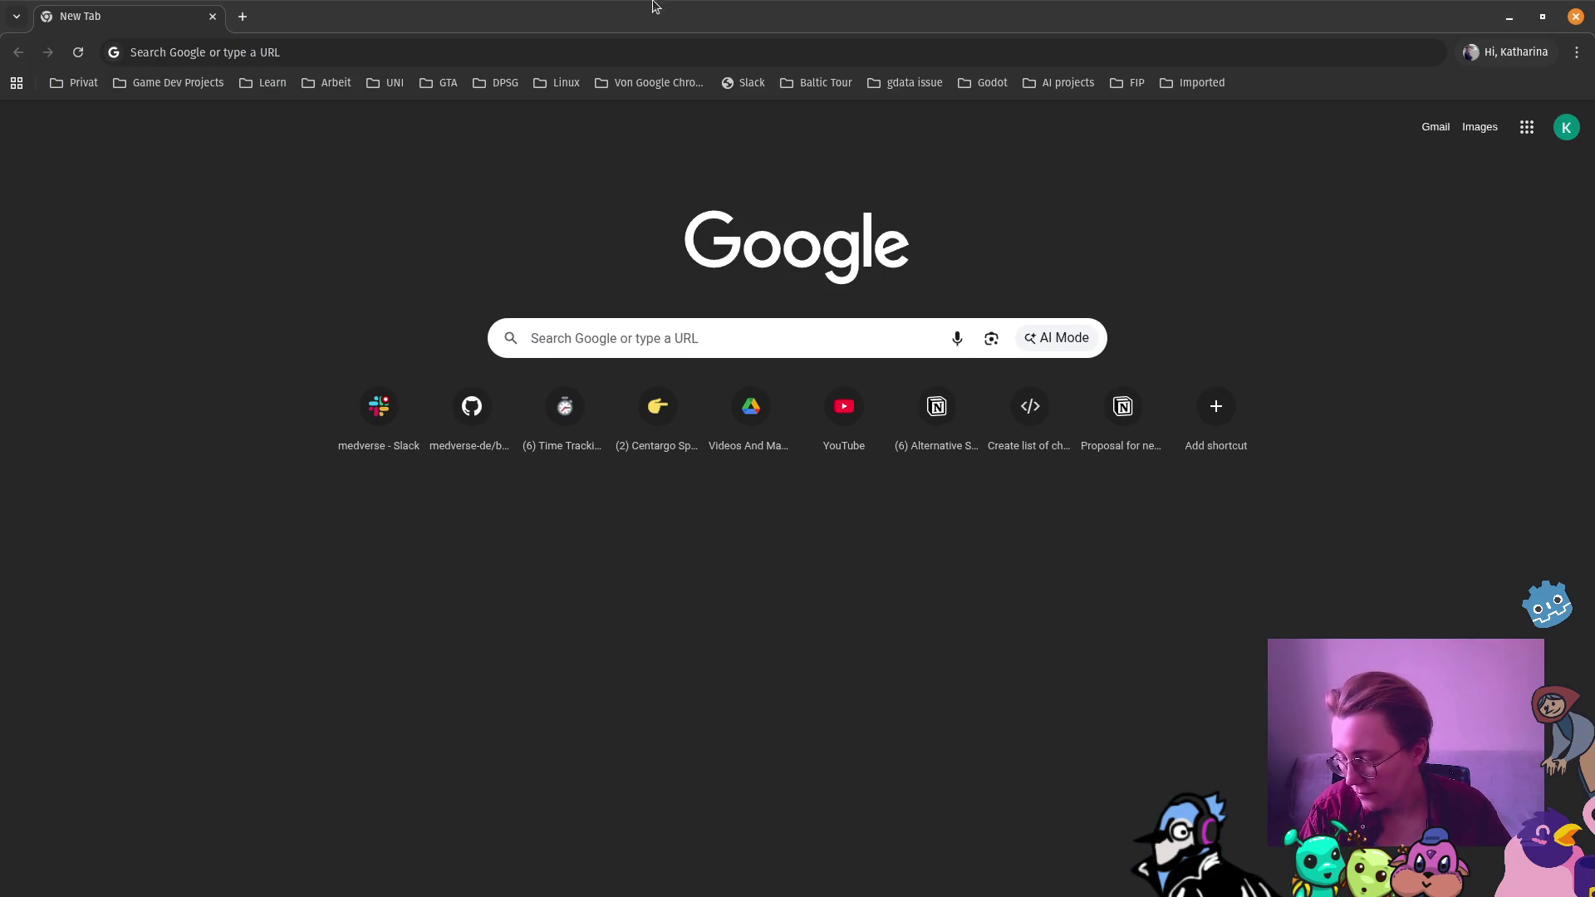
# Step: Close the Chrome window to bring the Godot editor back
pyautogui.click(1566, 18)
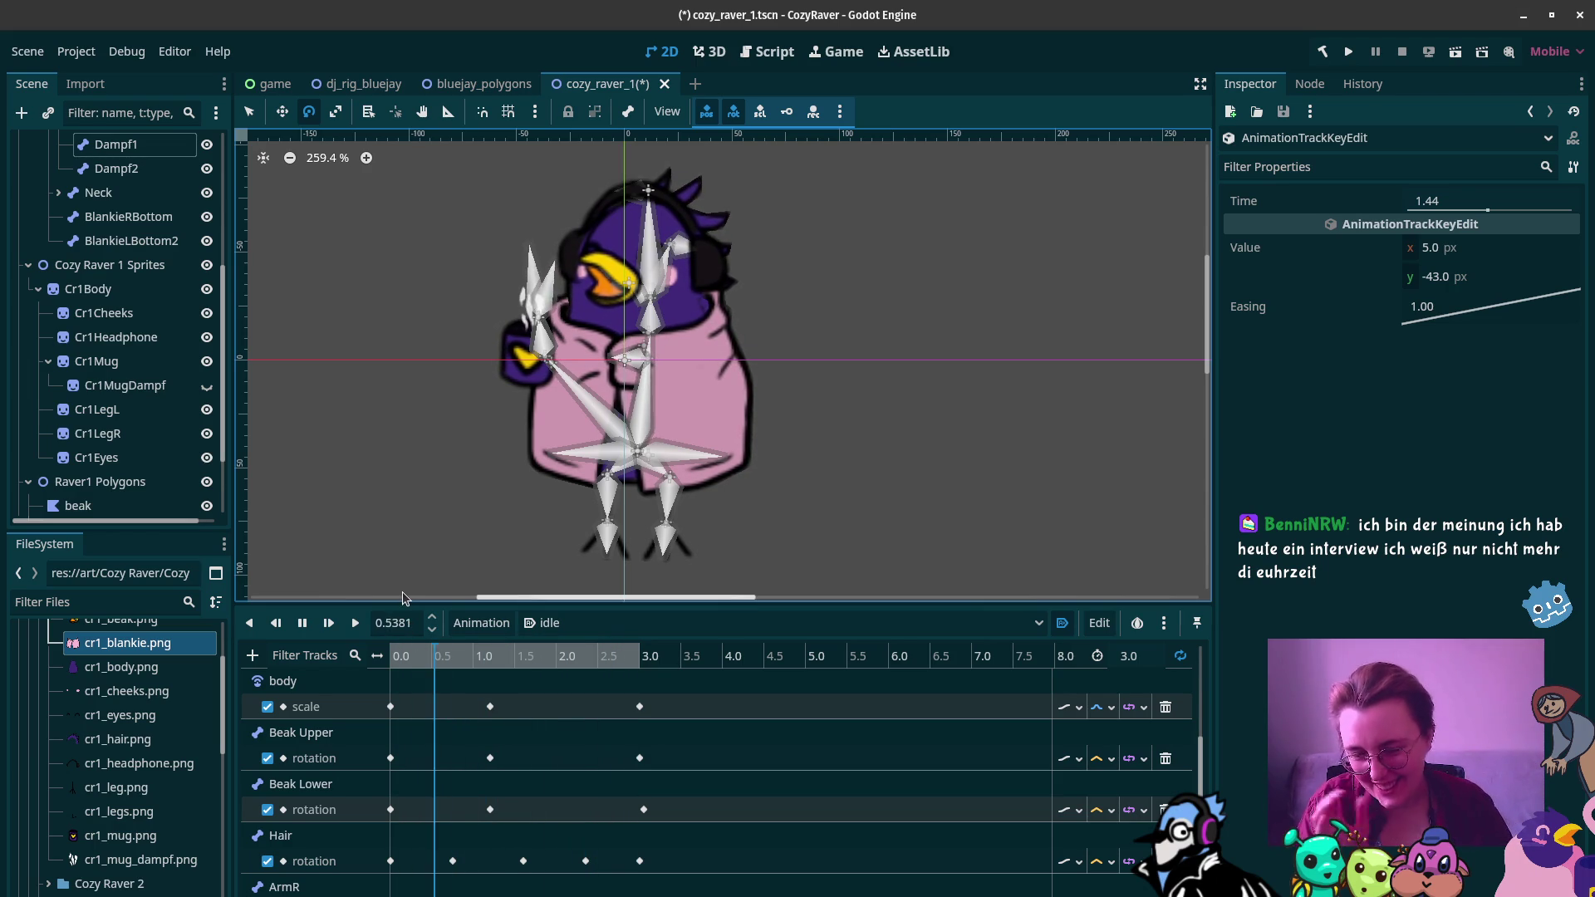
# Step: Stop the looping idle preview at about 0.53 s
pyautogui.click(304, 624)
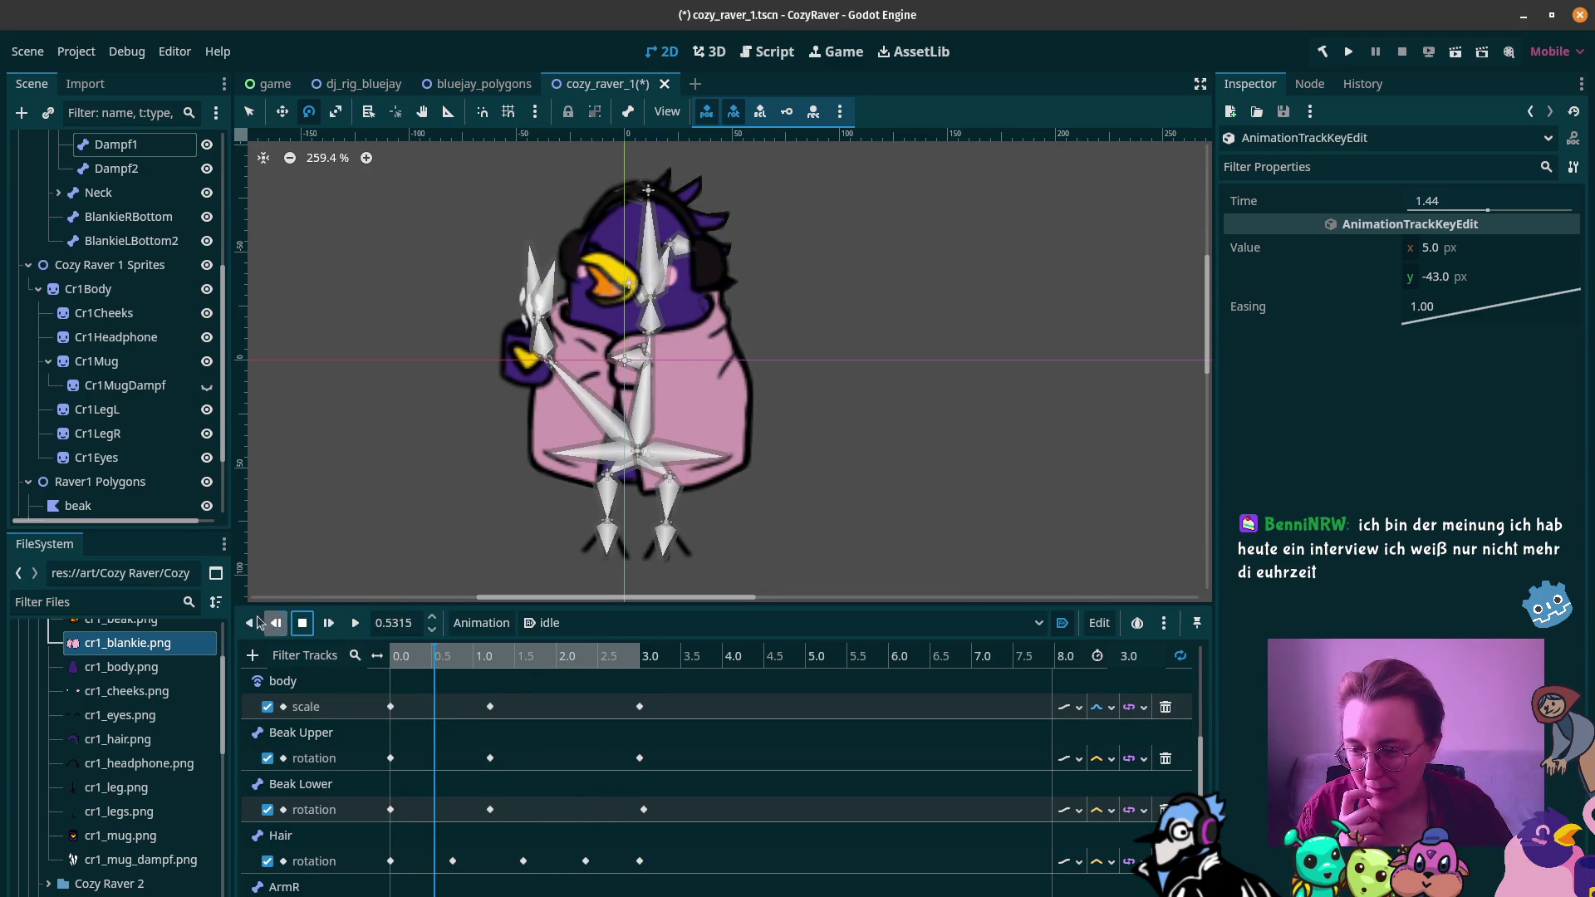
# Step: Add a Property Track for the ArmL node's position to the idle animation
pyautogui.click(252, 663)
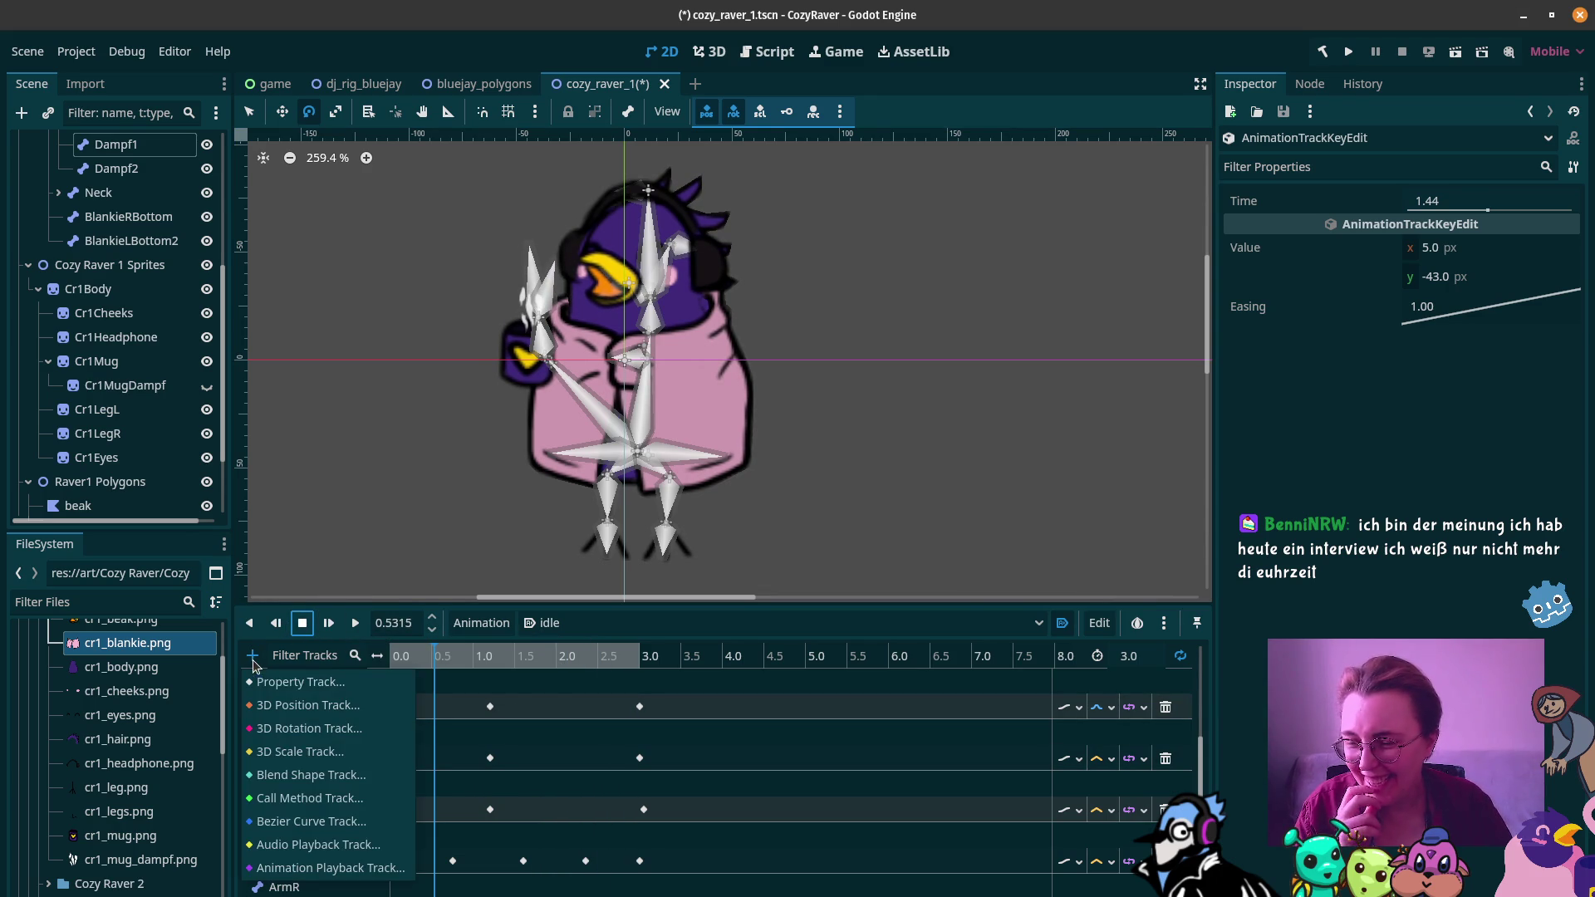
pyautogui.click(347, 681)
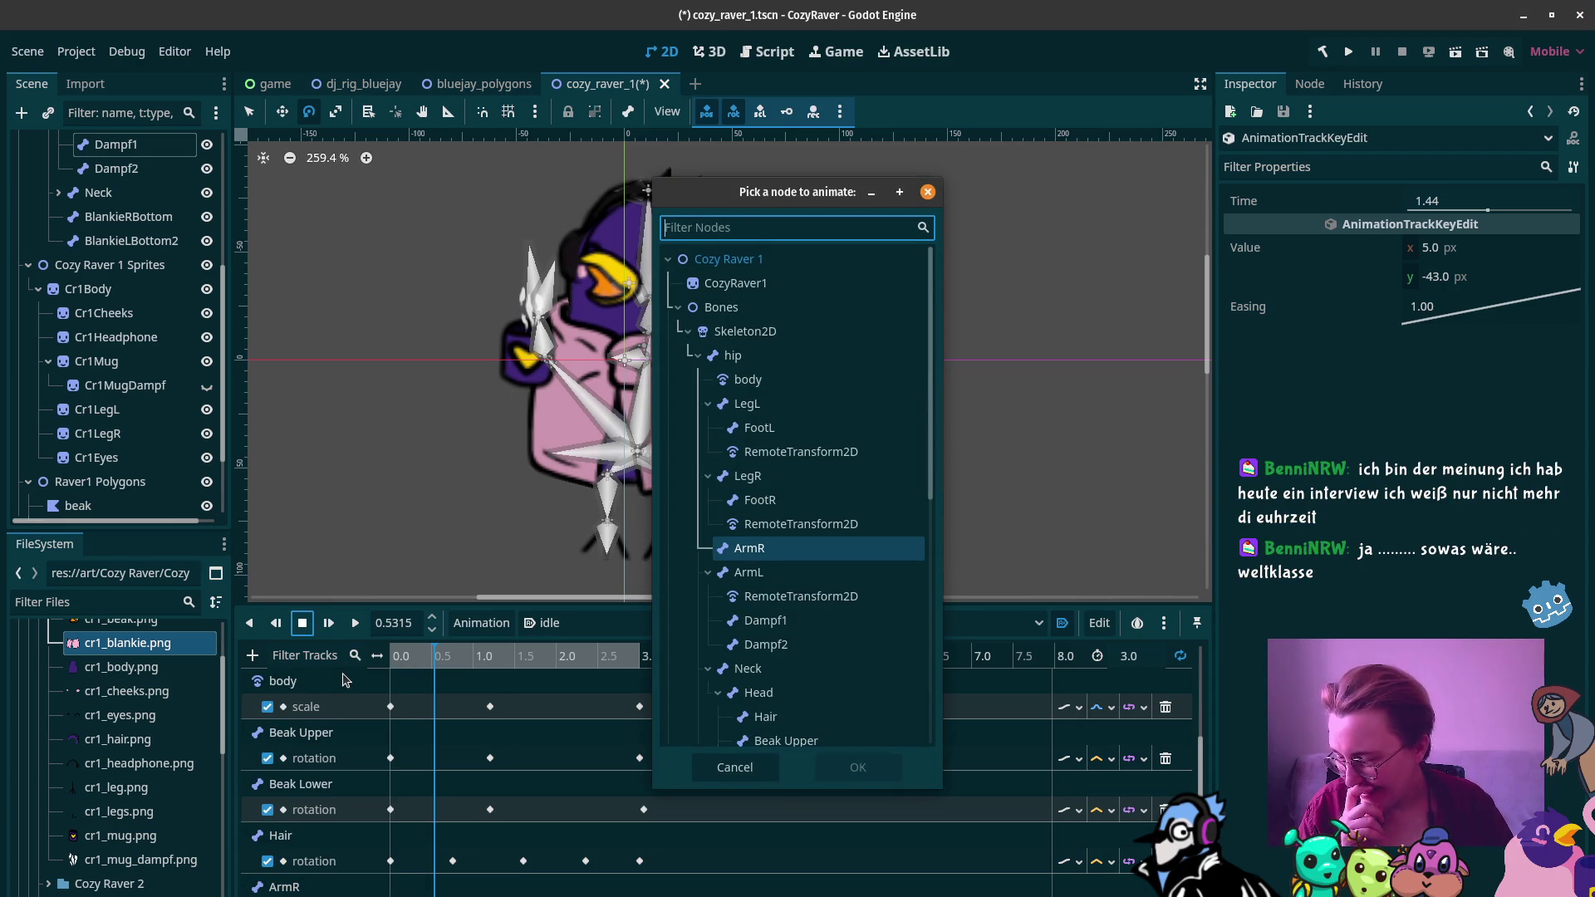
pyautogui.click(758, 573)
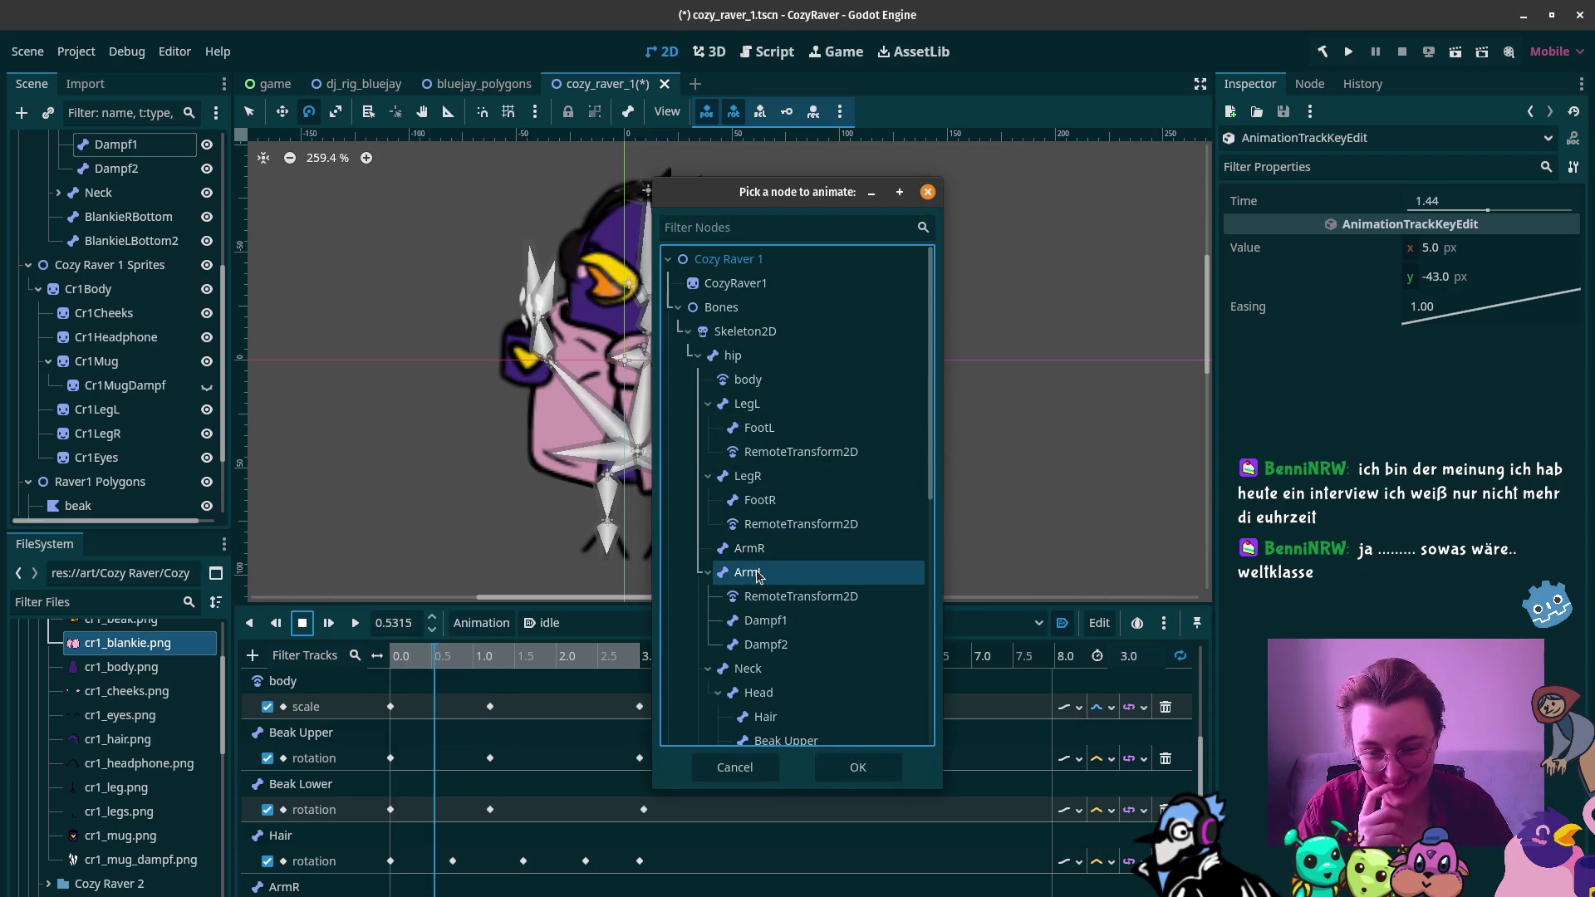
pyautogui.click(869, 769)
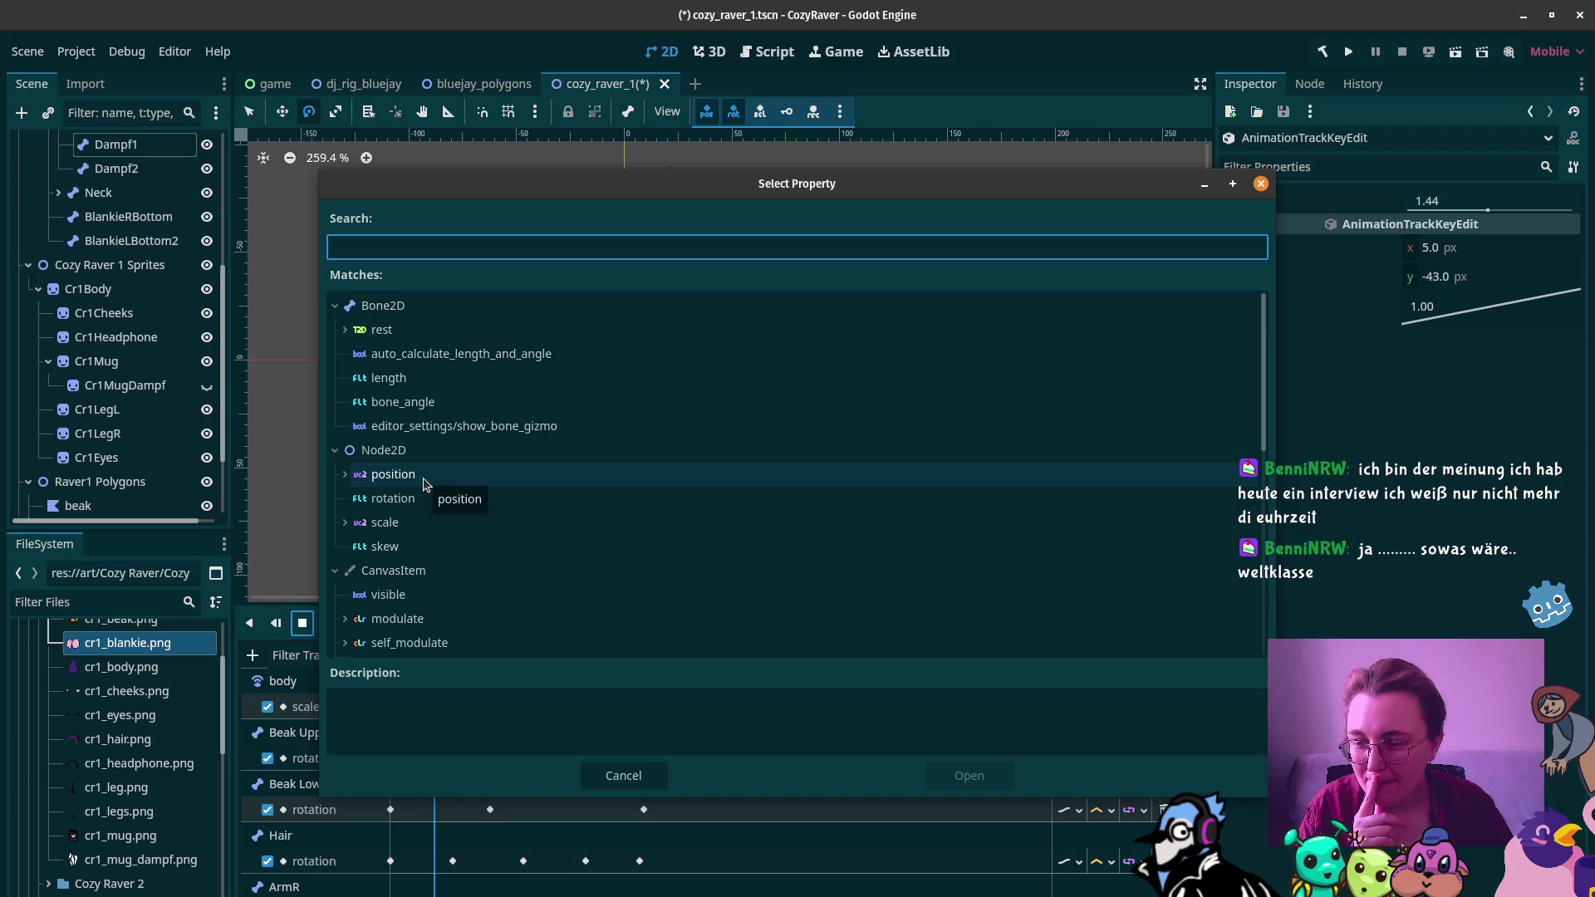
pyautogui.click(423, 484)
pyautogui.click(997, 777)
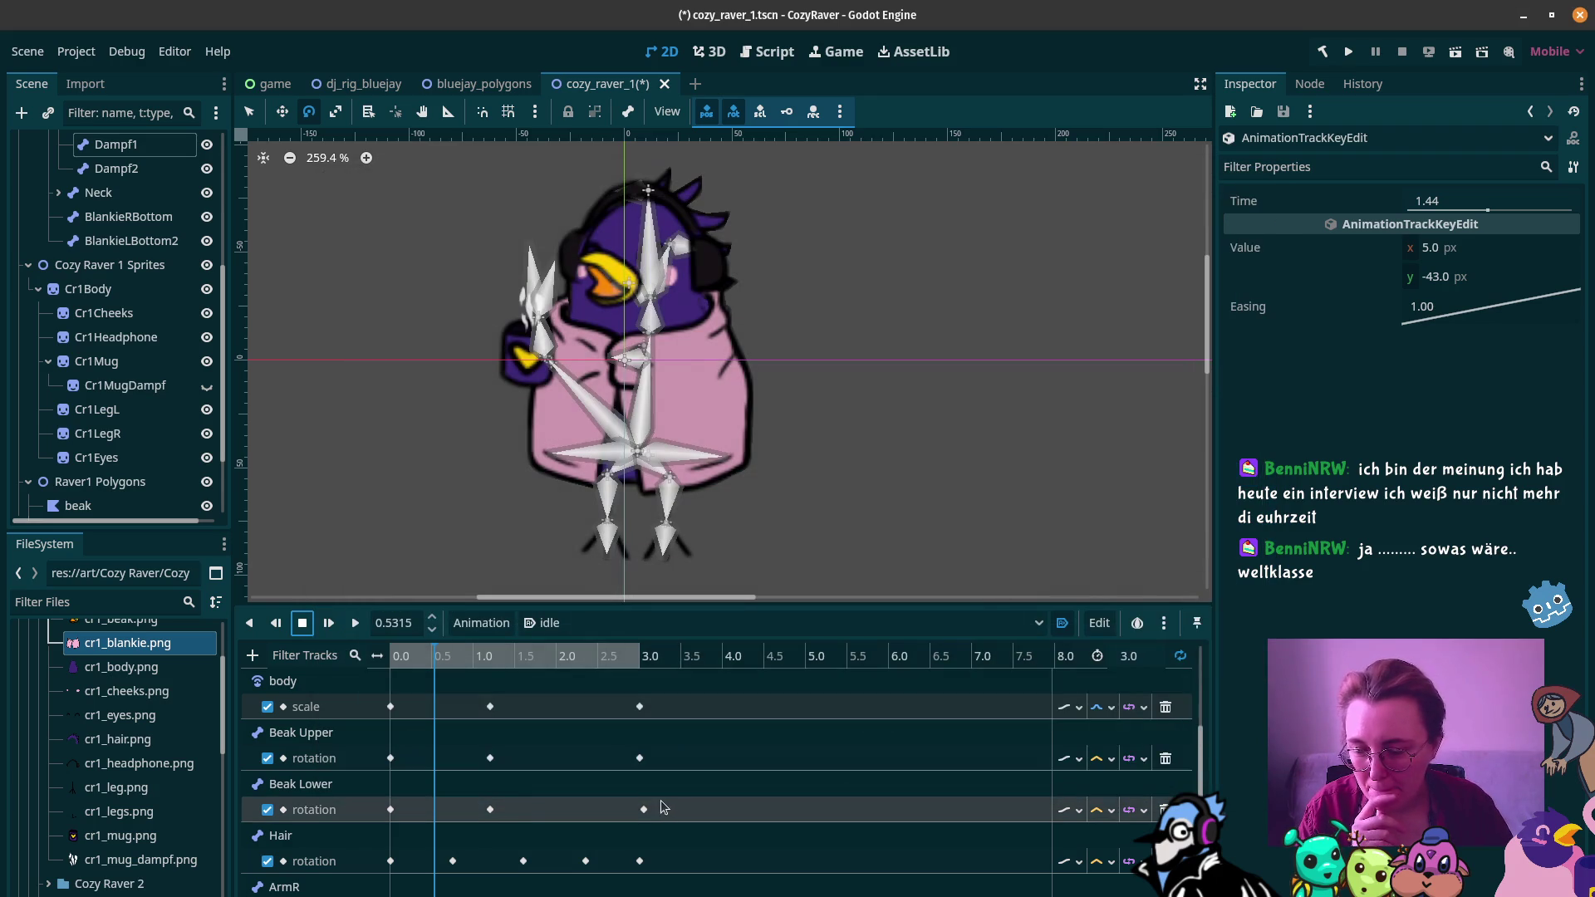
# Step: Insert a key at the start of the ArmR position track and scrub through the arm motion
pyautogui.scroll(-1, 665, 806)
pyautogui.moveTo(430, 664); pyautogui.dragTo(392, 660)
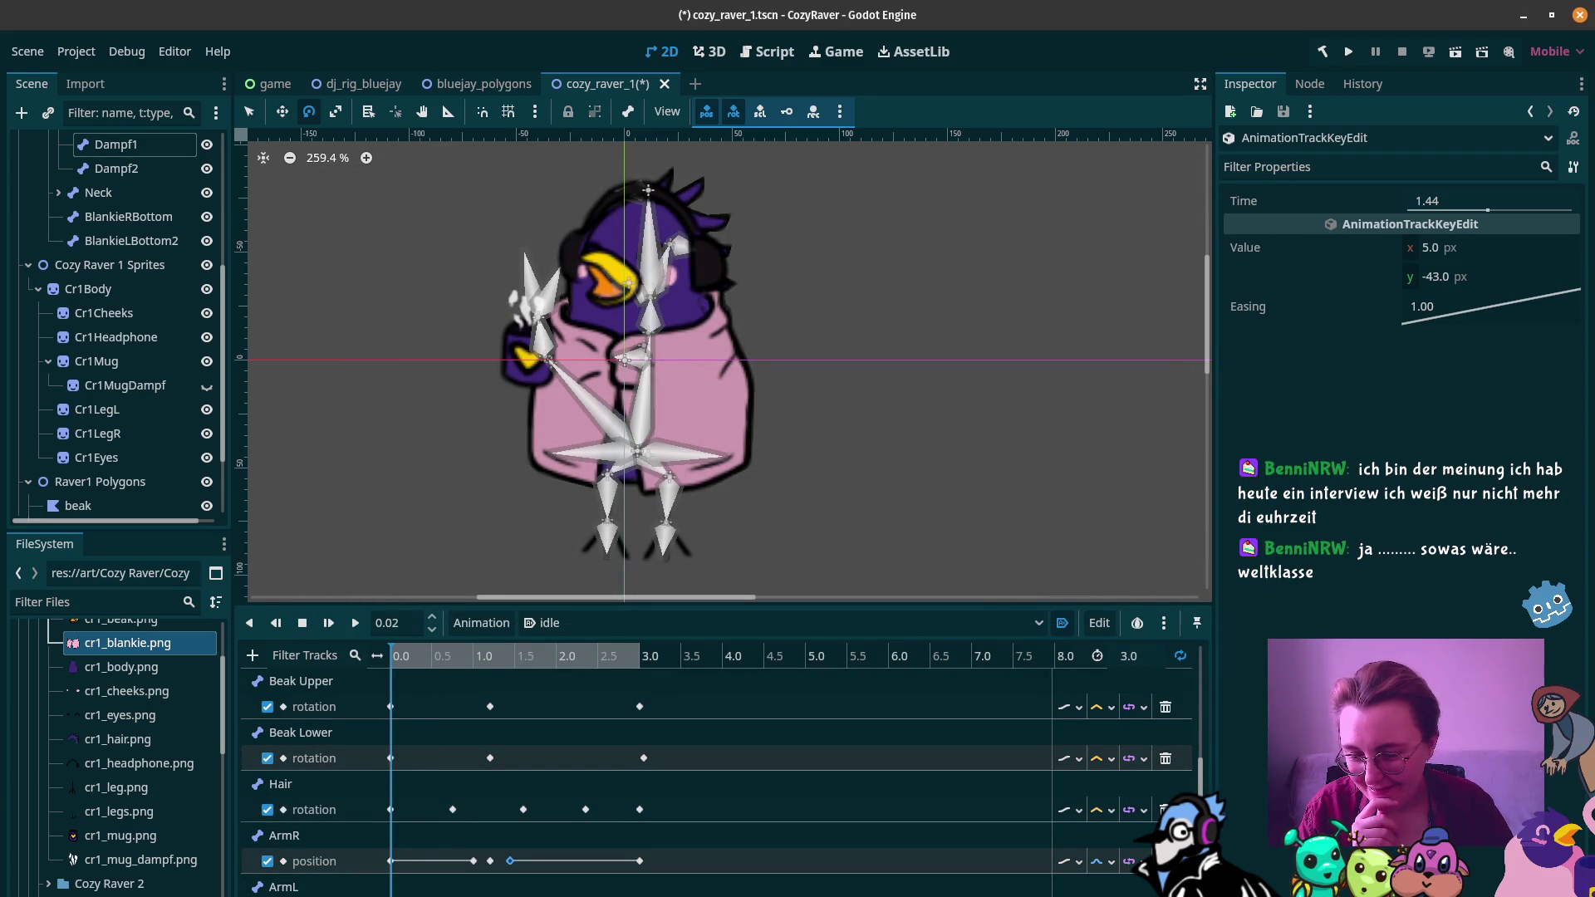
pyautogui.rightClick(392, 861)
pyautogui.click(455, 848)
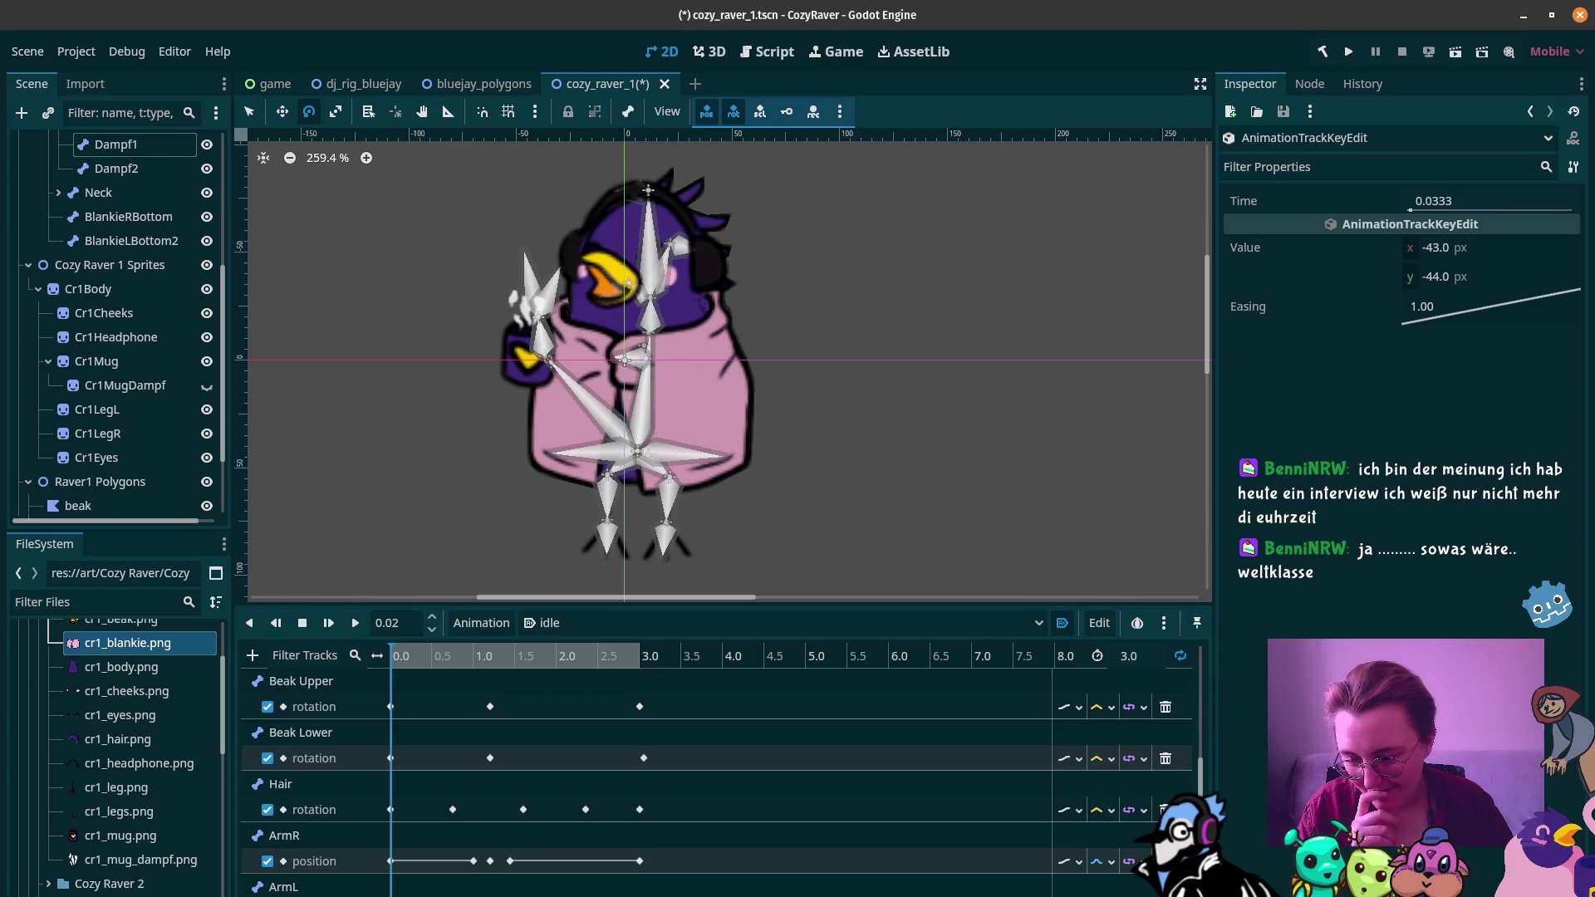
pyautogui.moveTo(419, 662); pyautogui.dragTo(670, 665)
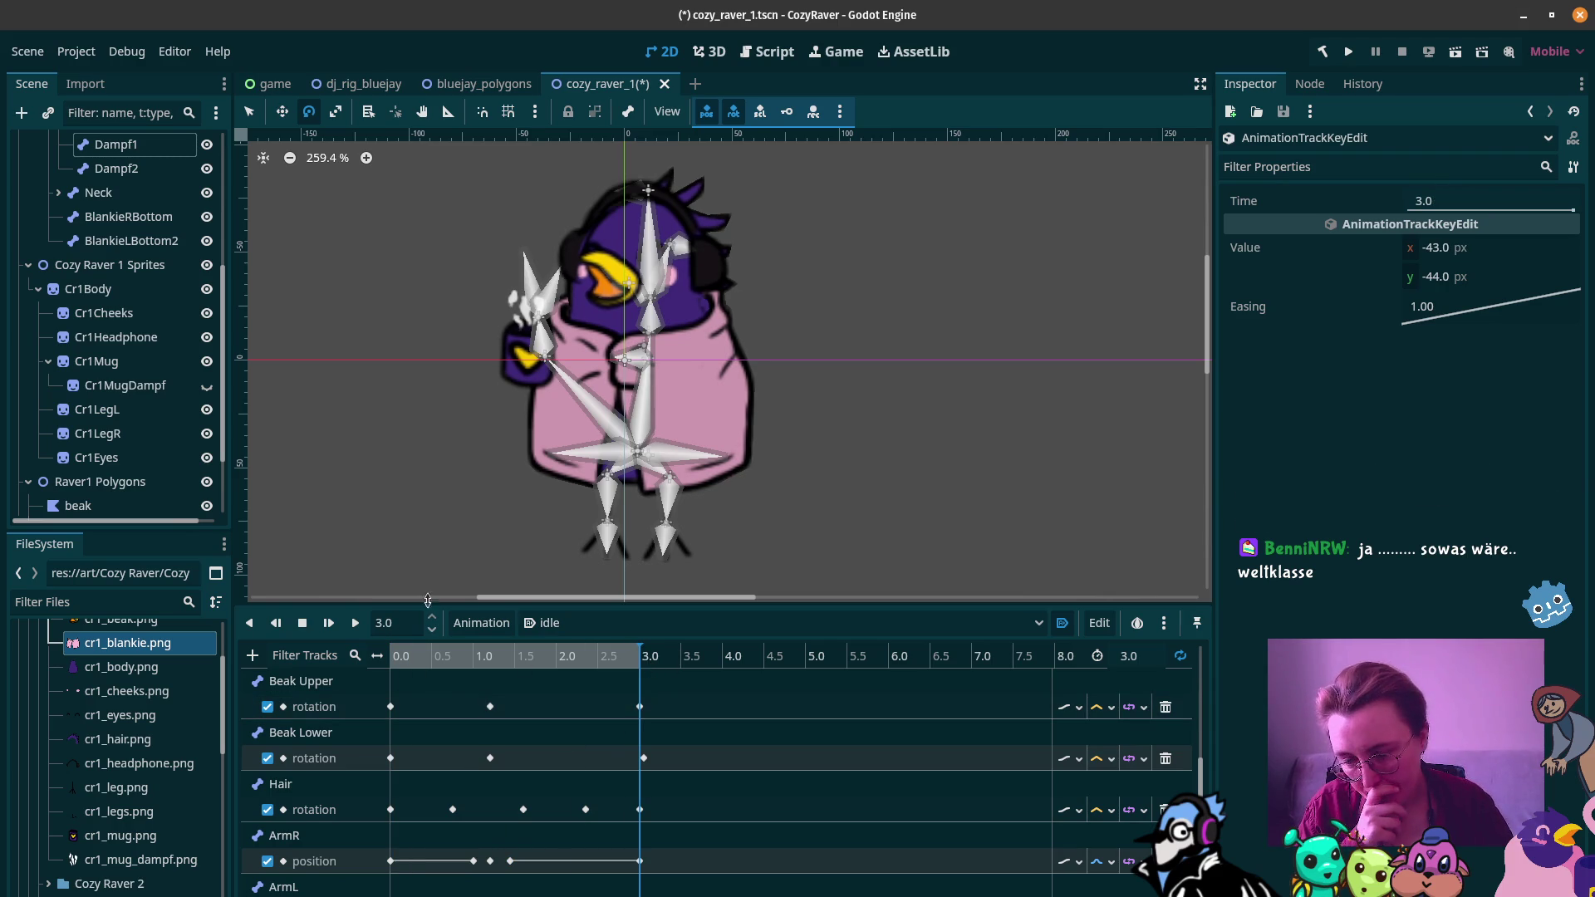
pyautogui.moveTo(410, 657); pyautogui.dragTo(551, 684)
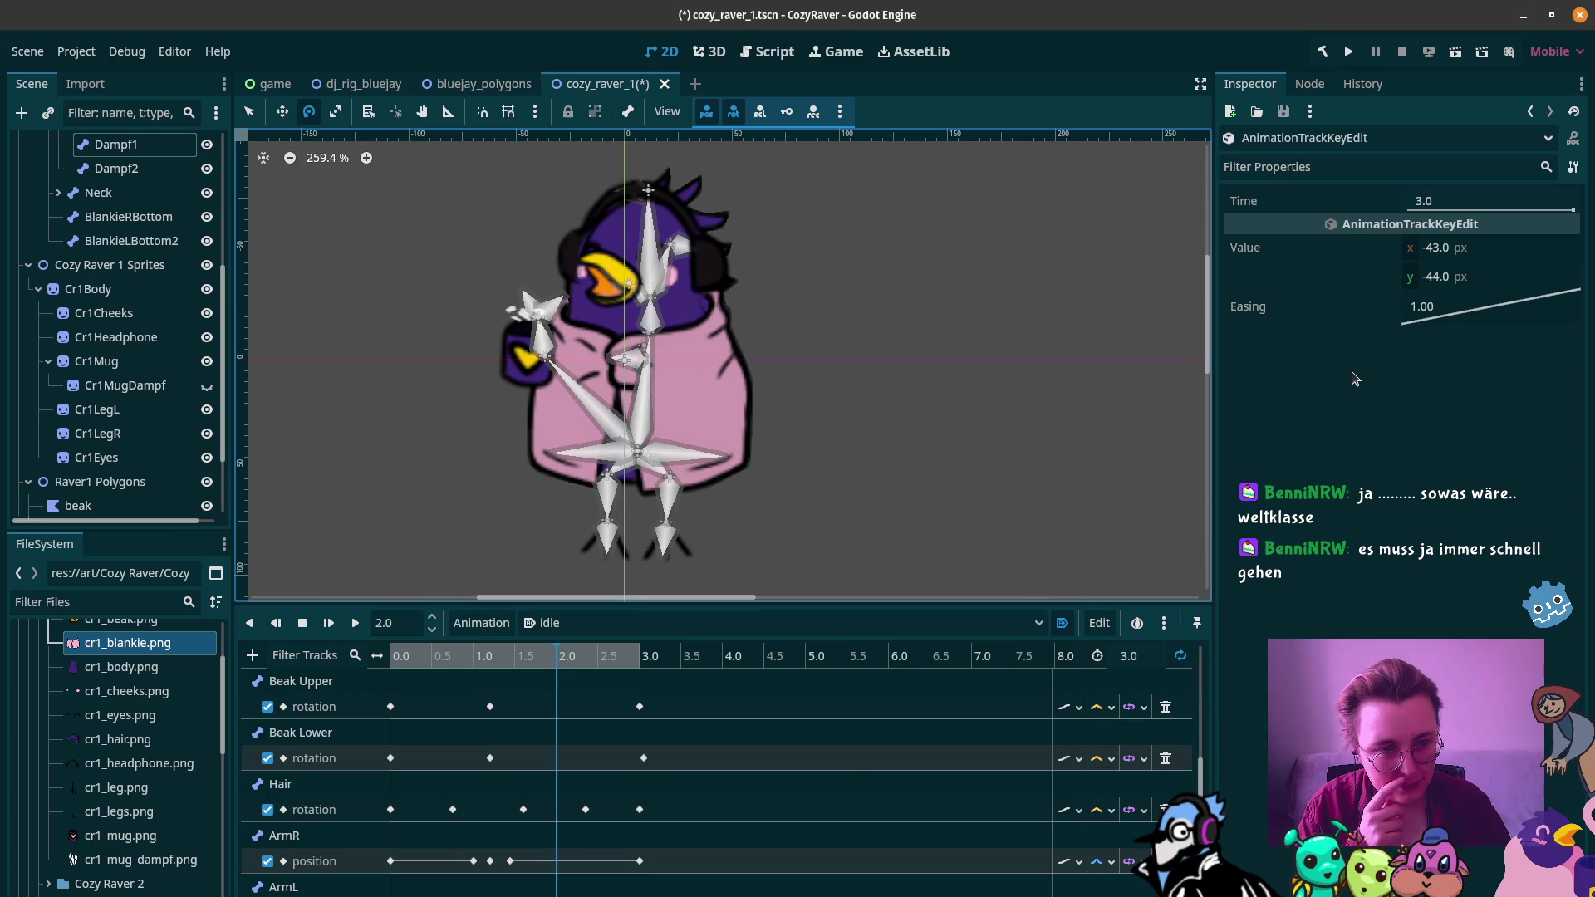
# Step: Adjust the key's y value, then replay the idle animation and stop near 1.8 s
pyautogui.click(1419, 280)
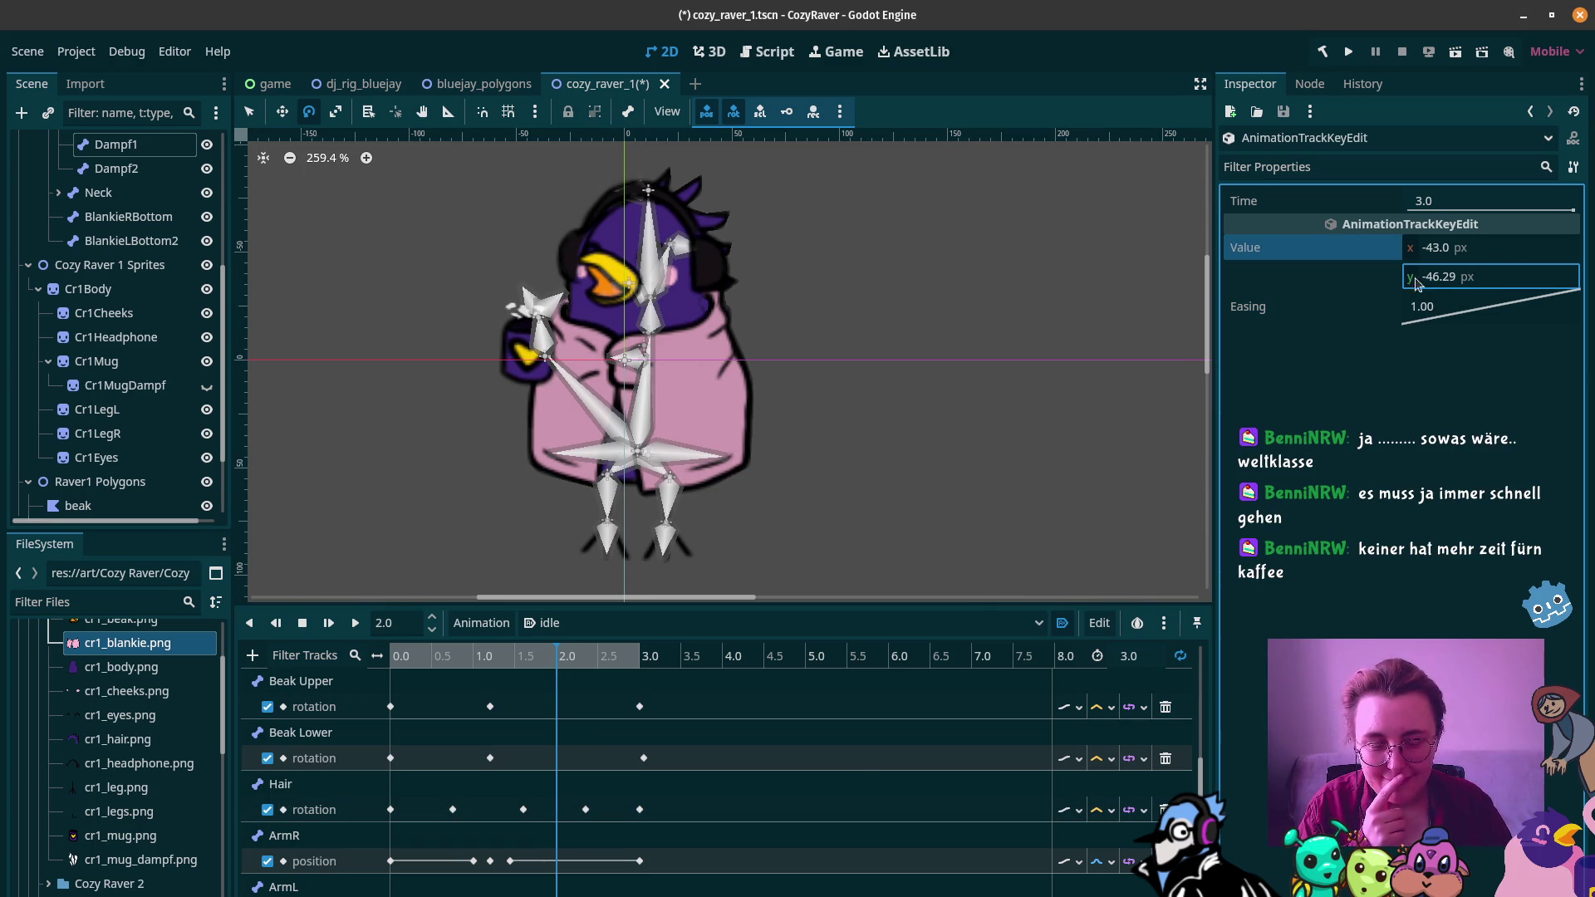
pyautogui.click(985, 359)
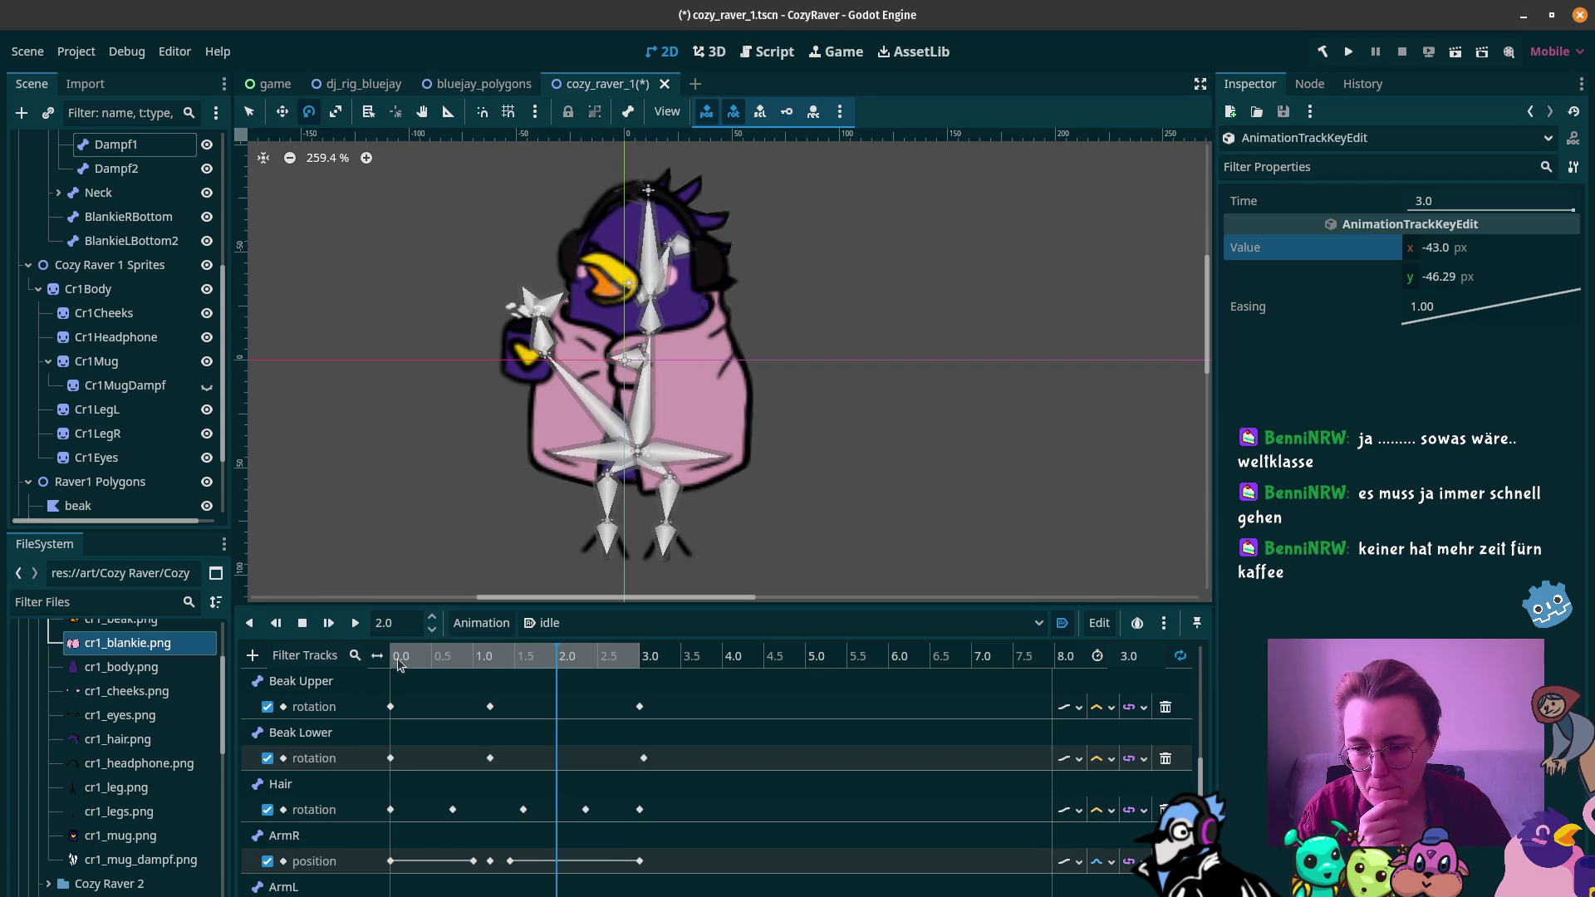
pyautogui.click(449, 662)
pyautogui.click(388, 658)
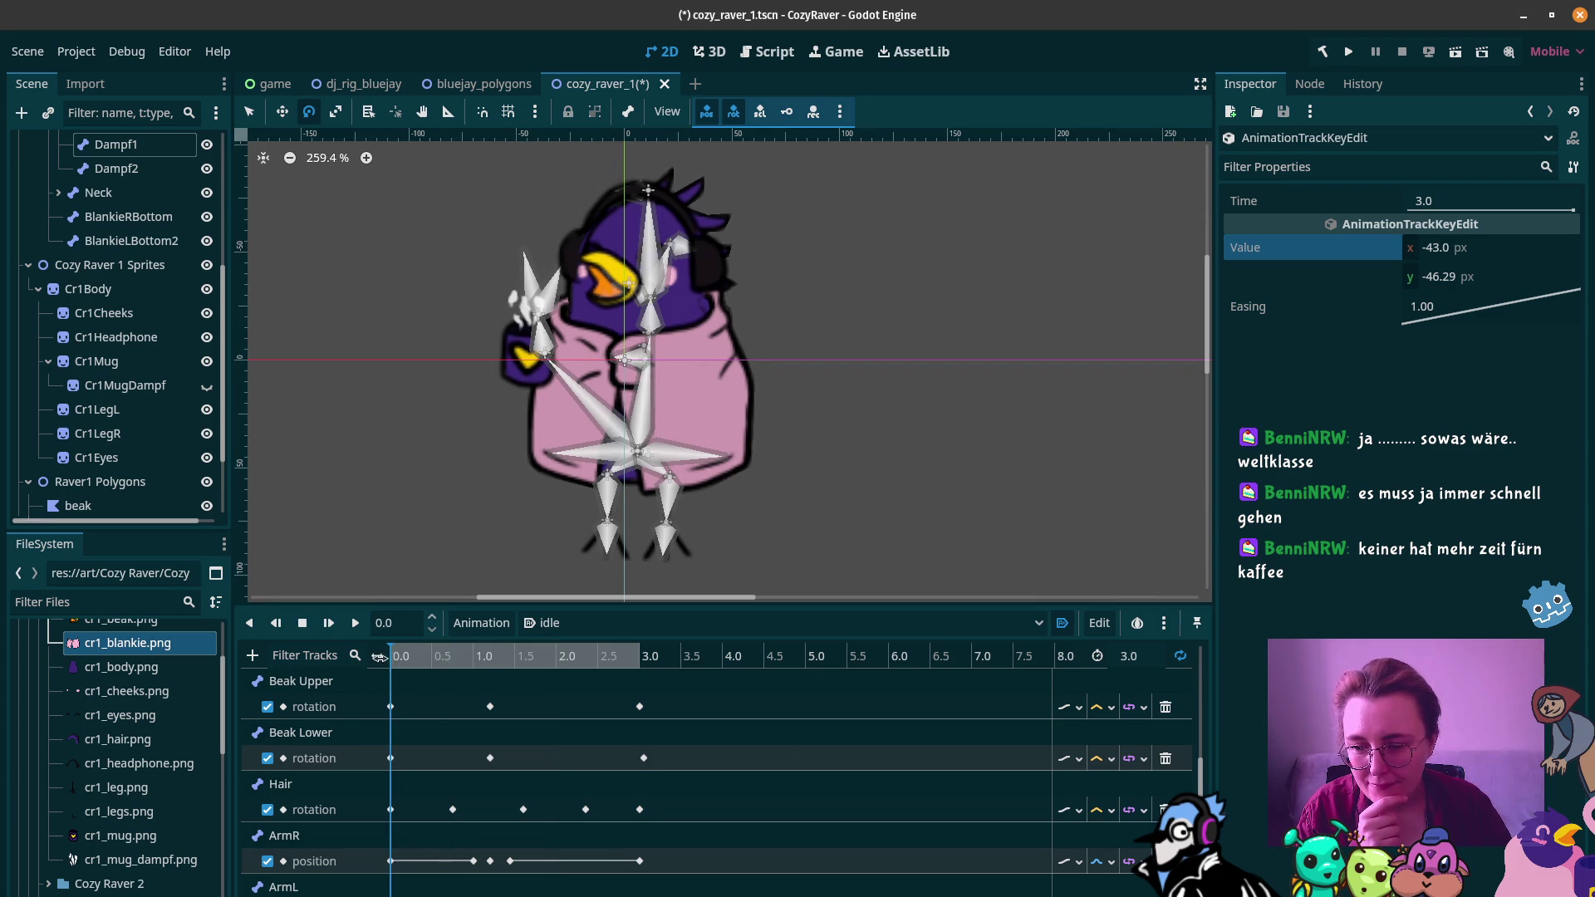
pyautogui.click(355, 625)
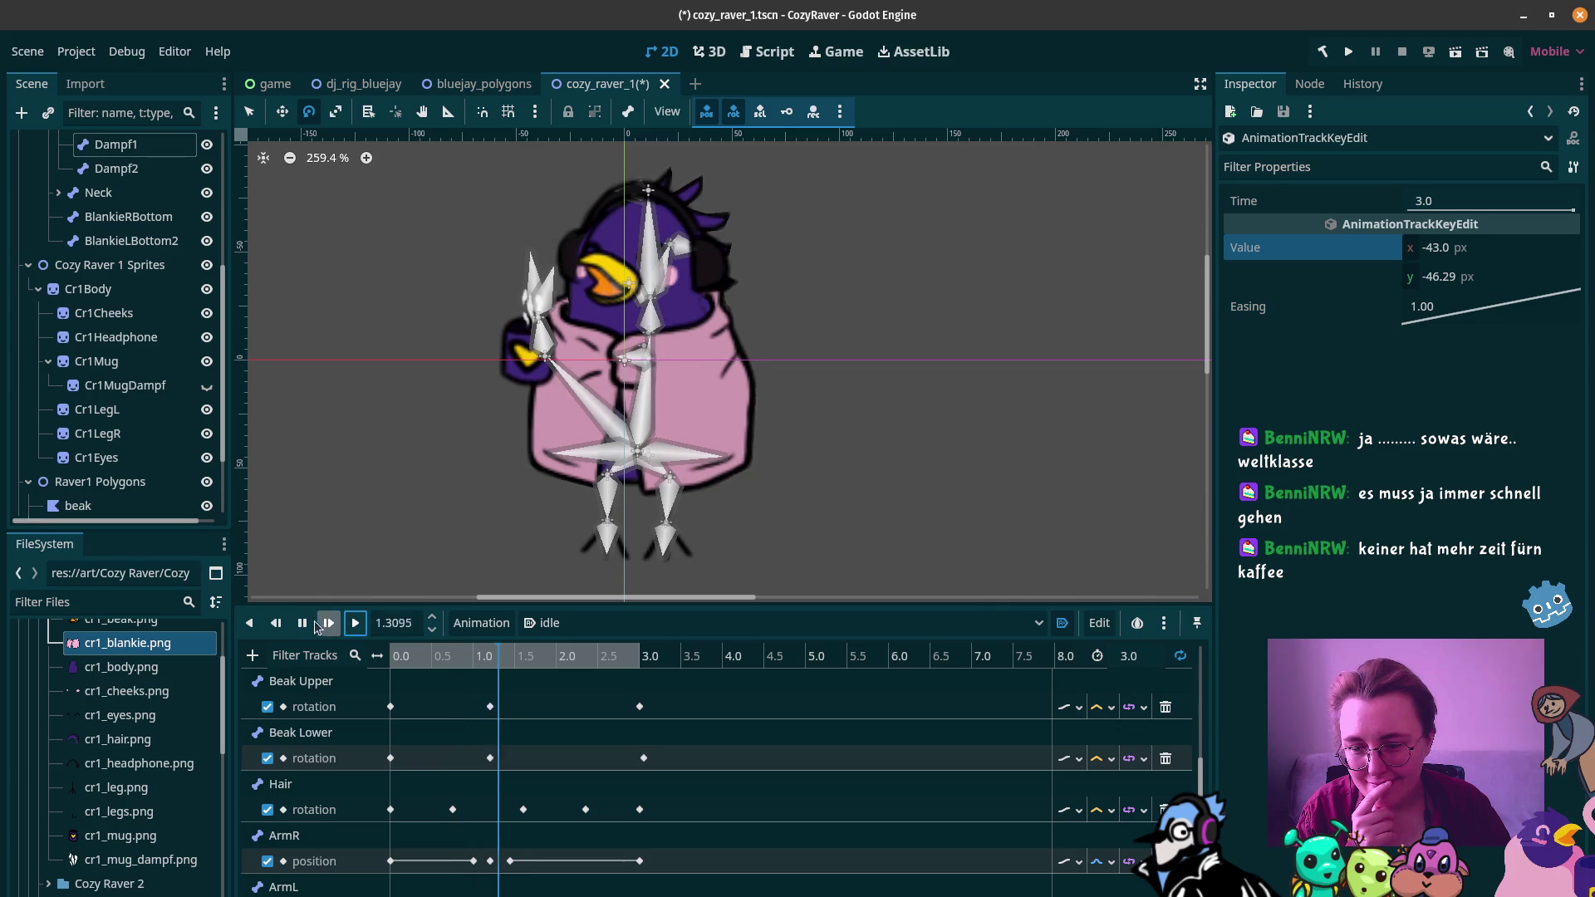
pyautogui.click(302, 623)
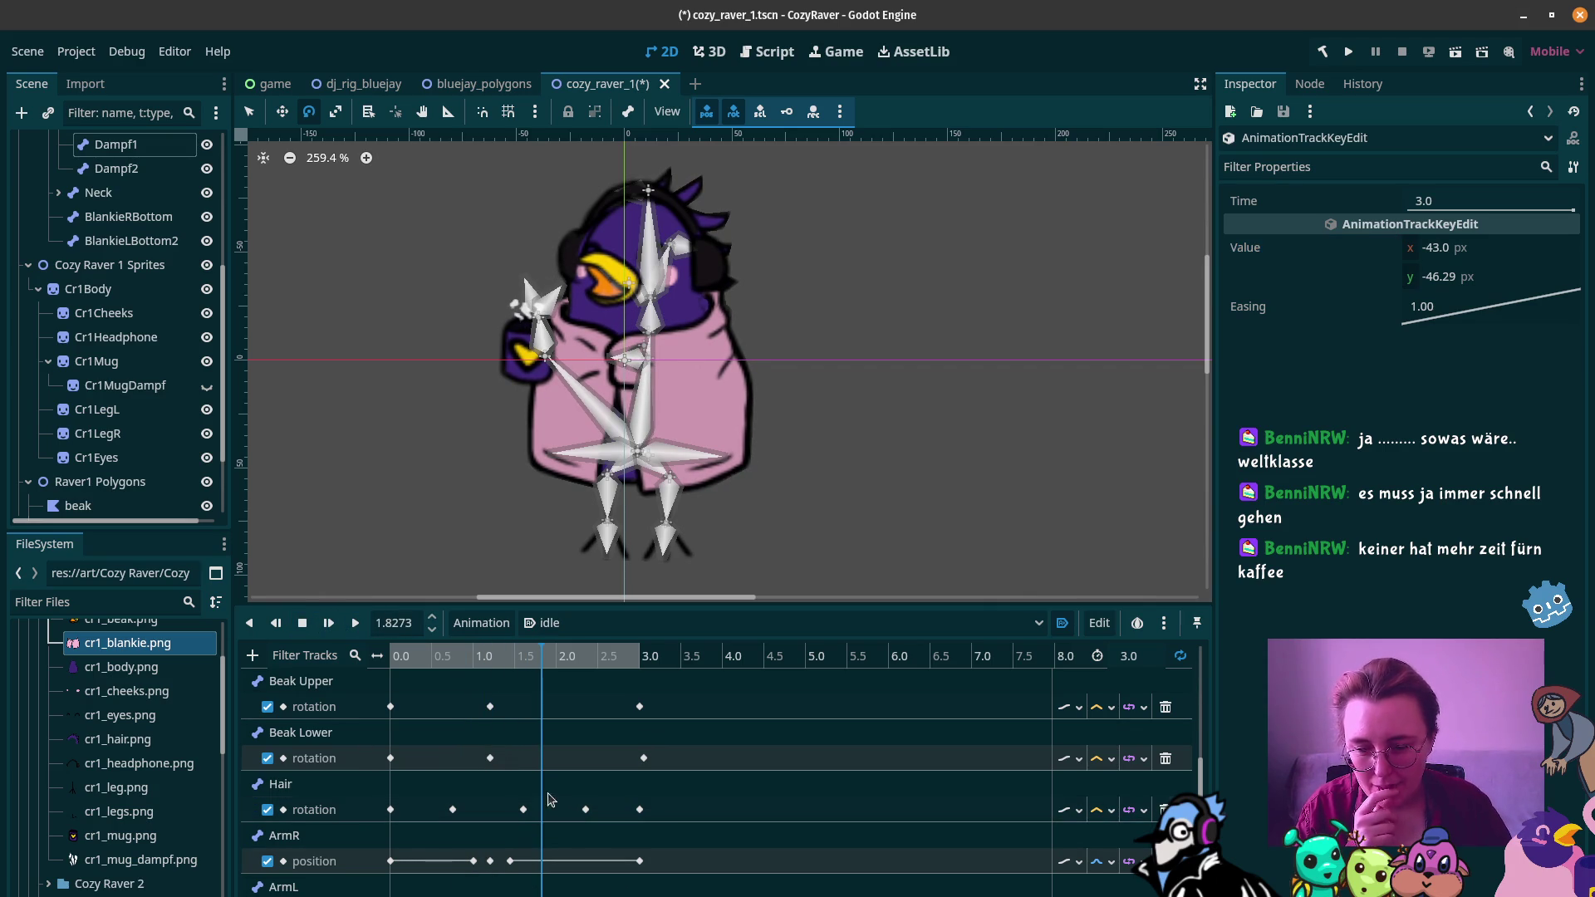
# Step: Insert an ArmR position key at 1.7 s and set the 3.0 s key's y to -44.0
pyautogui.rightClick(532, 861)
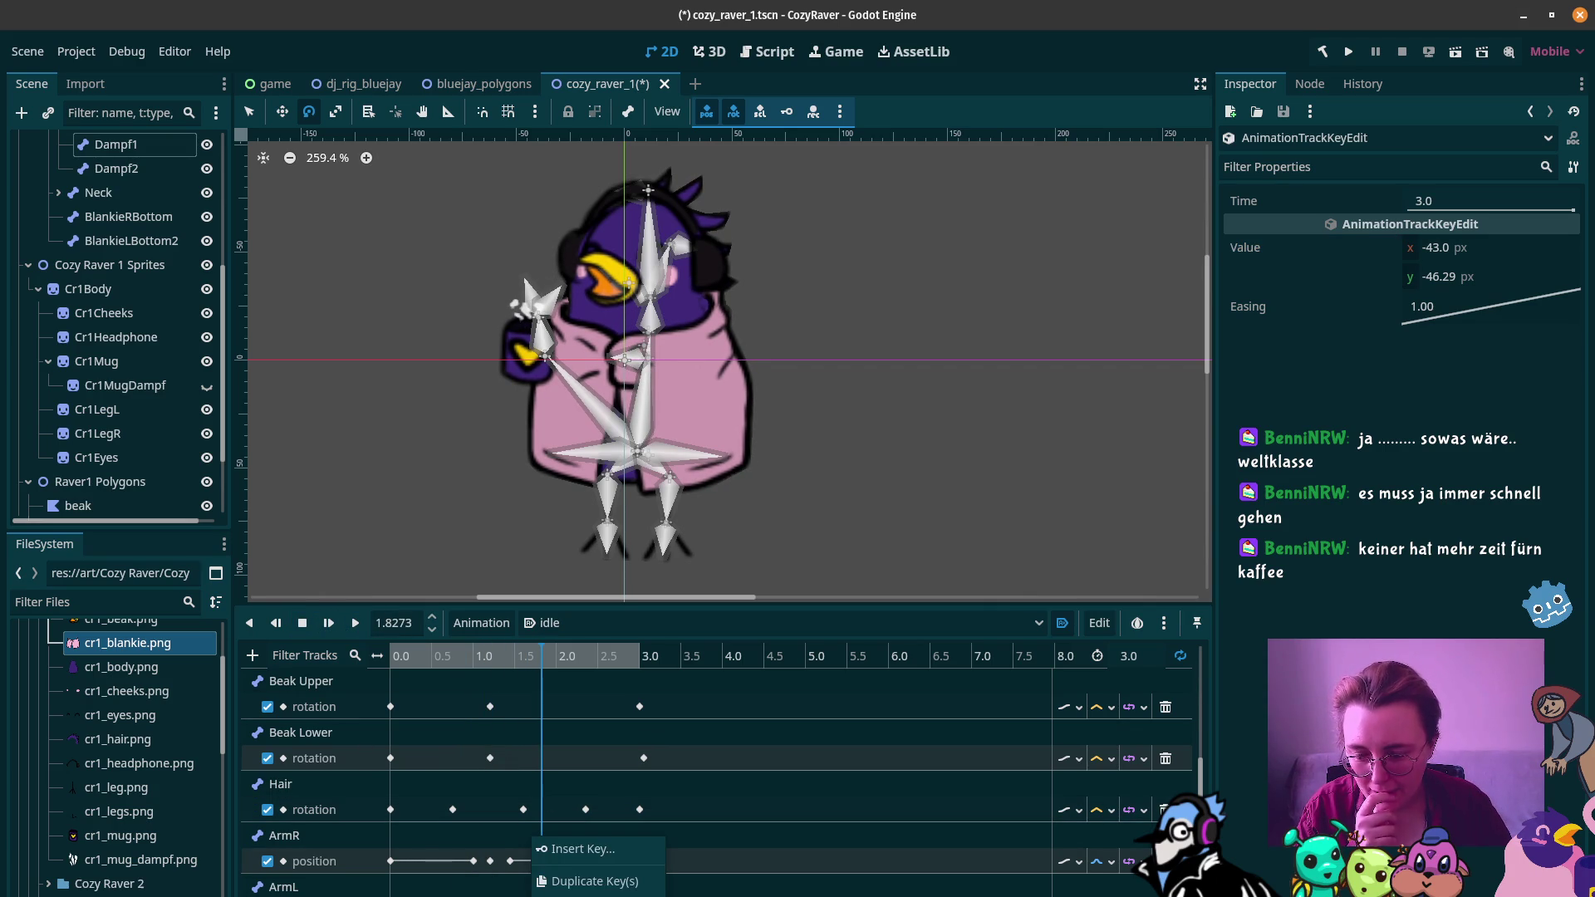
pyautogui.click(579, 849)
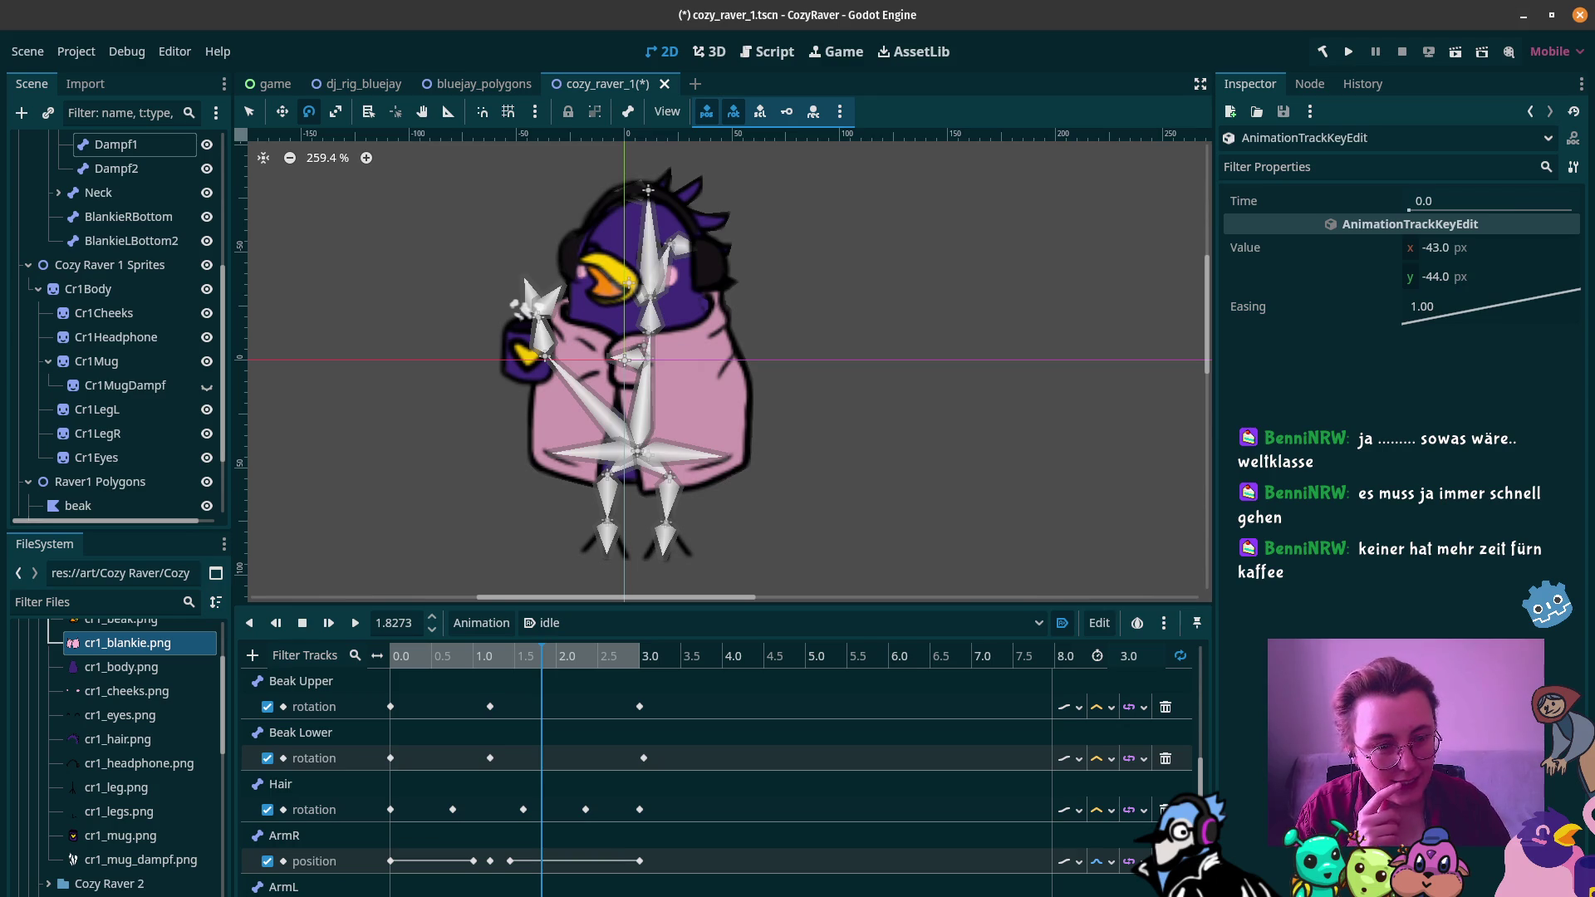
pyautogui.click(1450, 279)
pyautogui.press('Return')
# Step: Set the new 1.7 s ArmR key's y to -48.315 px and play the animation
pyautogui.click(532, 887)
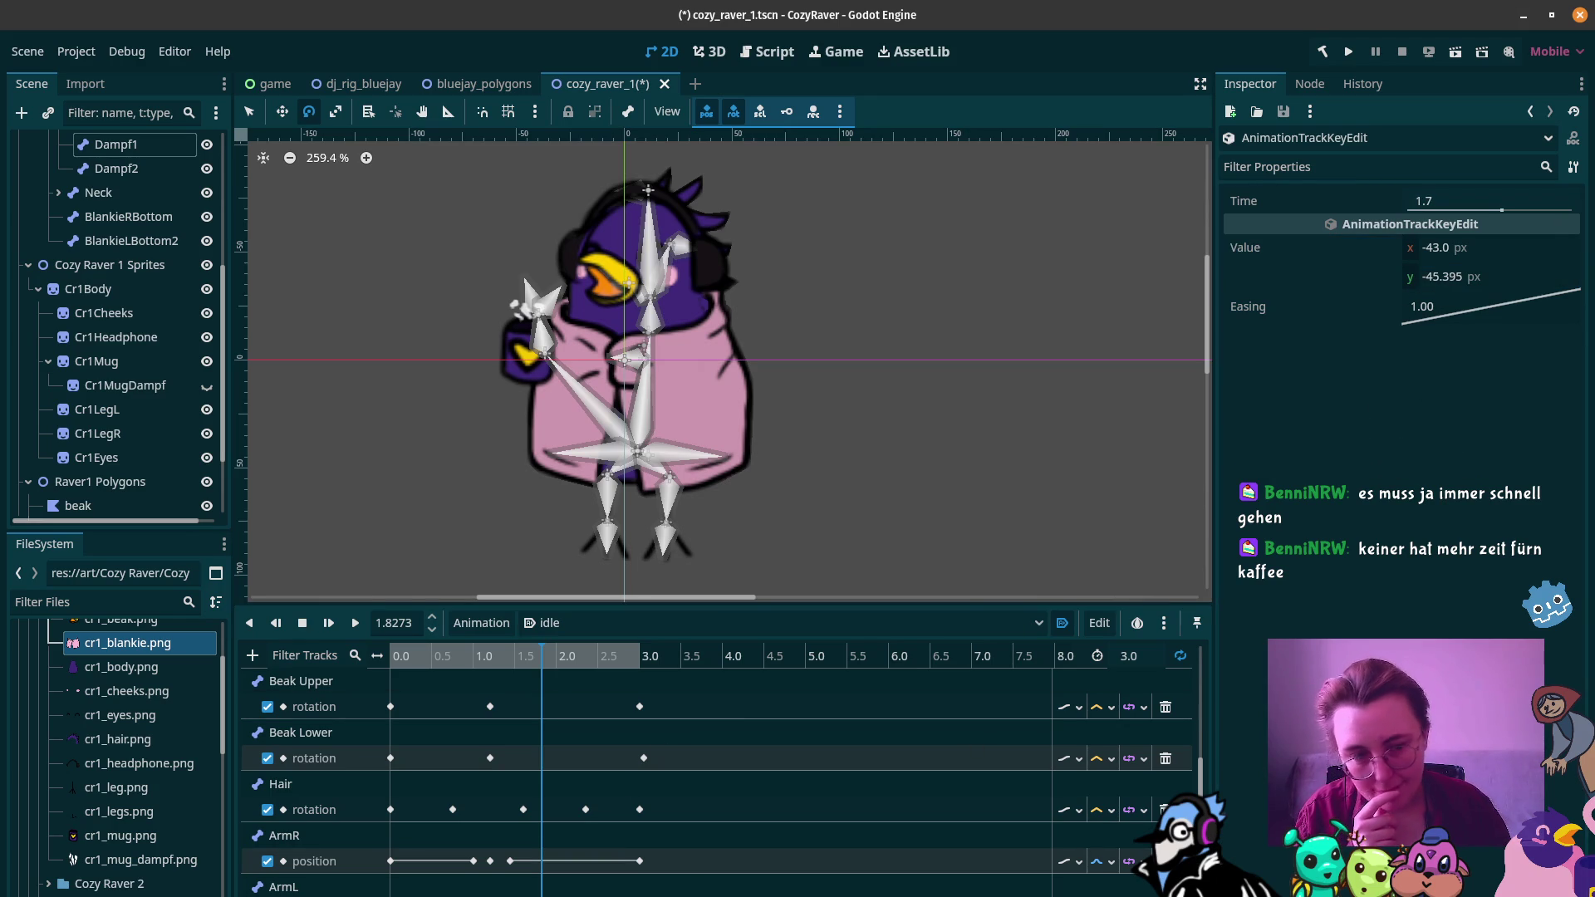
pyautogui.click(1426, 280)
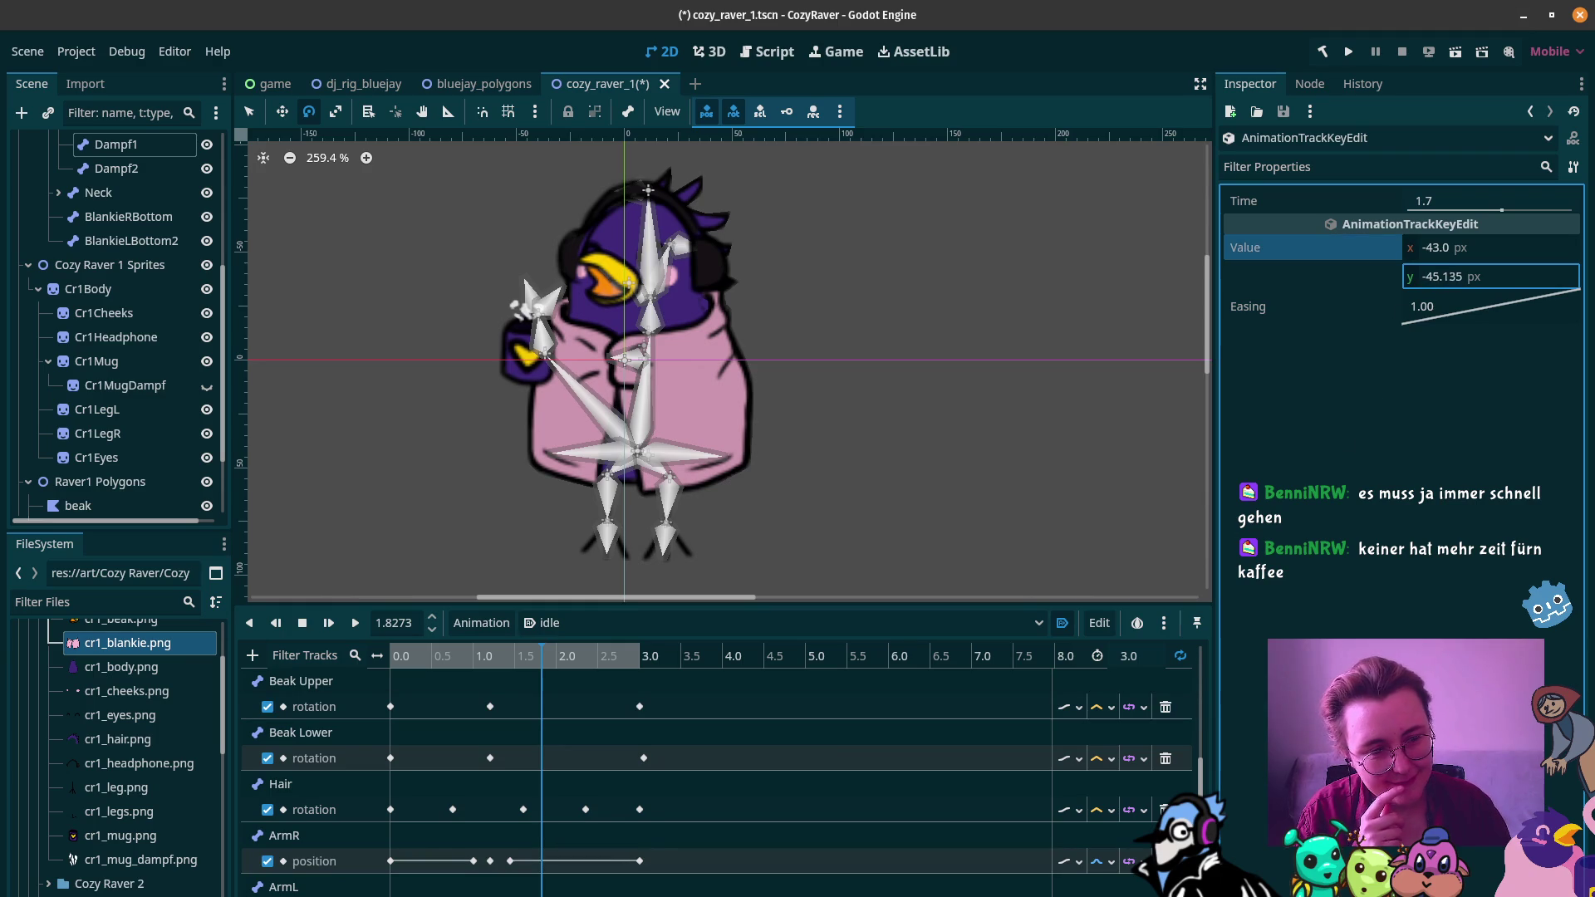
pyautogui.moveTo(1451, 277); pyautogui.dragTo(1455, 282)
pyautogui.write('-48.315')
pyautogui.click(336, 628)
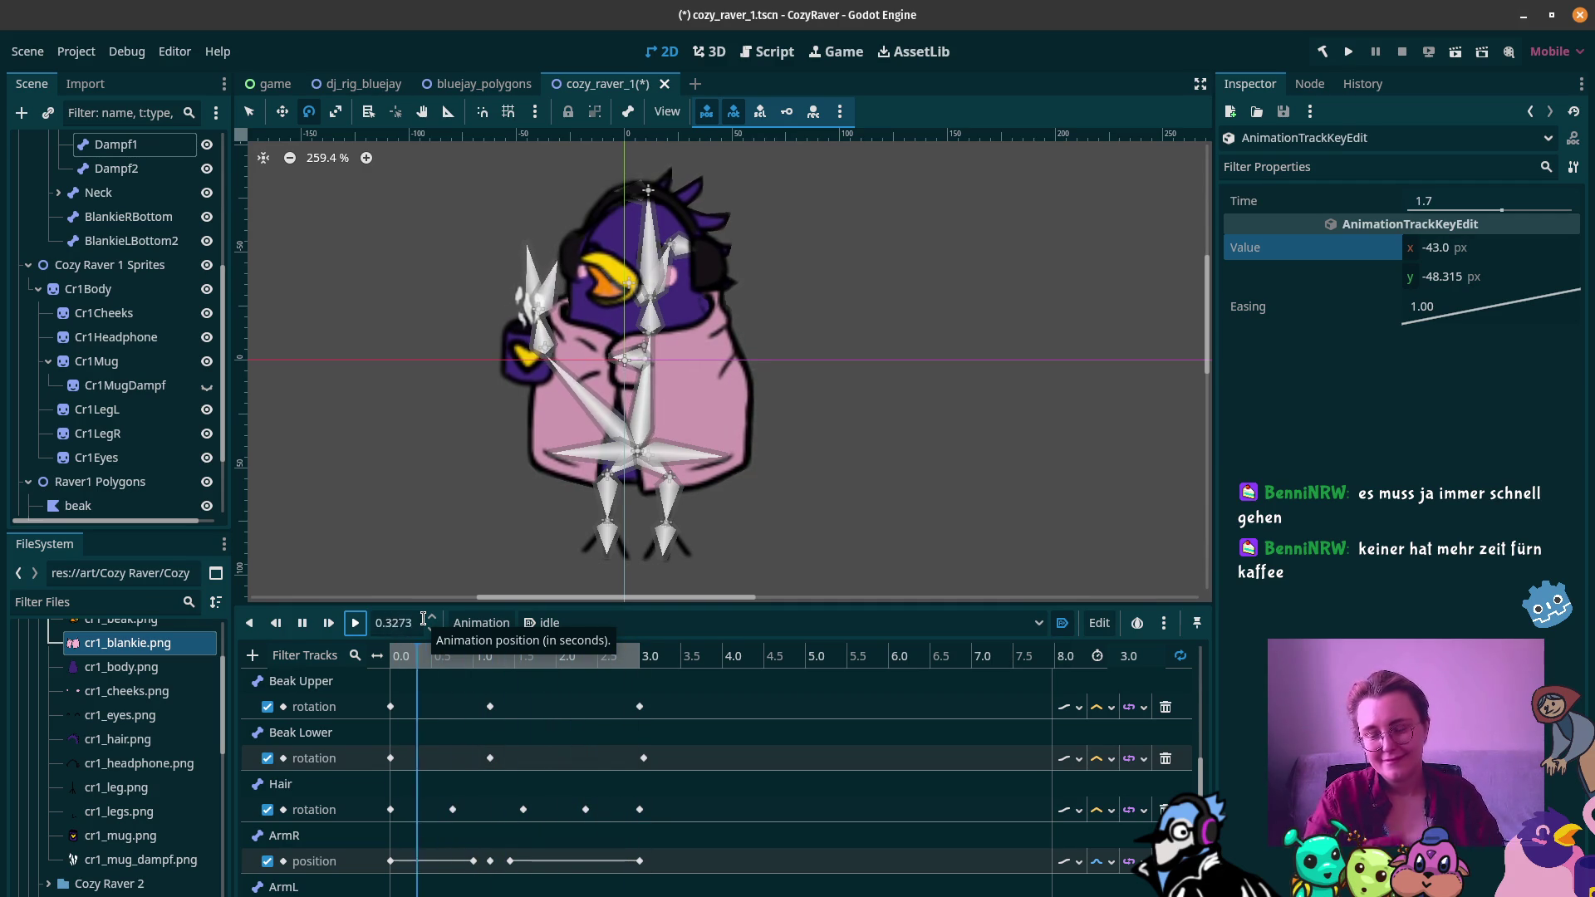
pyautogui.click(302, 622)
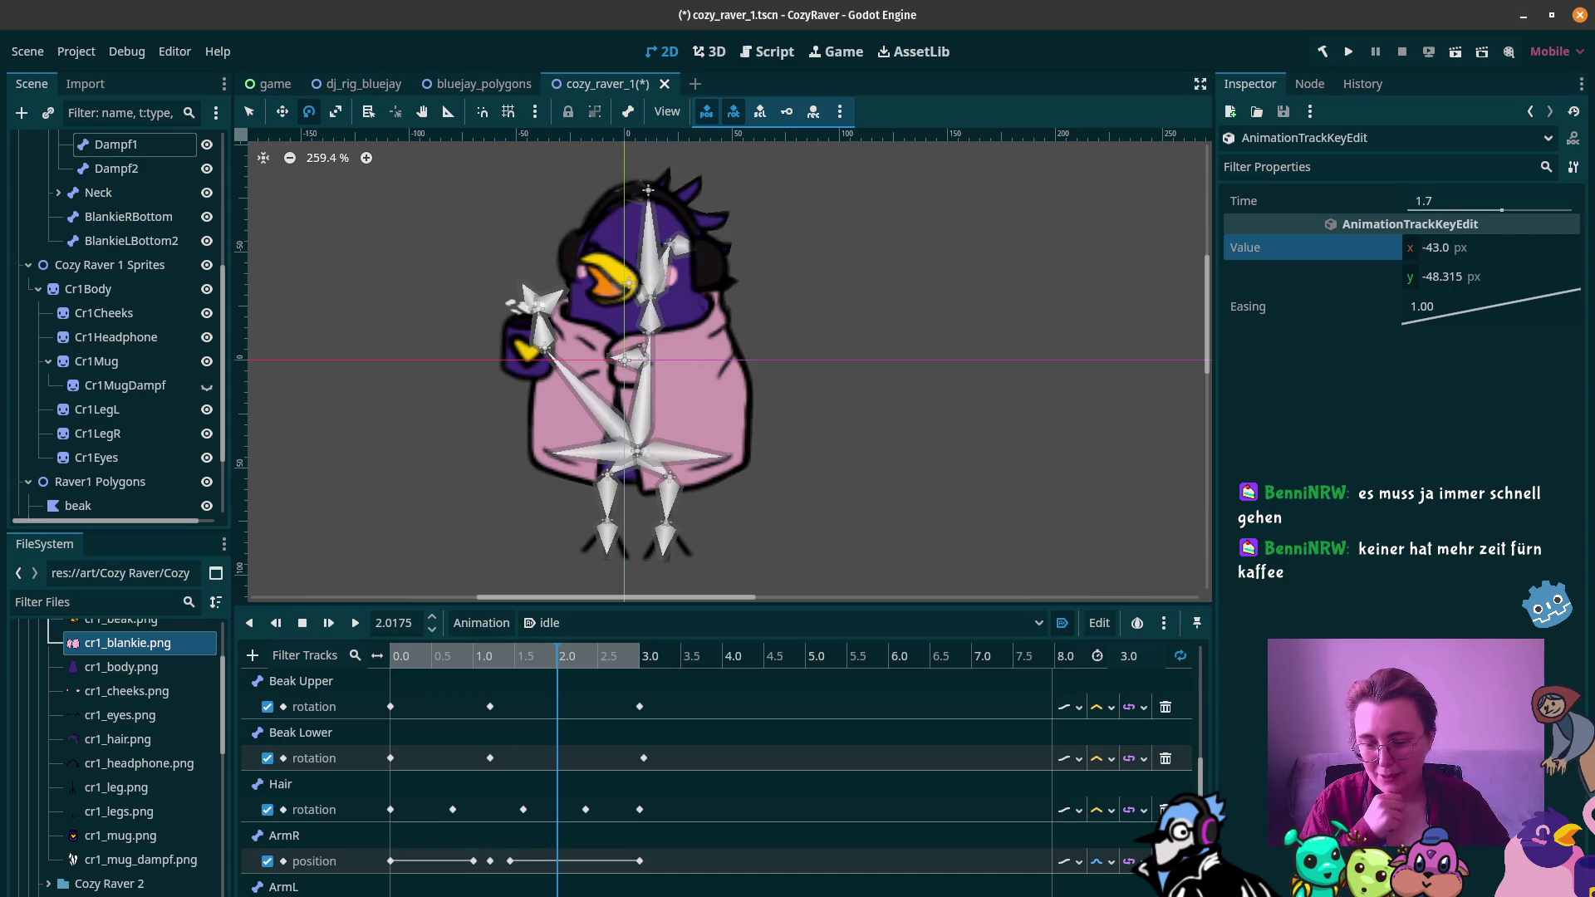
pyautogui.moveTo(1453, 201); pyautogui.dragTo(1487, 201)
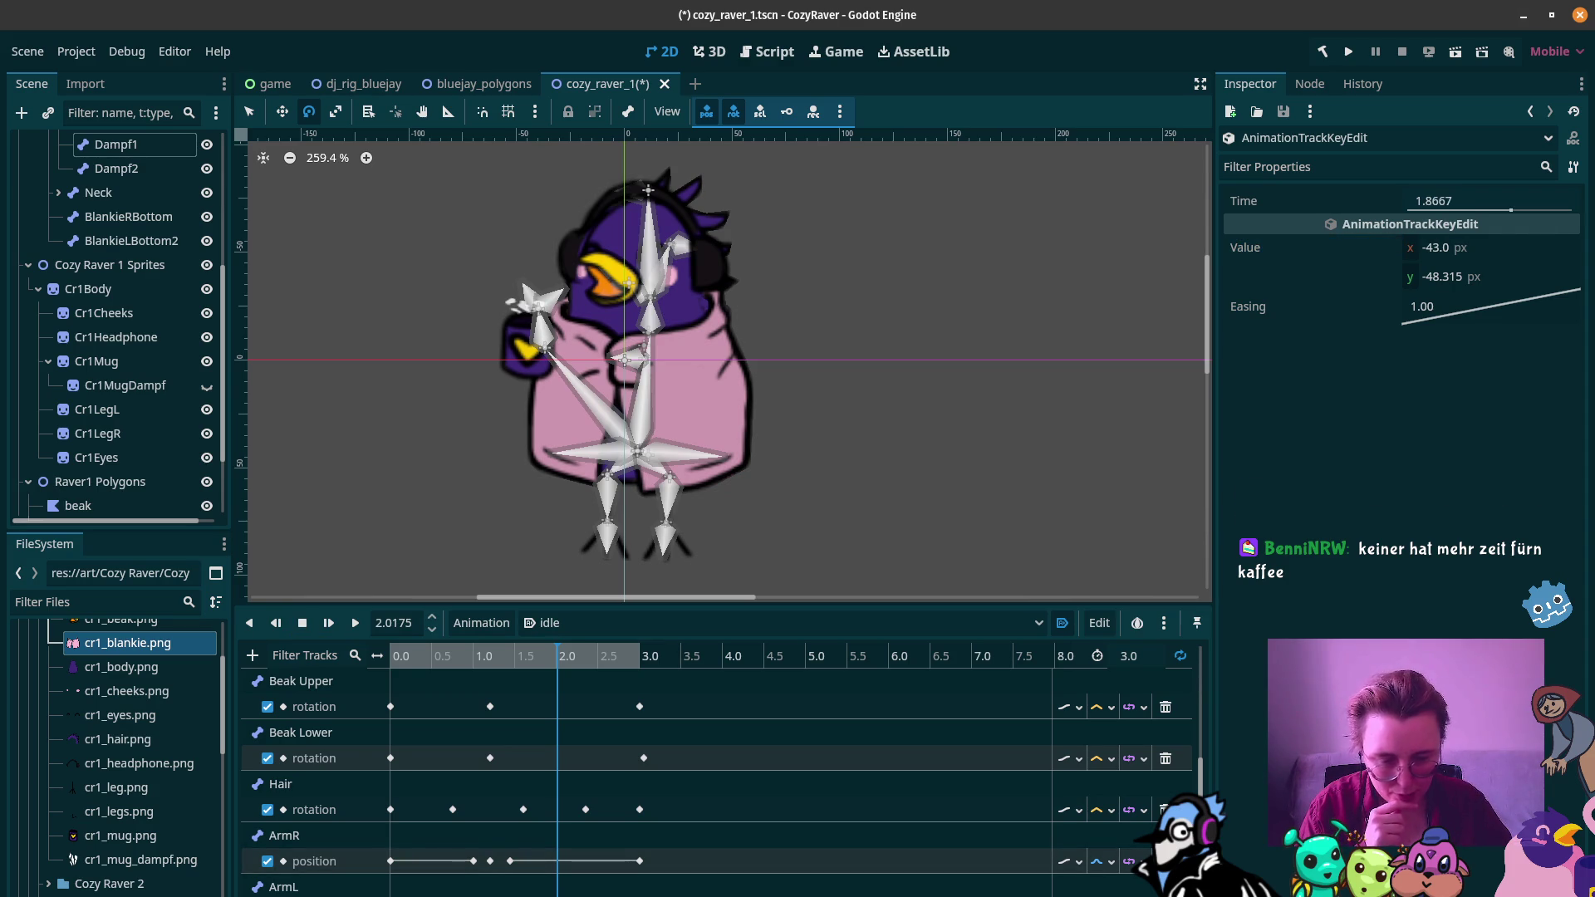
pyautogui.click(355, 625)
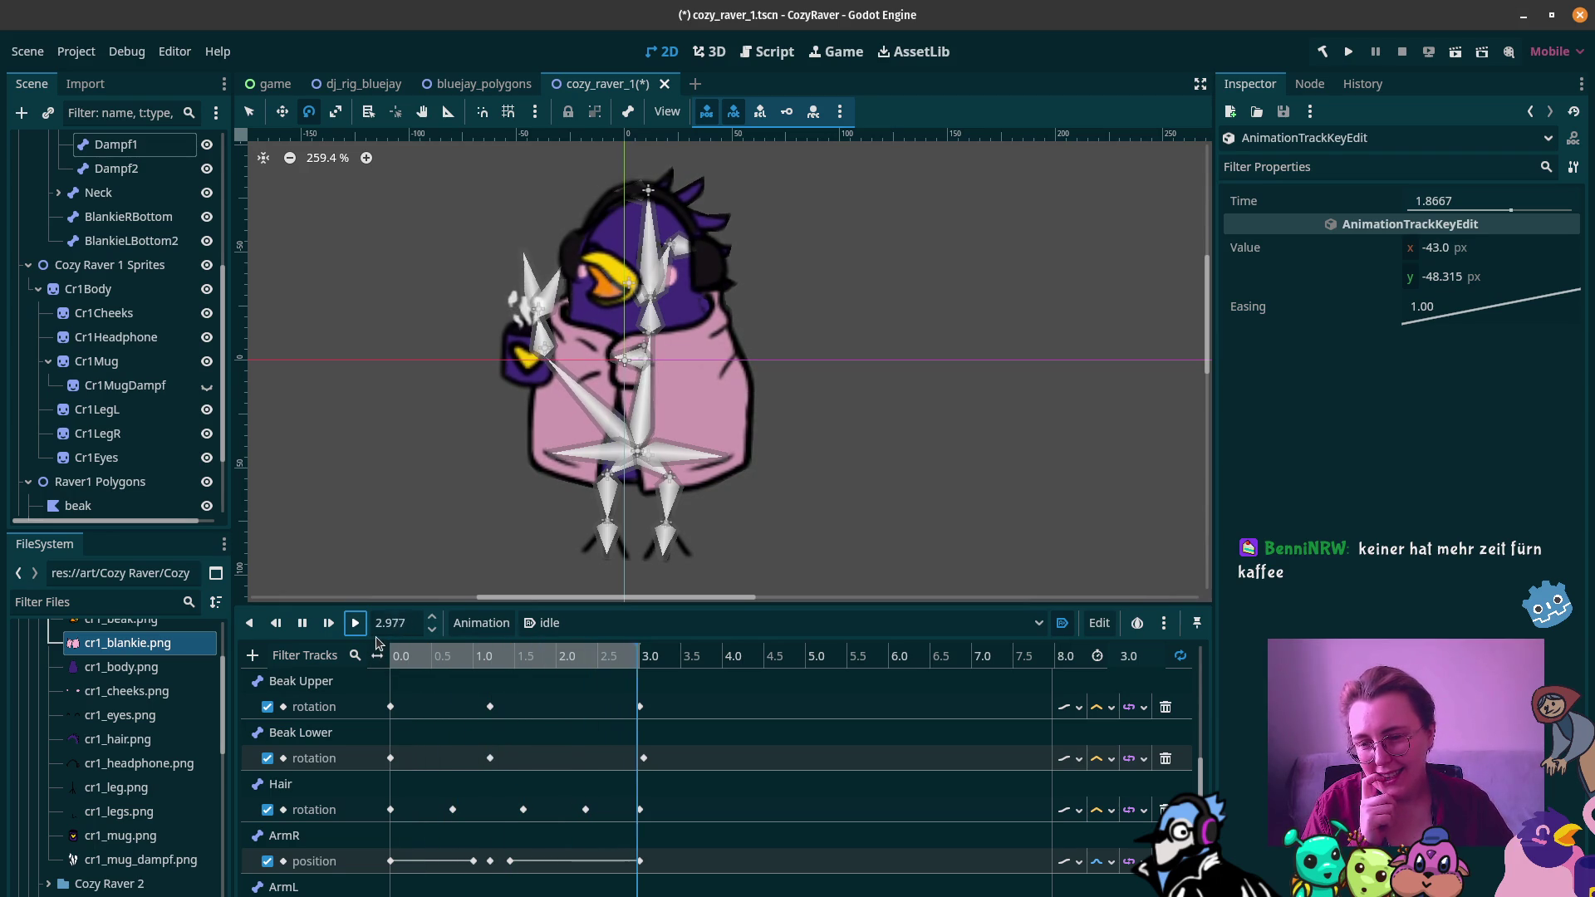
pyautogui.click(303, 623)
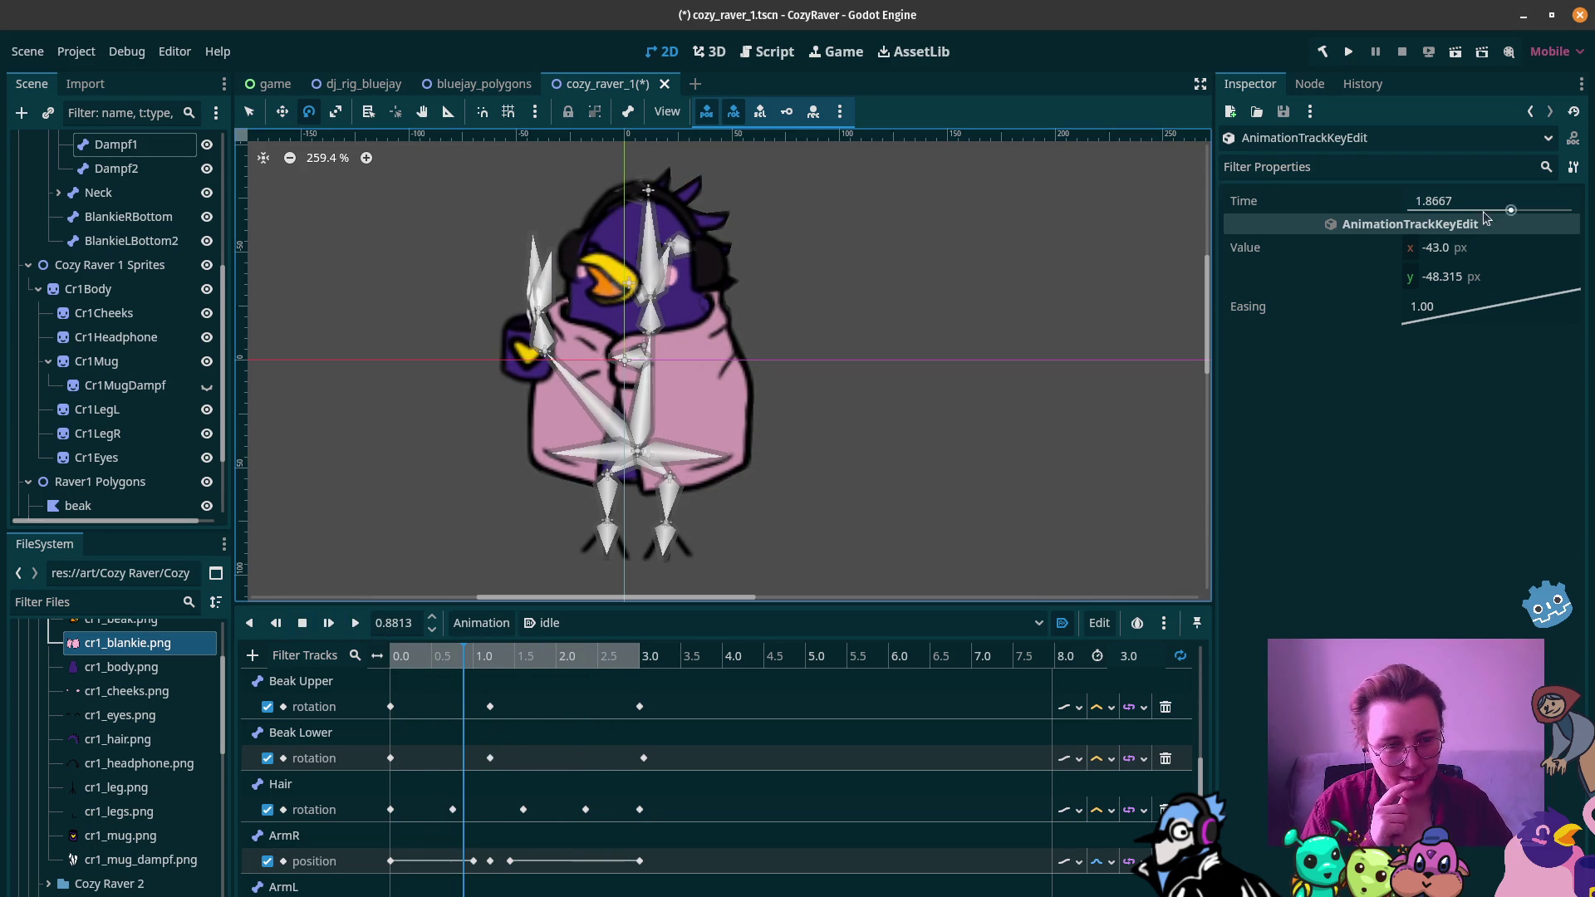
pyautogui.click(1452, 278)
pyautogui.write('46')
pyautogui.press('Return')
pyautogui.click(355, 623)
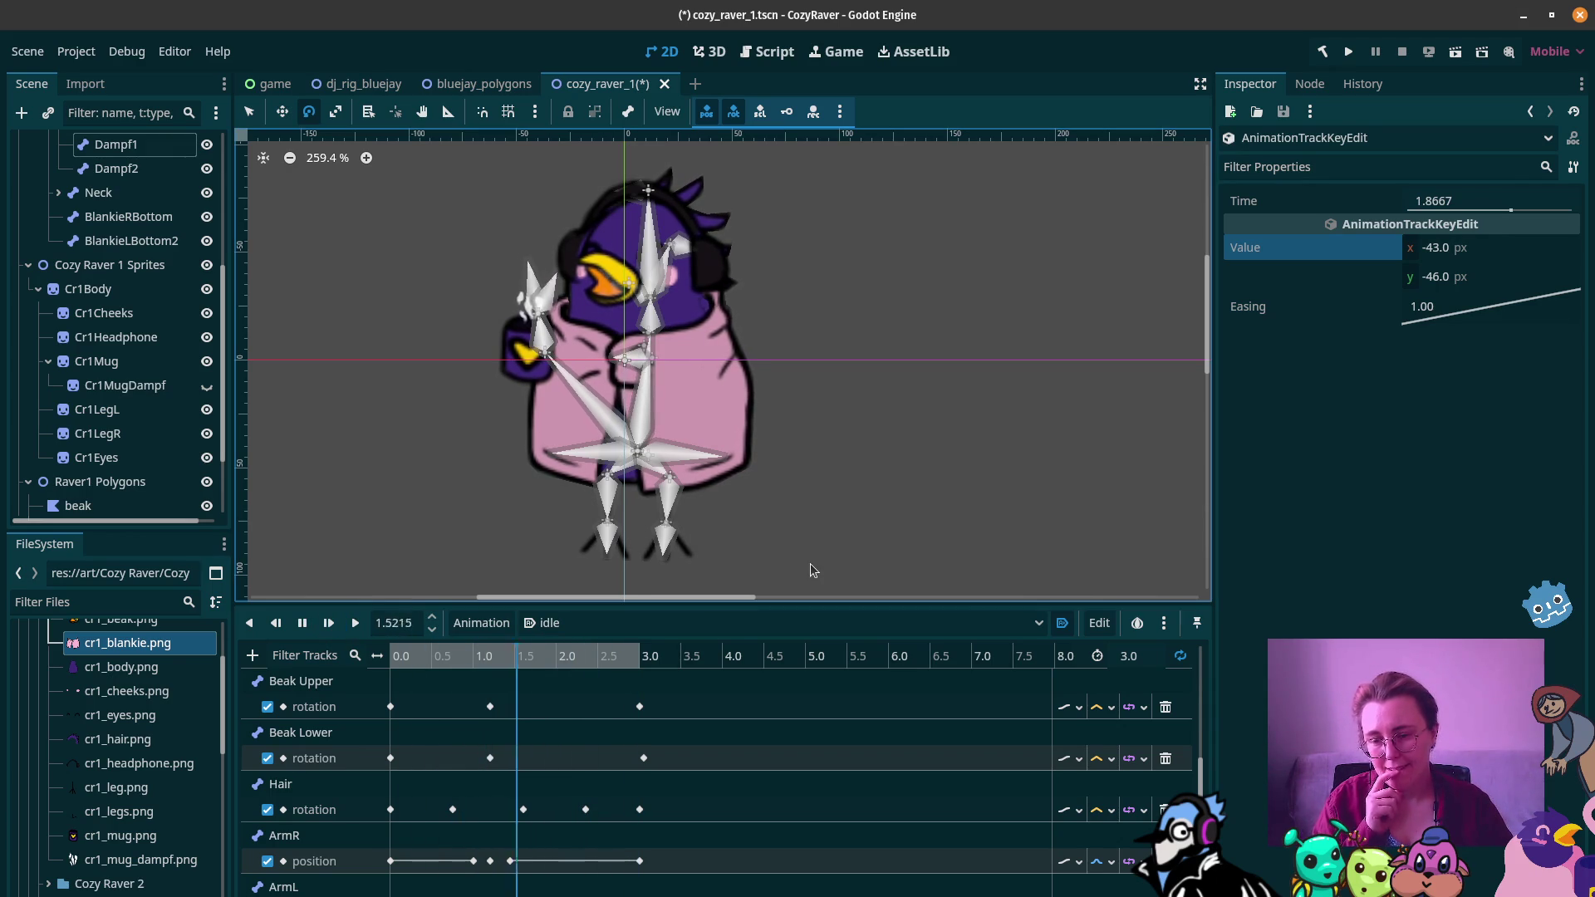
pyautogui.click(303, 630)
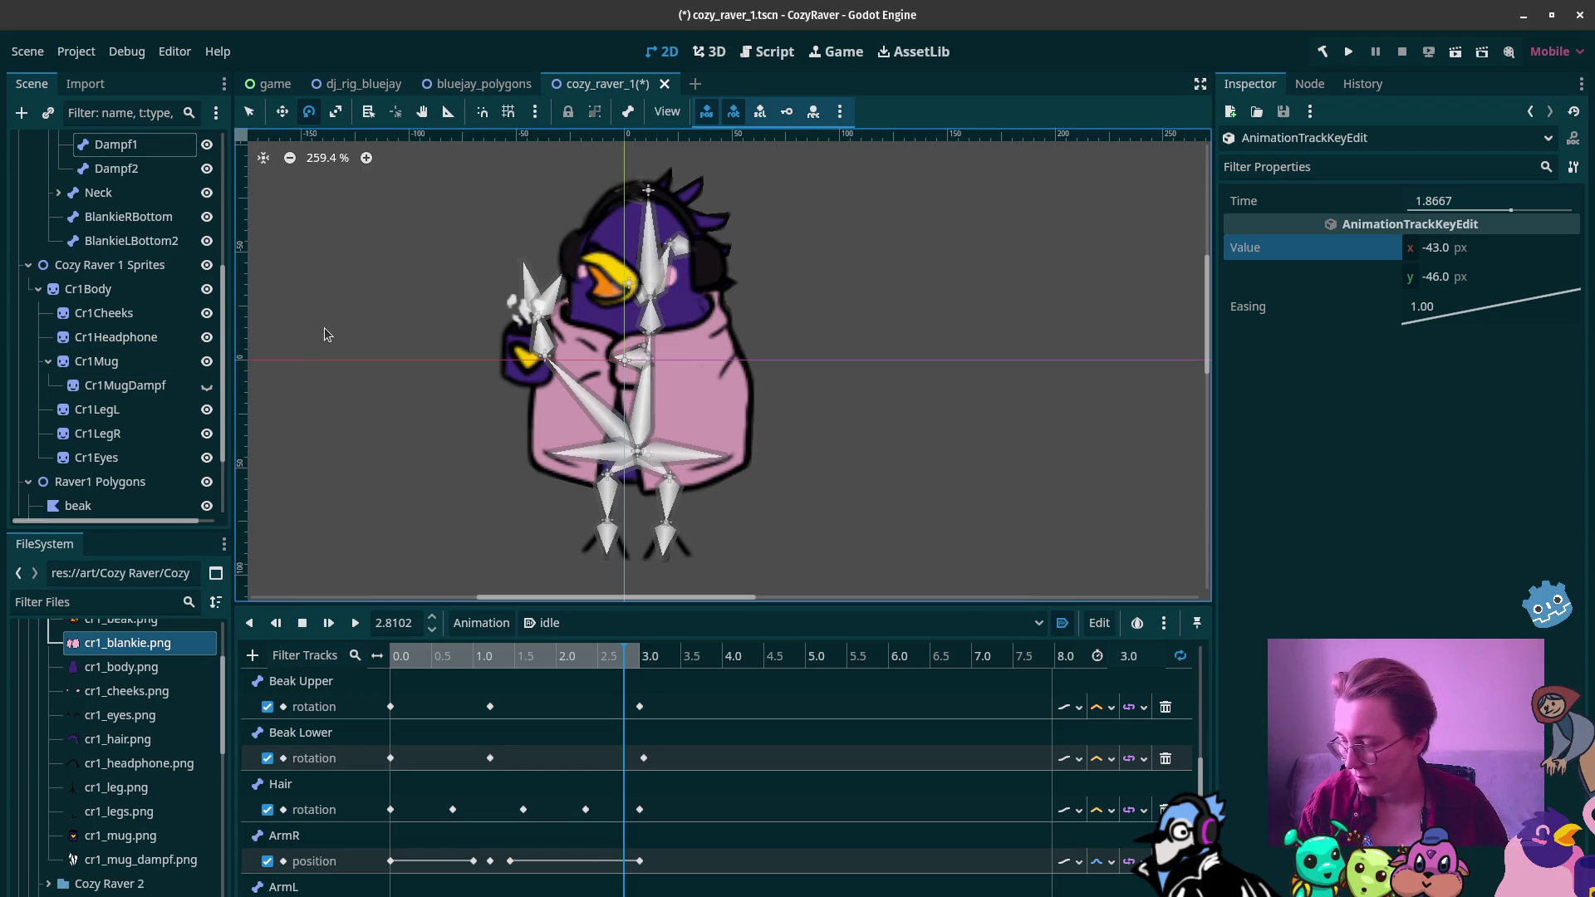
pyautogui.moveTo(3, 448)
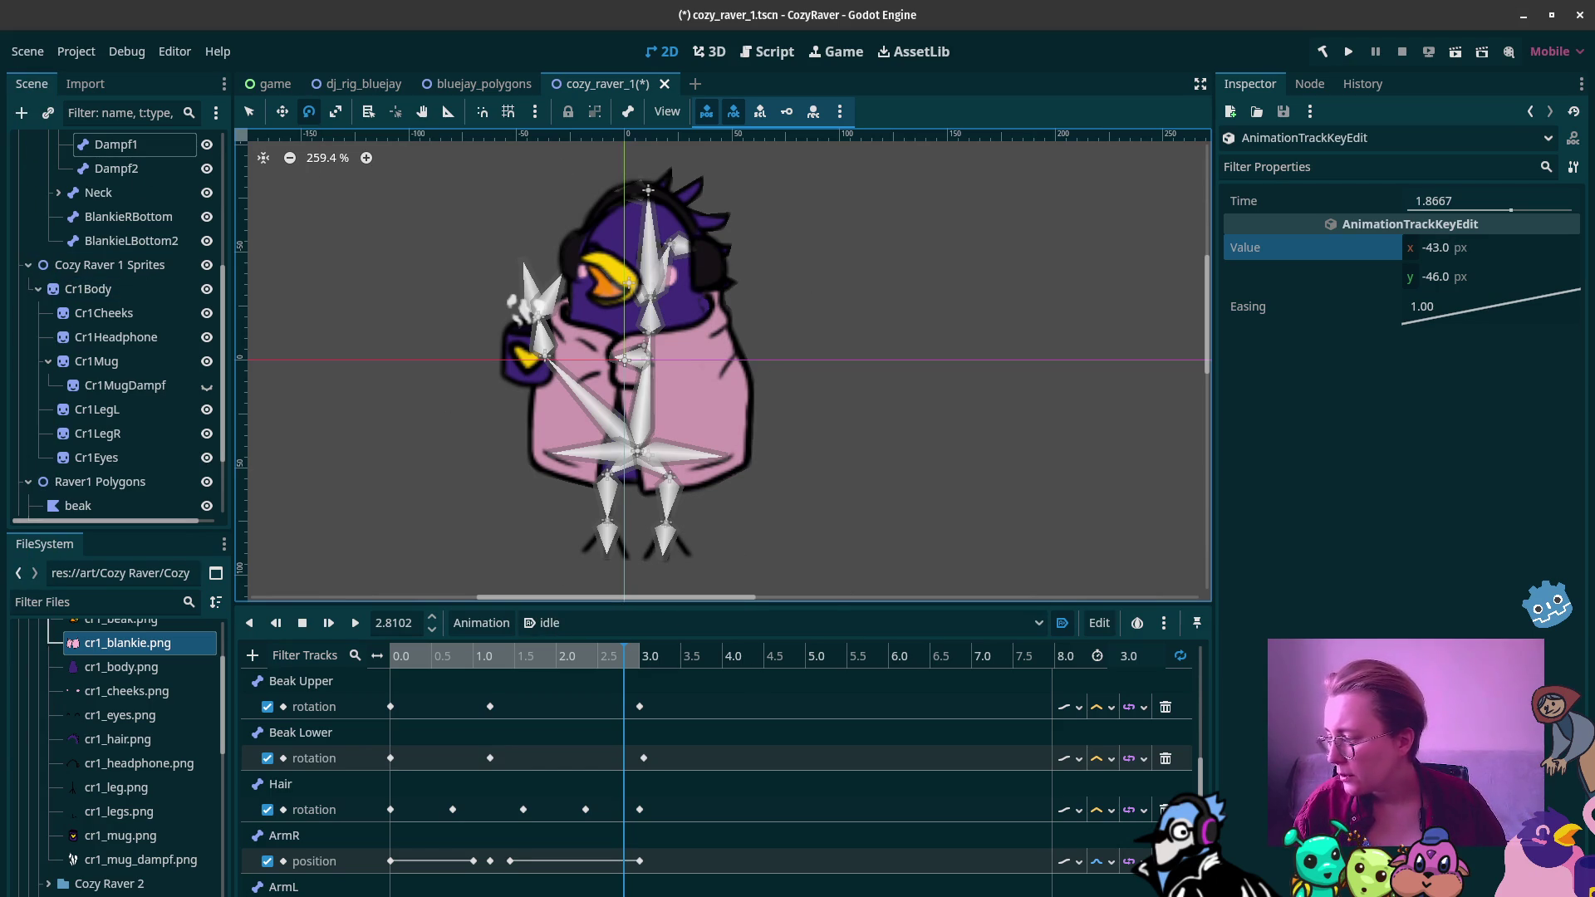
pyautogui.hotkey('ctrl', 's')
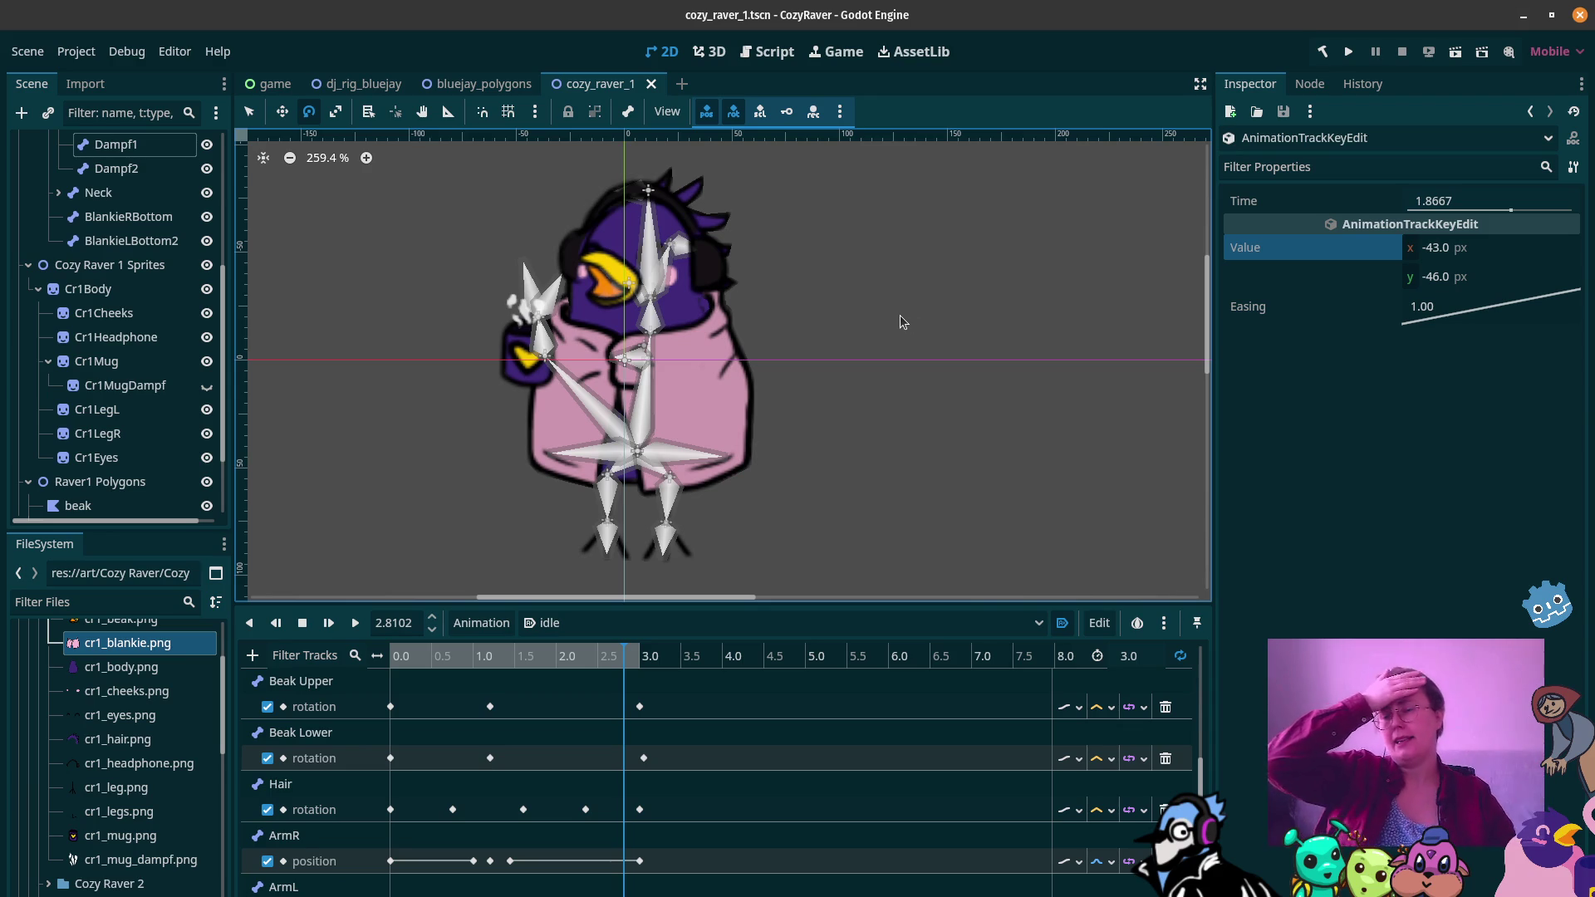
# Step: Select the Bones node, untick Show Bones, and play the idle animation
pyautogui.scroll(-5, 812, 366)
pyautogui.scroll(2, 802, 361)
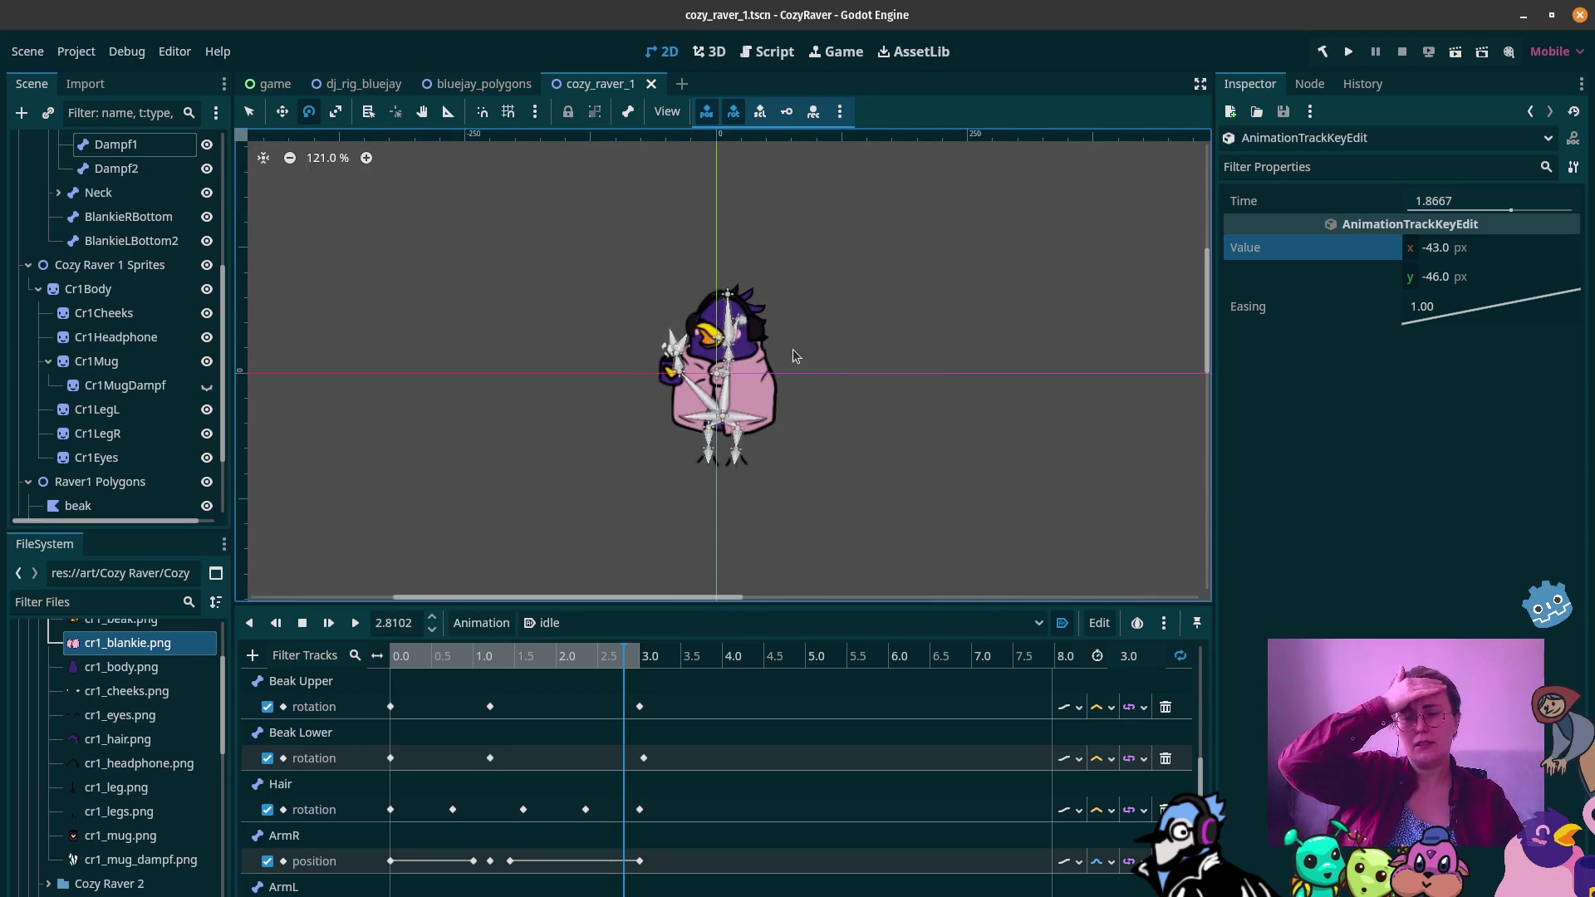
pyautogui.scroll(4, 142, 208)
pyautogui.click(137, 193)
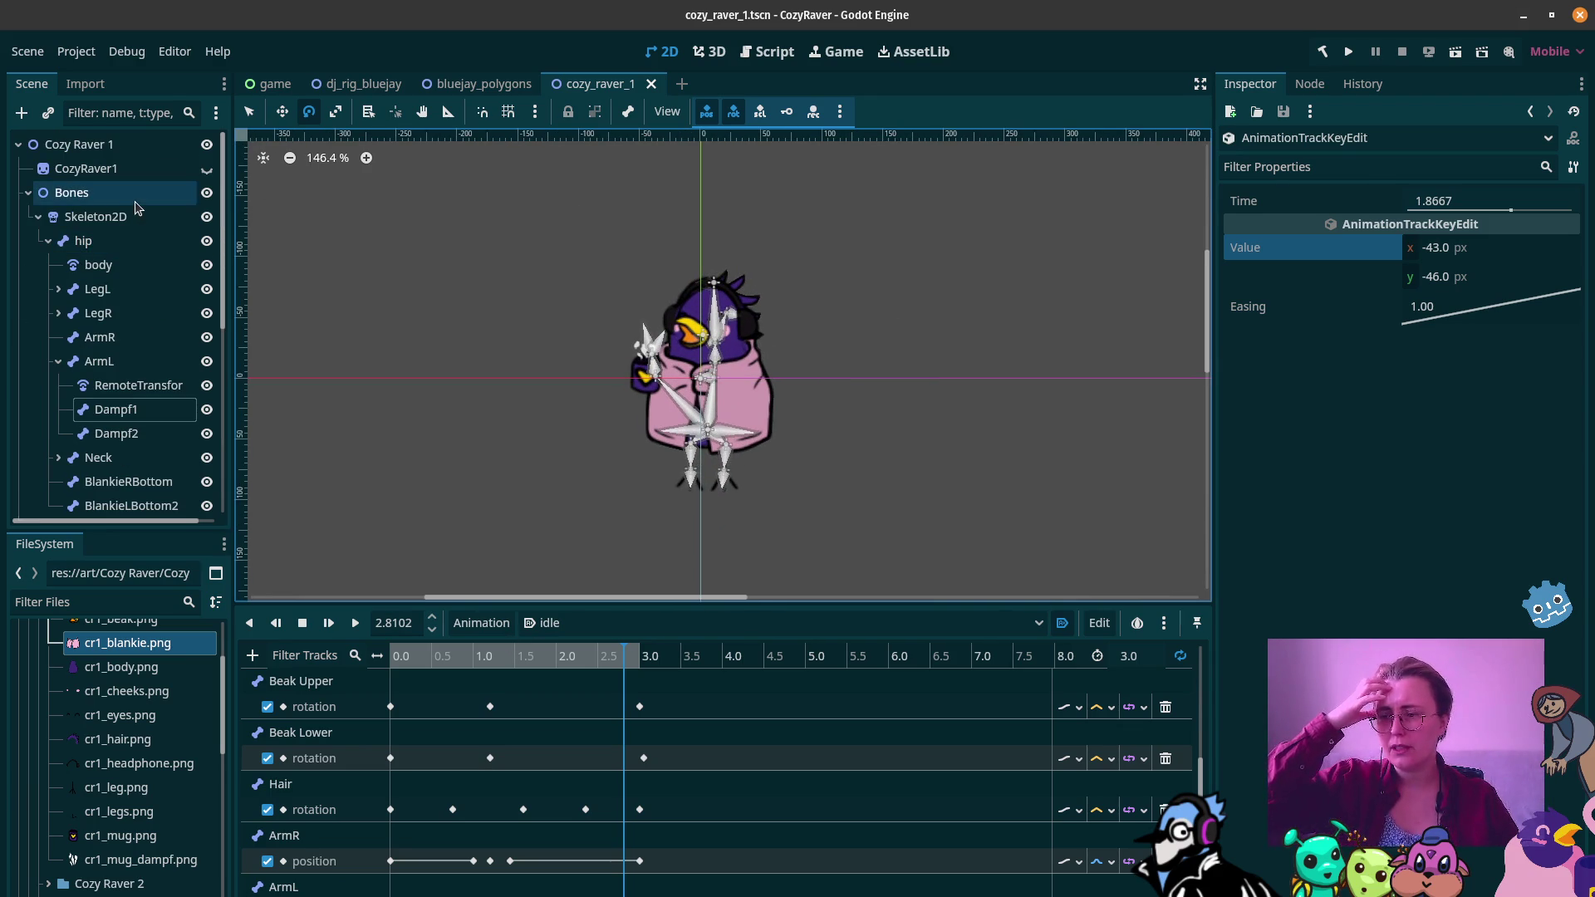
pyautogui.click(628, 112)
pyautogui.click(652, 139)
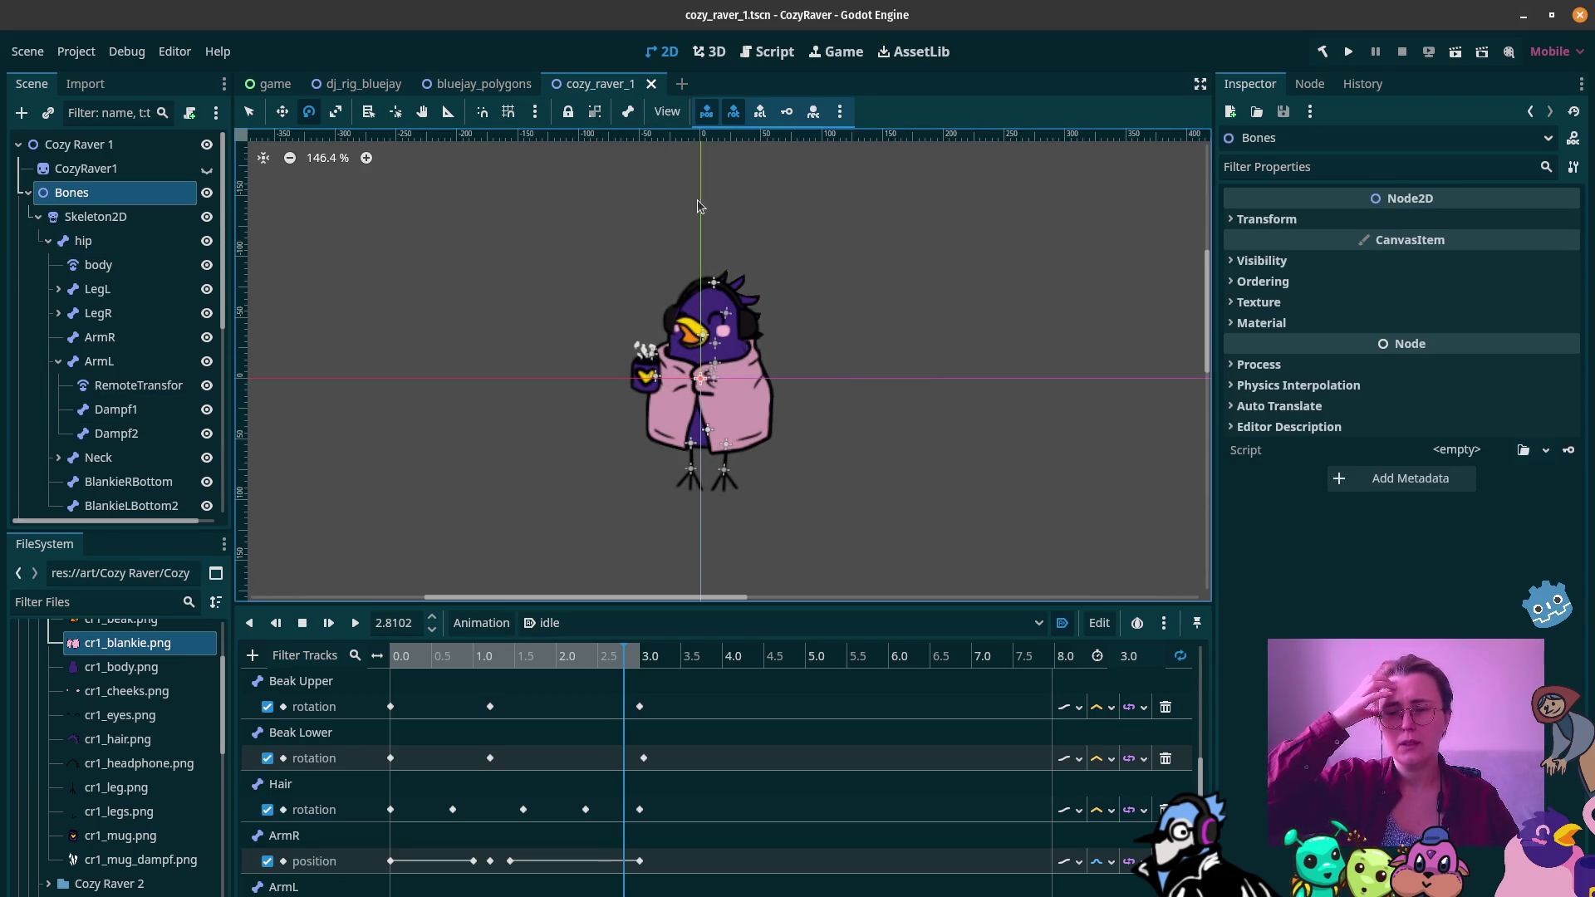
pyautogui.click(354, 622)
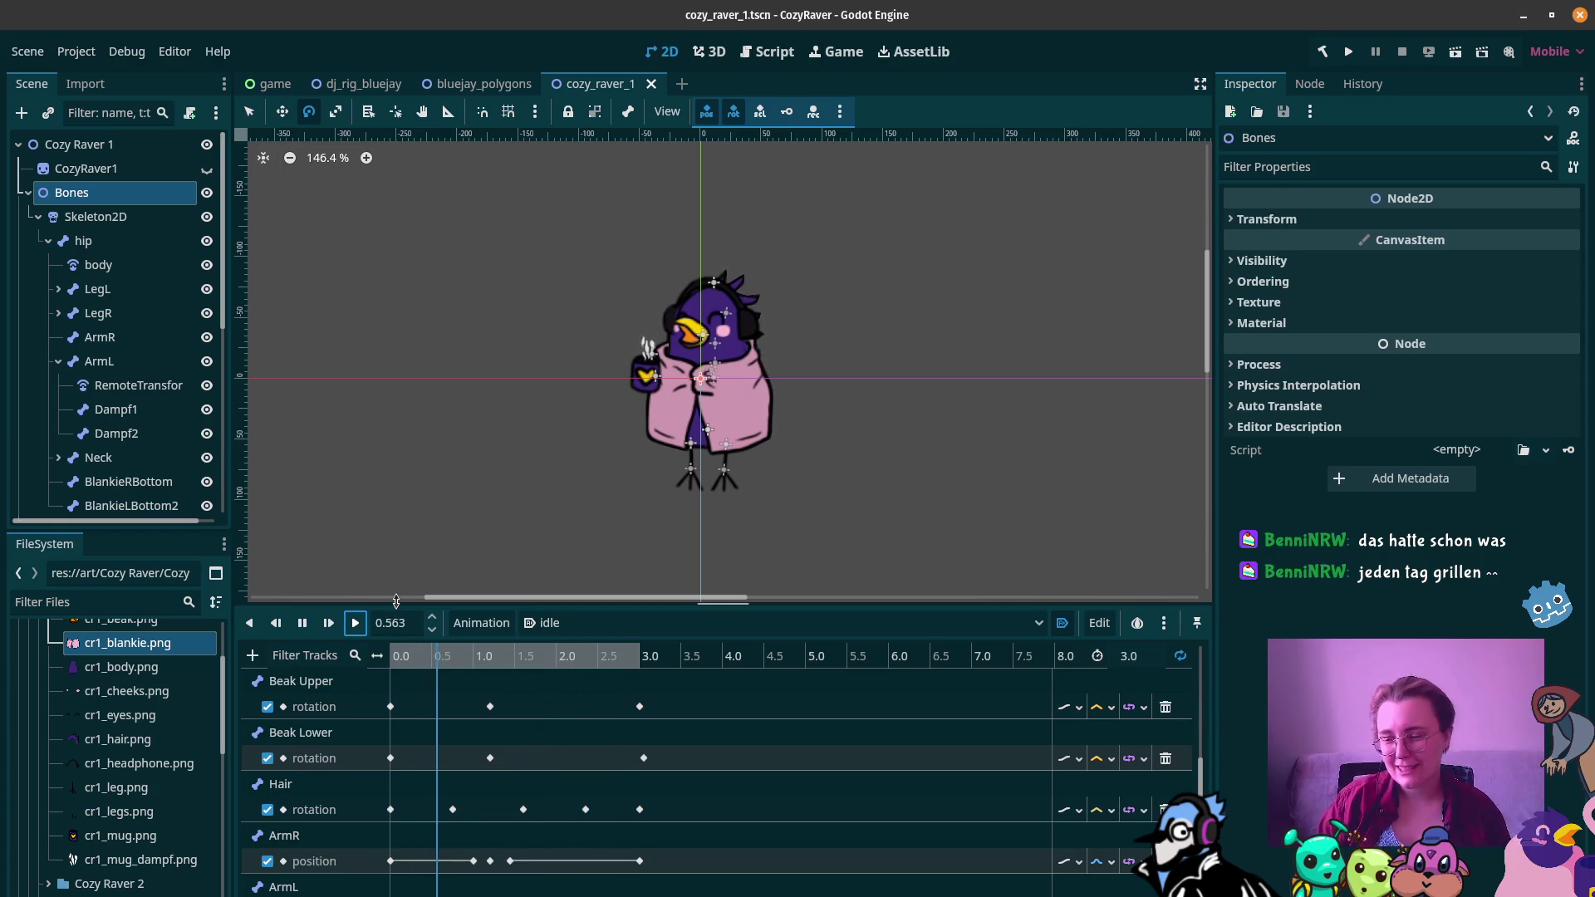
# Step: Drag the last Beak Lower rotation key from 3.05 s to 3.0 s
pyautogui.click(642, 759)
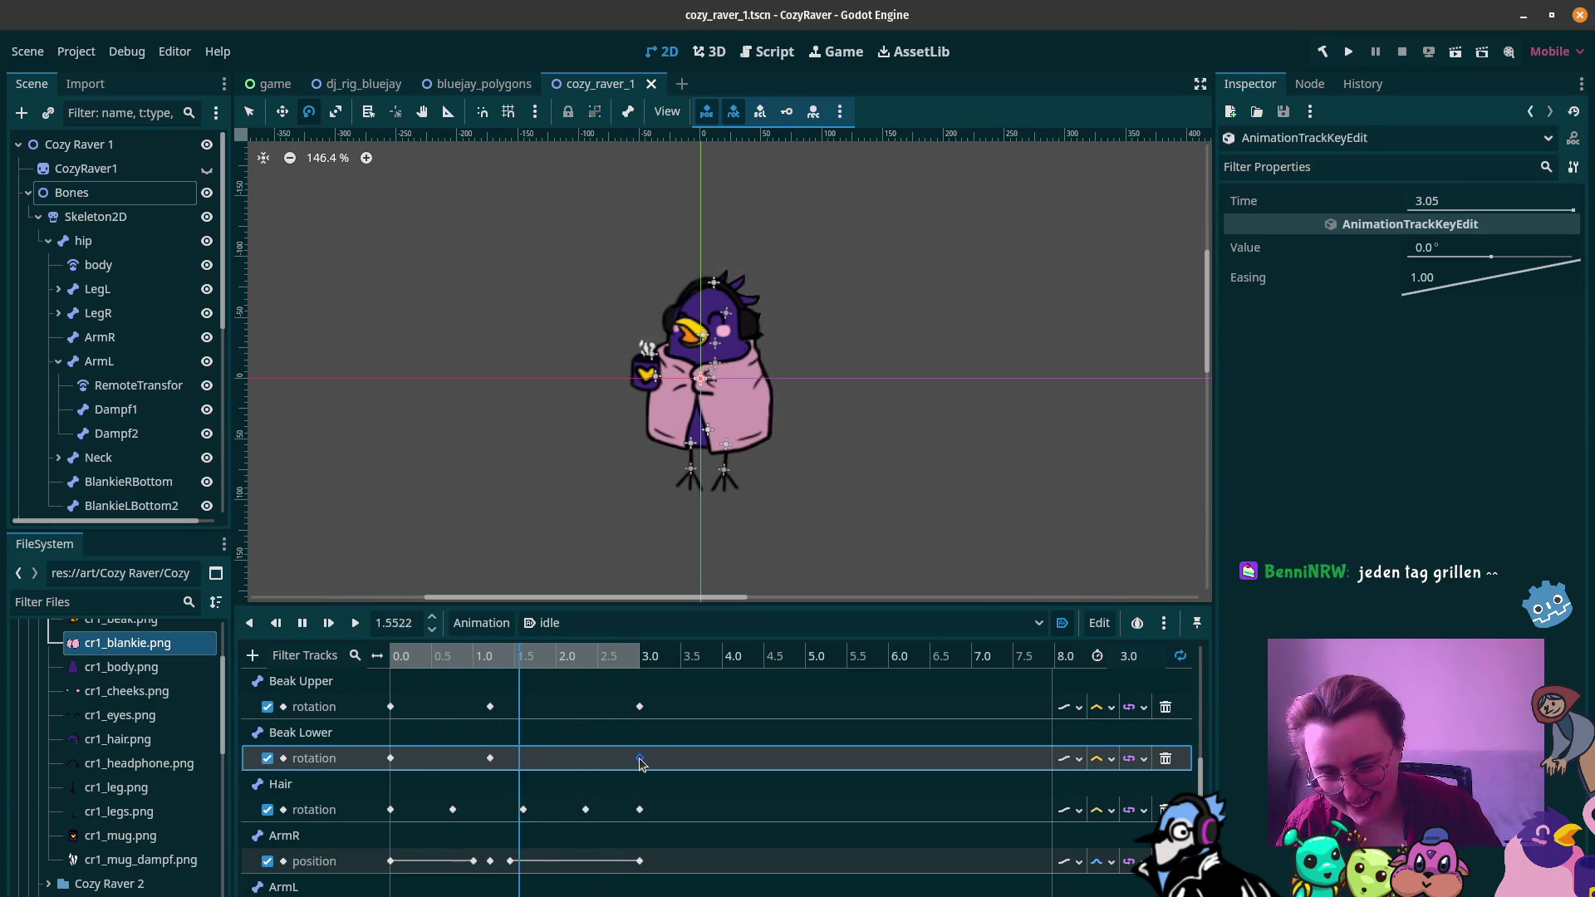
pyautogui.moveTo(640, 760); pyautogui.dragTo(638, 760)
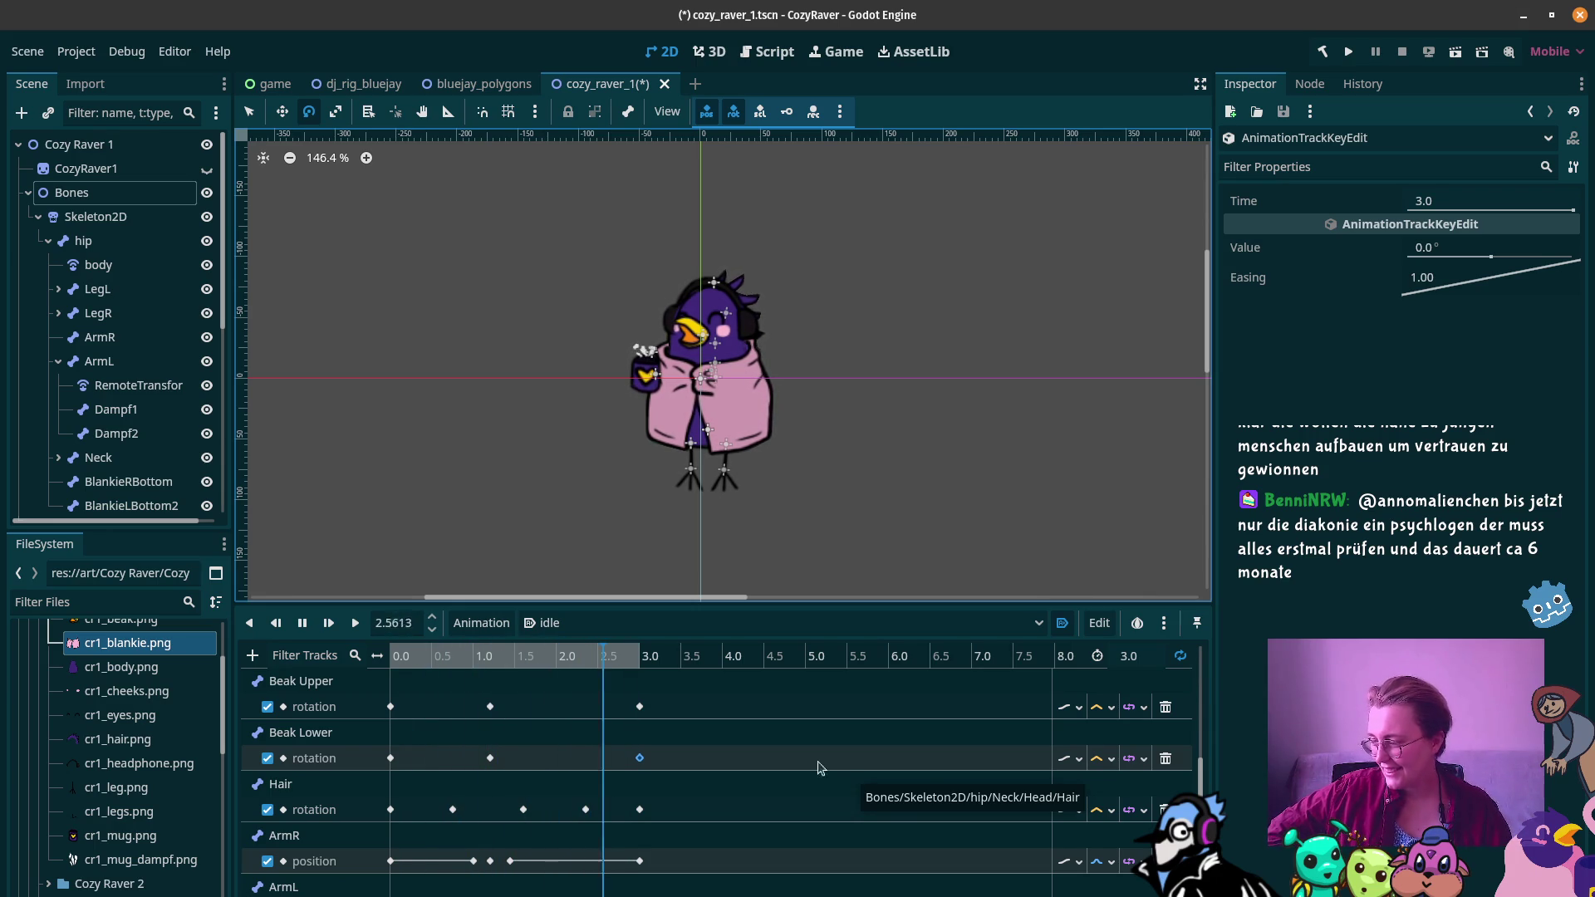
# Step: Key Beak Upper, Beak Lower and Hair rotation plus ArmR position, then preview the 3.0 s loop
pyautogui.moveTo(2, 810)
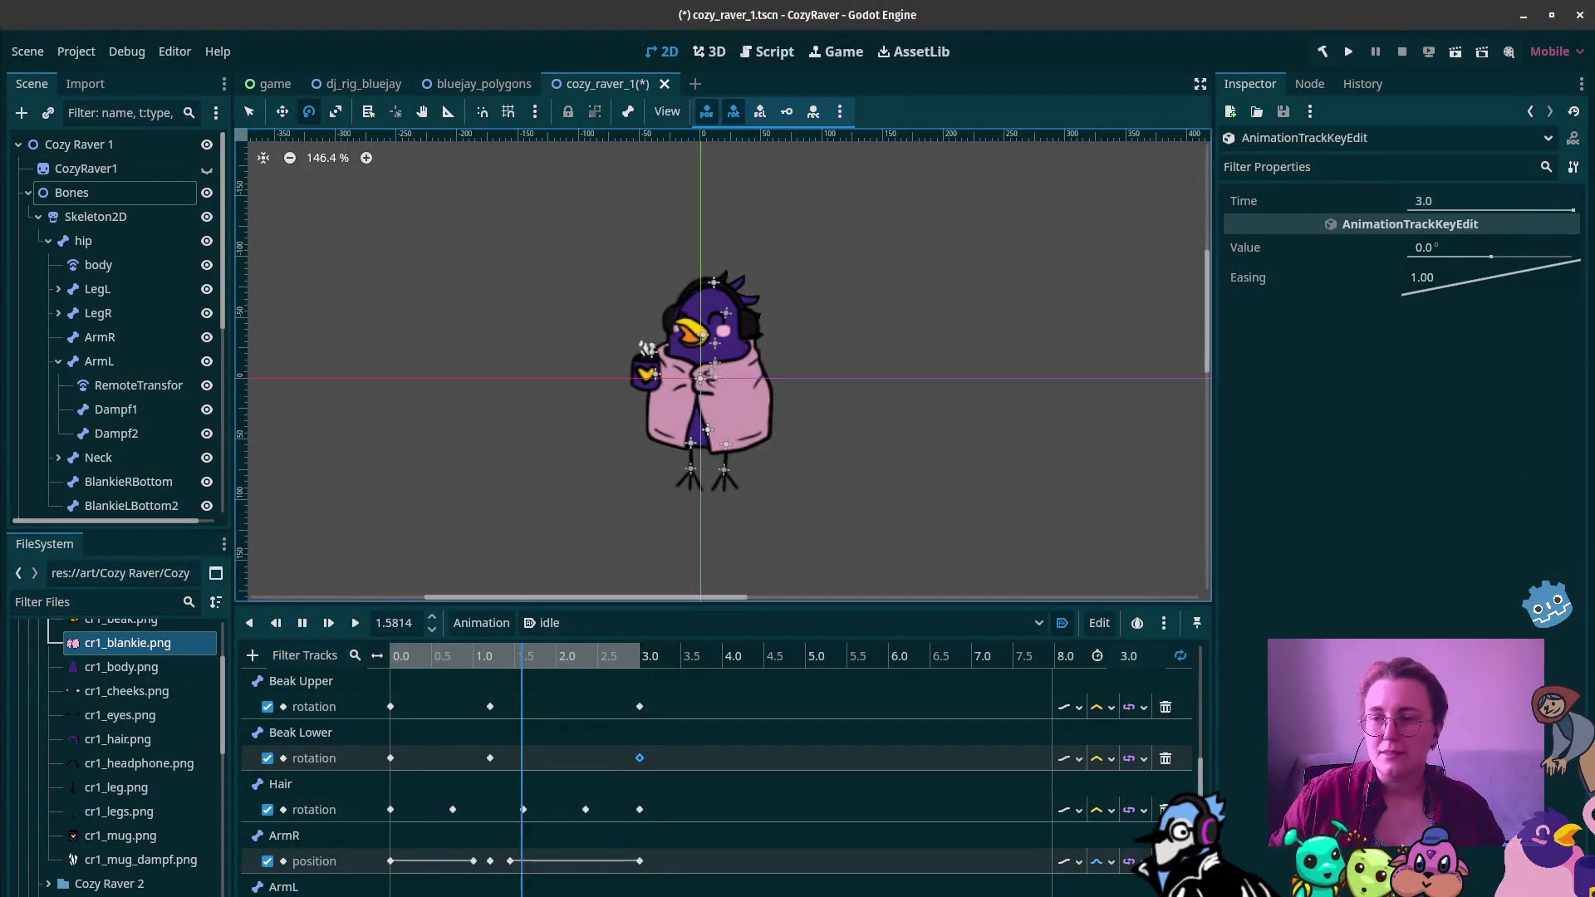
pyautogui.moveTo(2, 117)
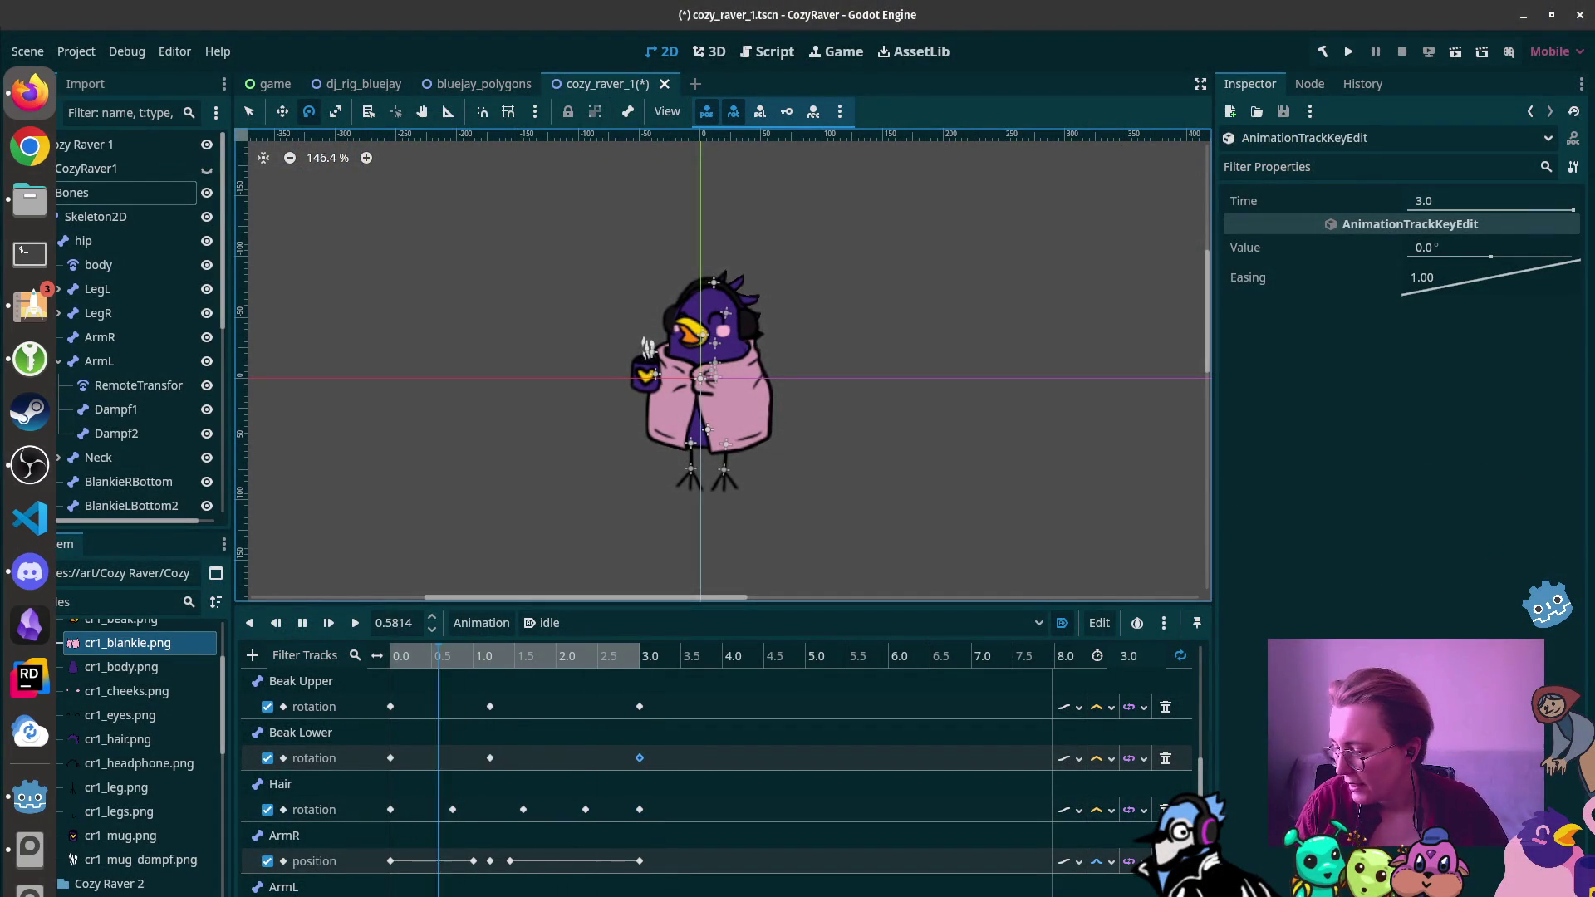